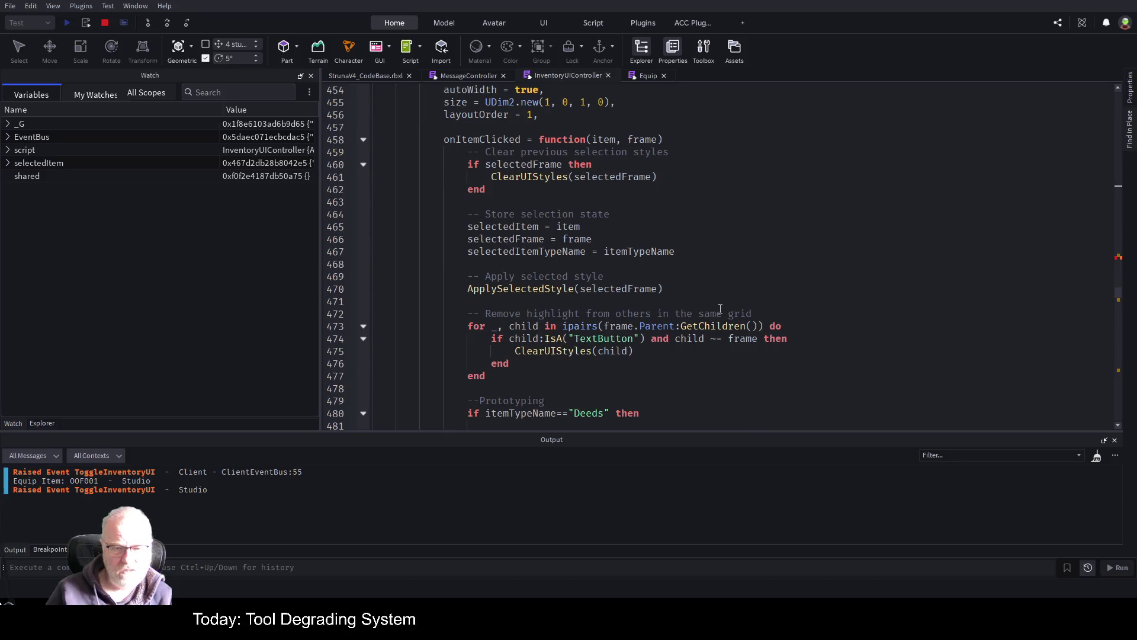
# - End the running playtest and bring up the Explorer object tree
pyautogui.scroll(-4, 720, 308)
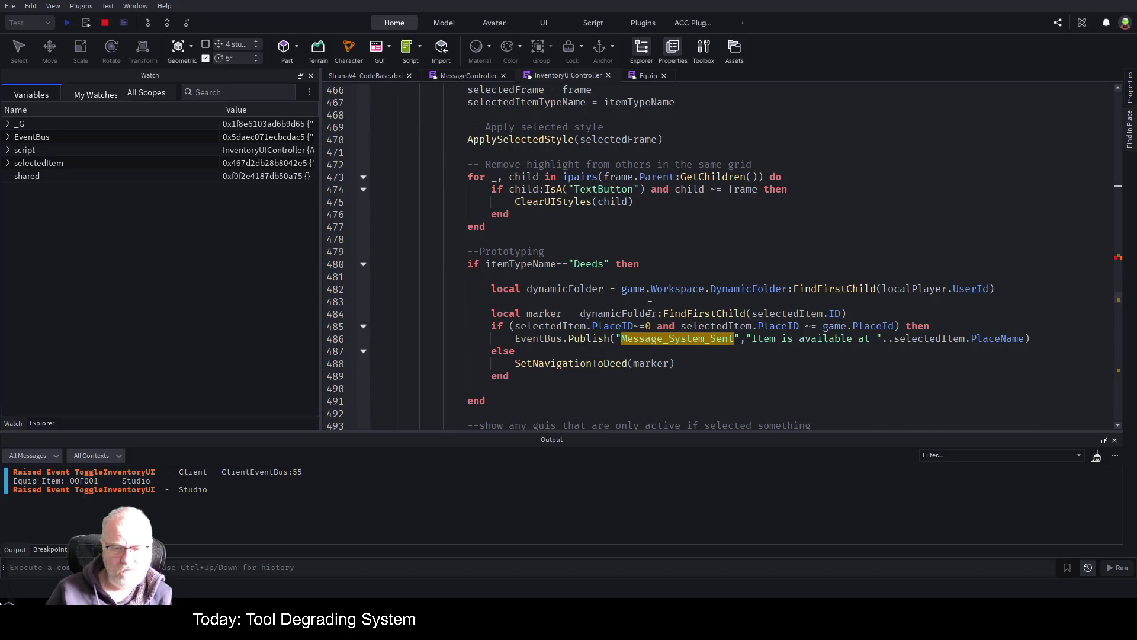
pyautogui.scroll(-11, 691, 266)
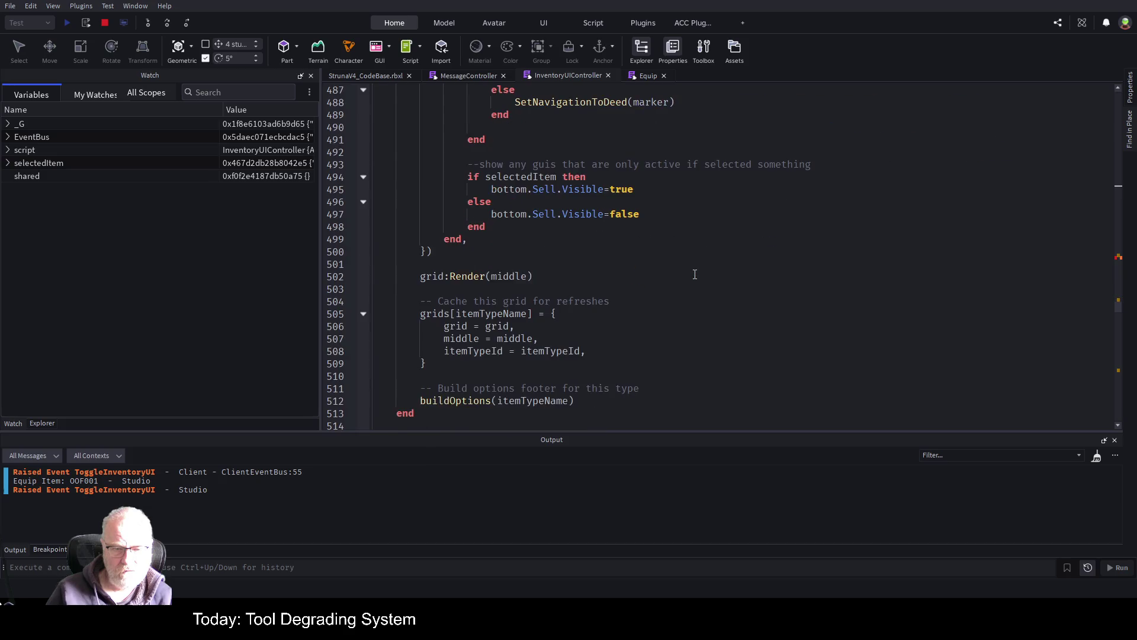
pyautogui.scroll(-8, 695, 277)
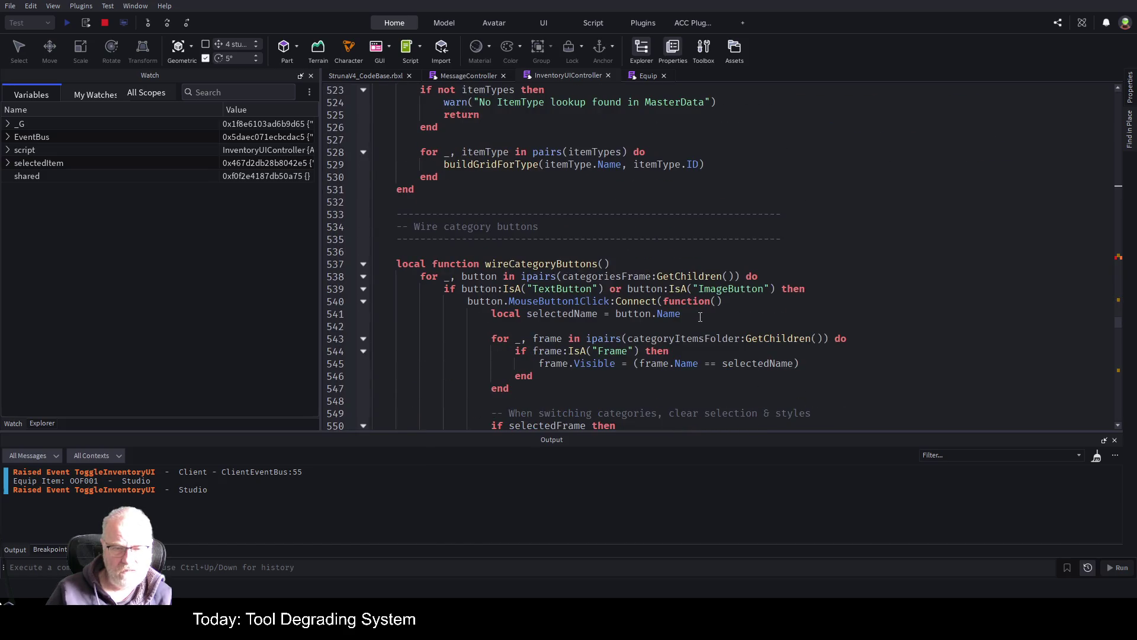
pyautogui.scroll(-8, 738, 330)
pyautogui.scroll(-7, 737, 329)
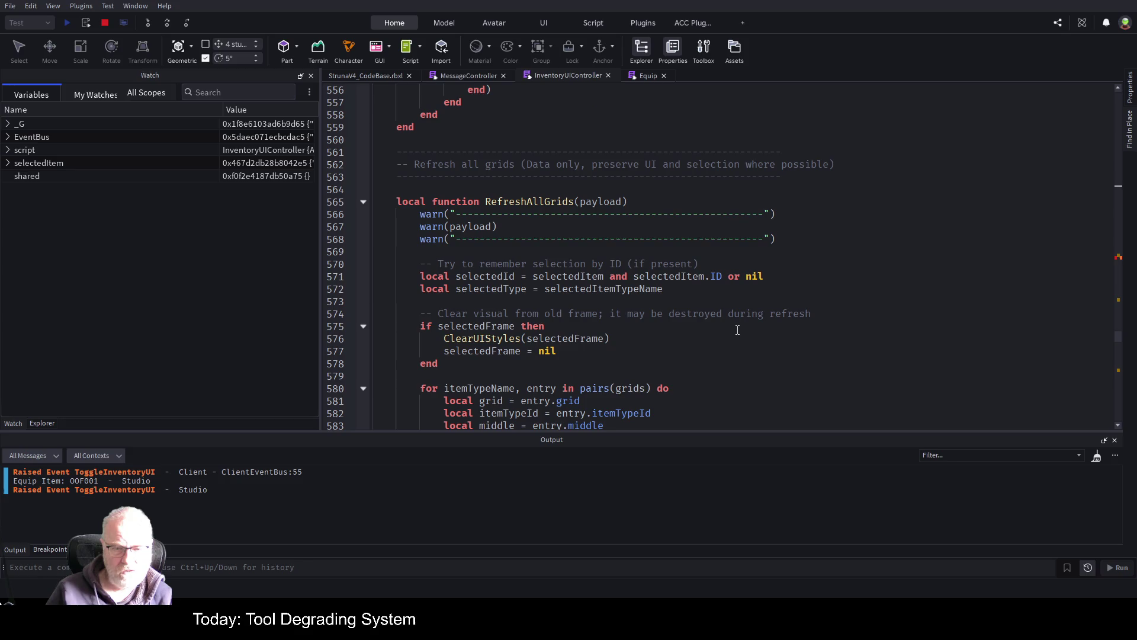
pyautogui.scroll(-16, 737, 329)
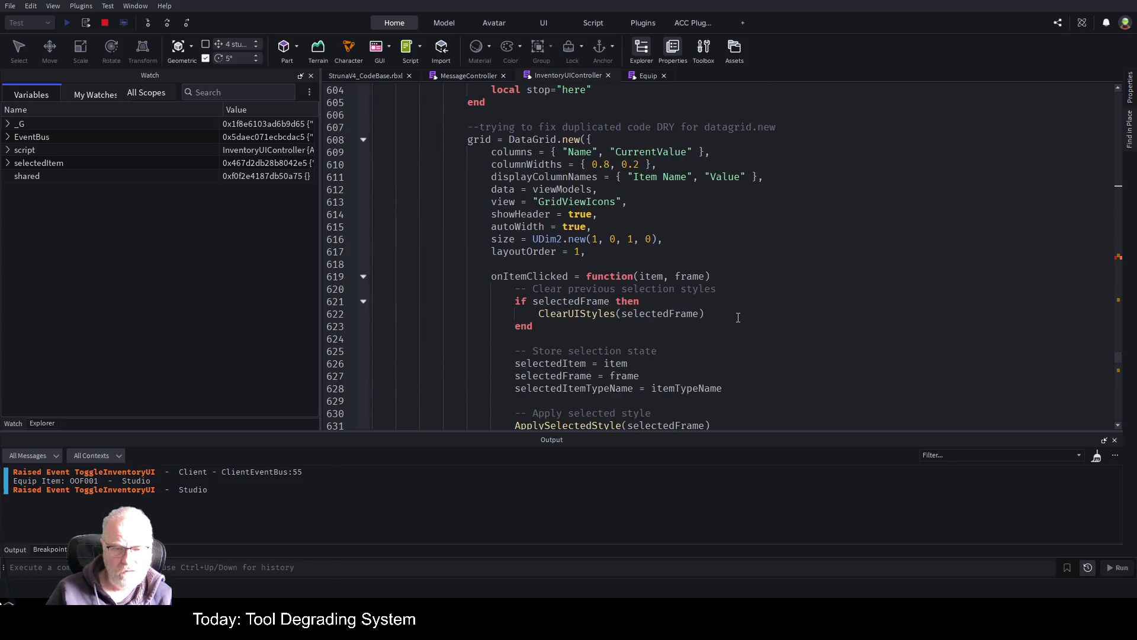
pyautogui.scroll(-6, 737, 317)
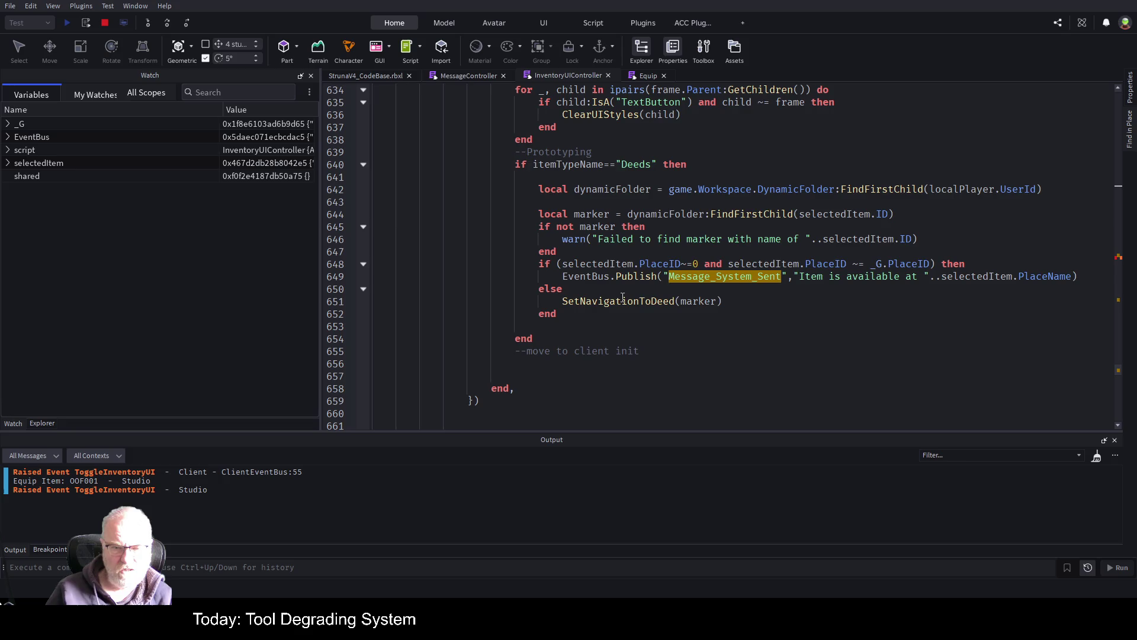
pyautogui.scroll(-4, 727, 333)
pyautogui.scroll(-7, 727, 330)
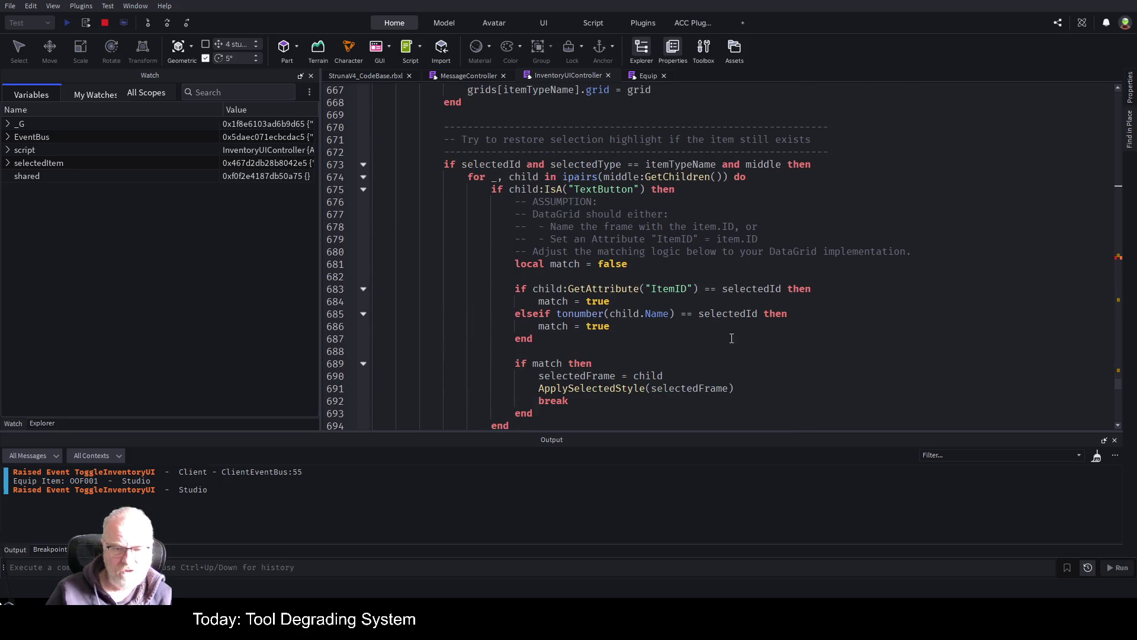
pyautogui.scroll(-4, 731, 331)
pyautogui.scroll(-3, 731, 330)
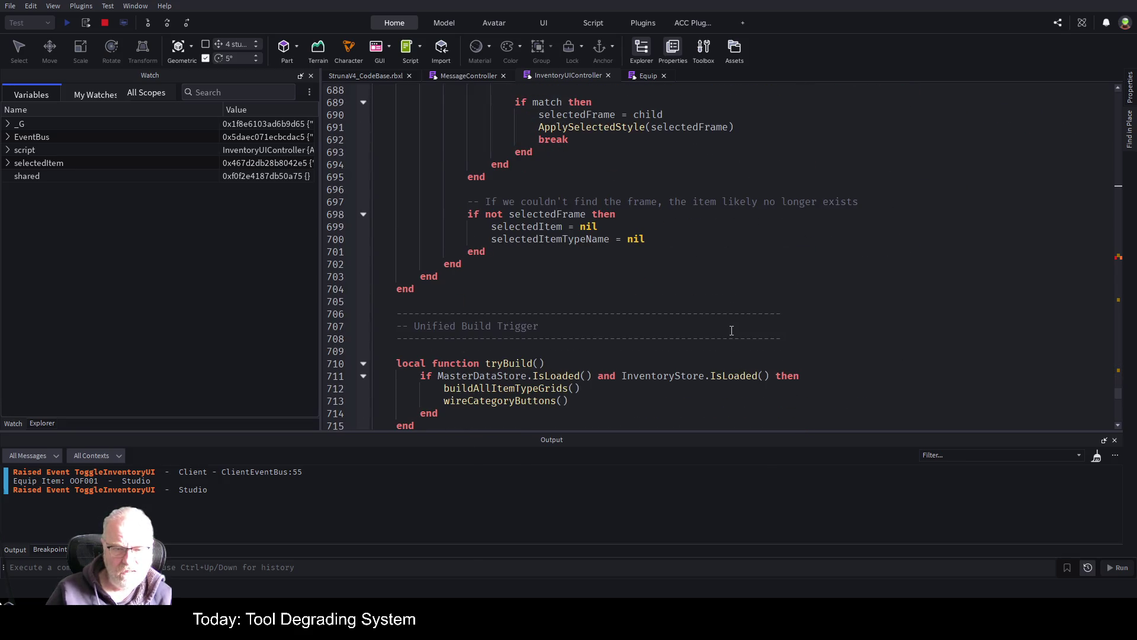
pyautogui.scroll(-4, 731, 331)
pyautogui.scroll(-2, 731, 330)
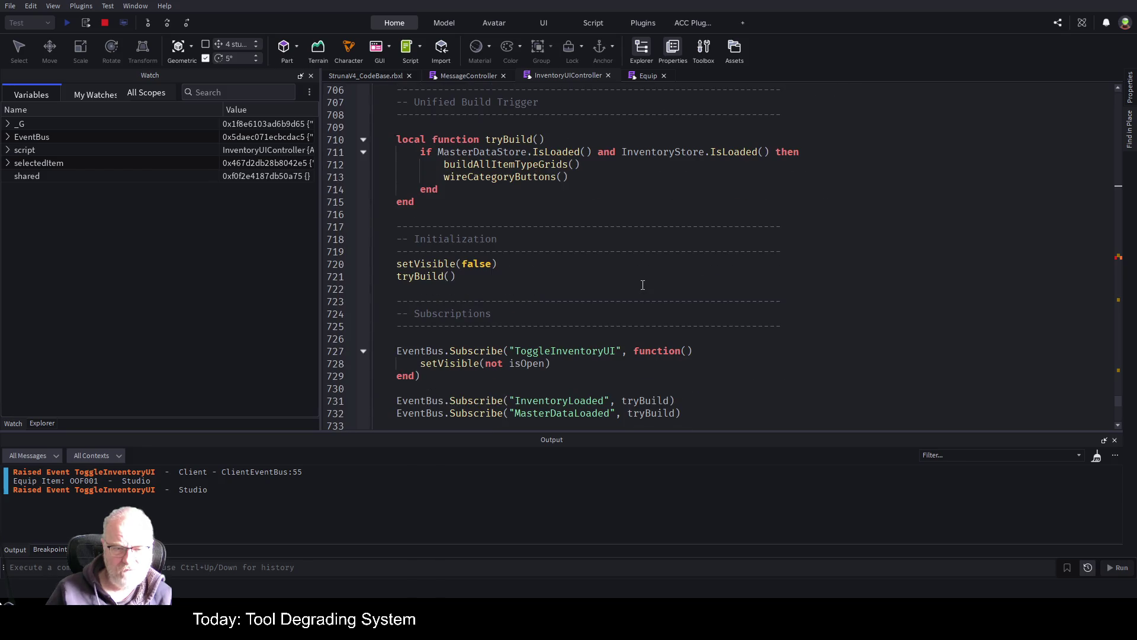
pyautogui.scroll(-7, 643, 285)
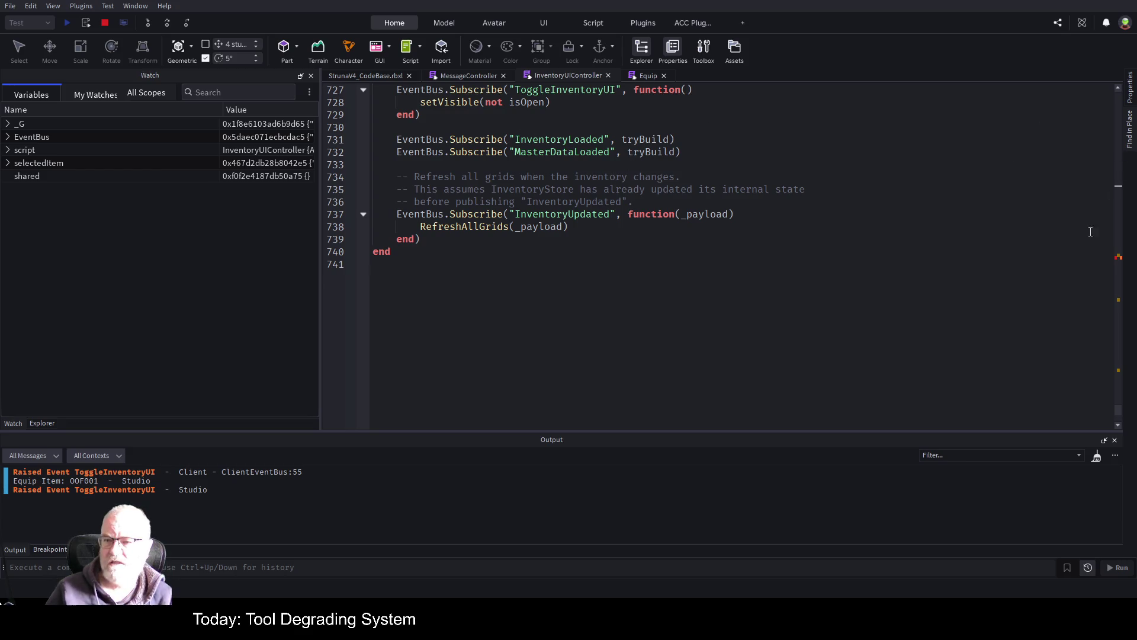
pyautogui.click(105, 23)
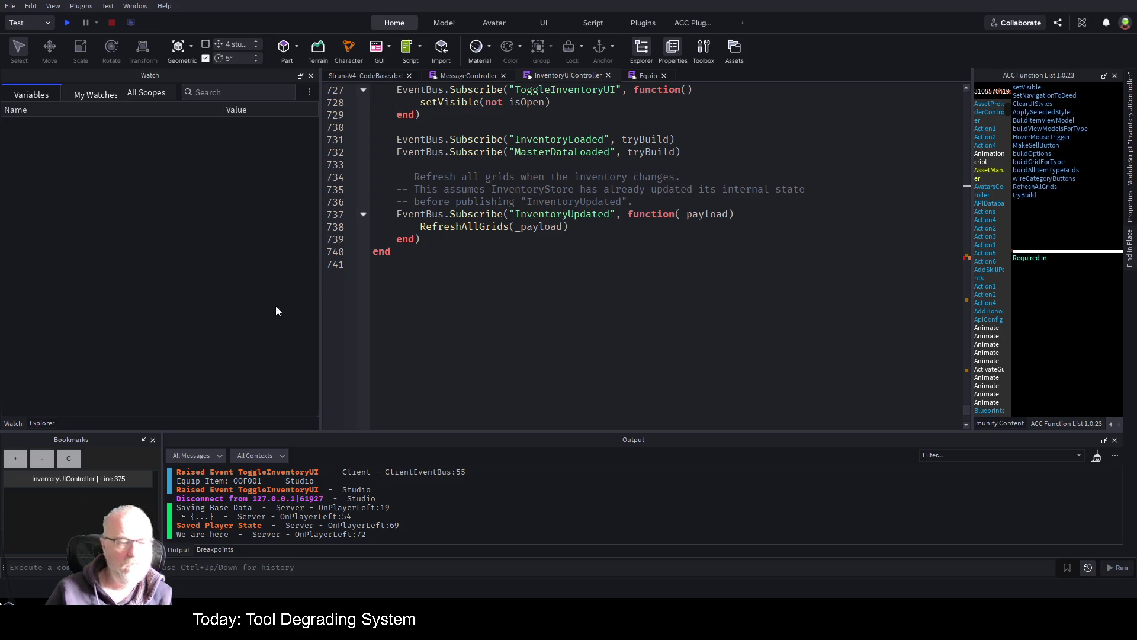
pyautogui.click(36, 425)
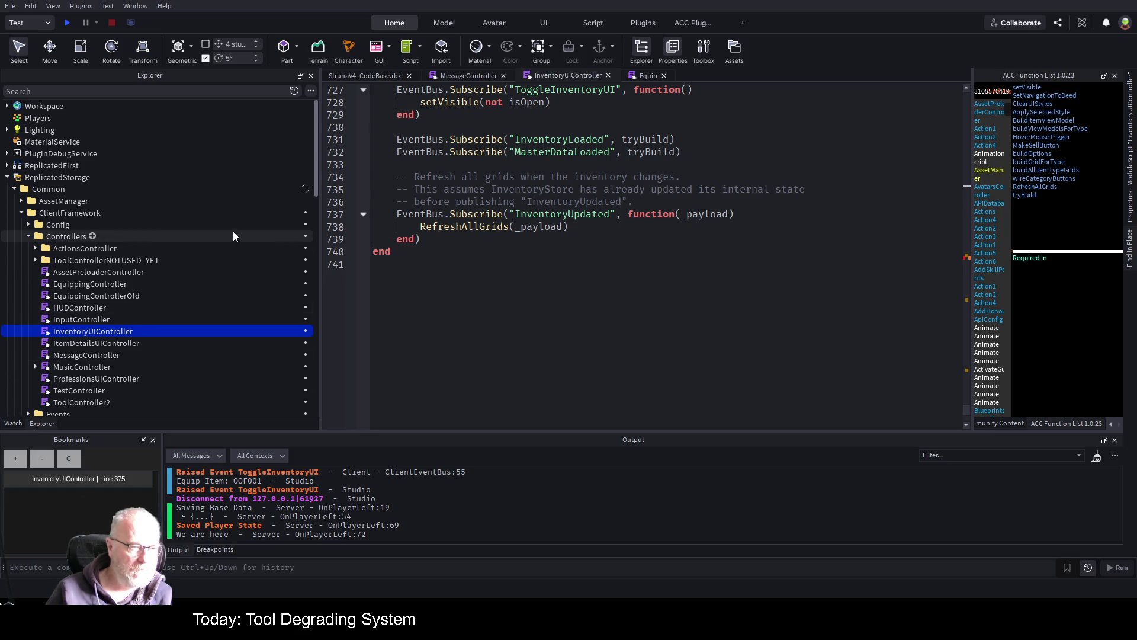
# - Collapse the Controllers folder and peek into StarterGui's Common folder before collapsing it
pyautogui.scroll(-3, 179, 234)
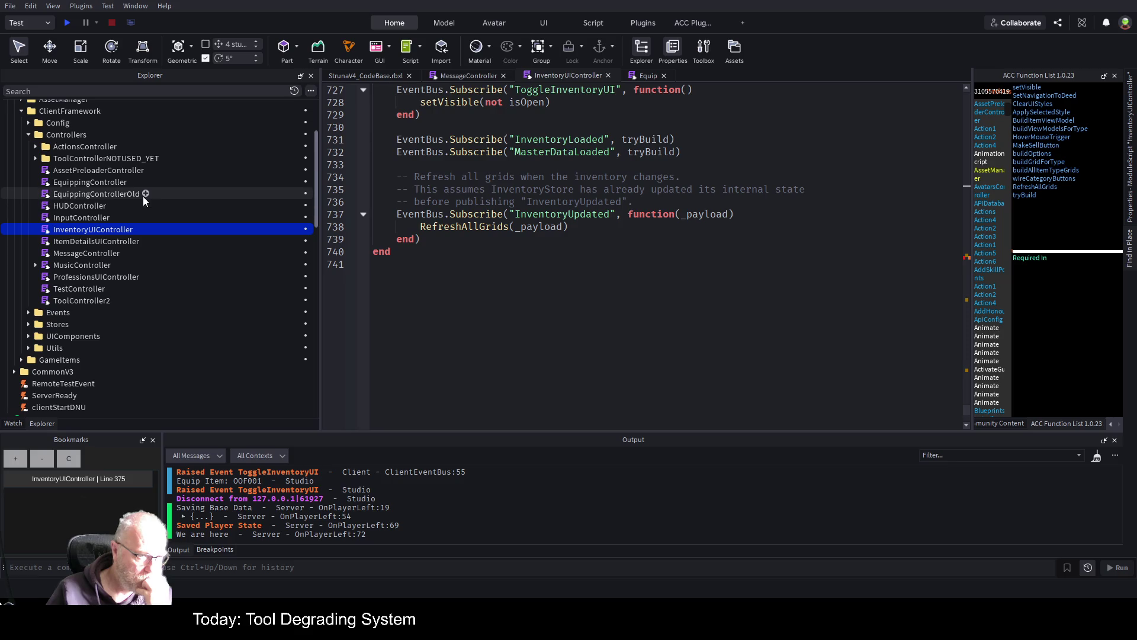
pyautogui.scroll(1, 143, 197)
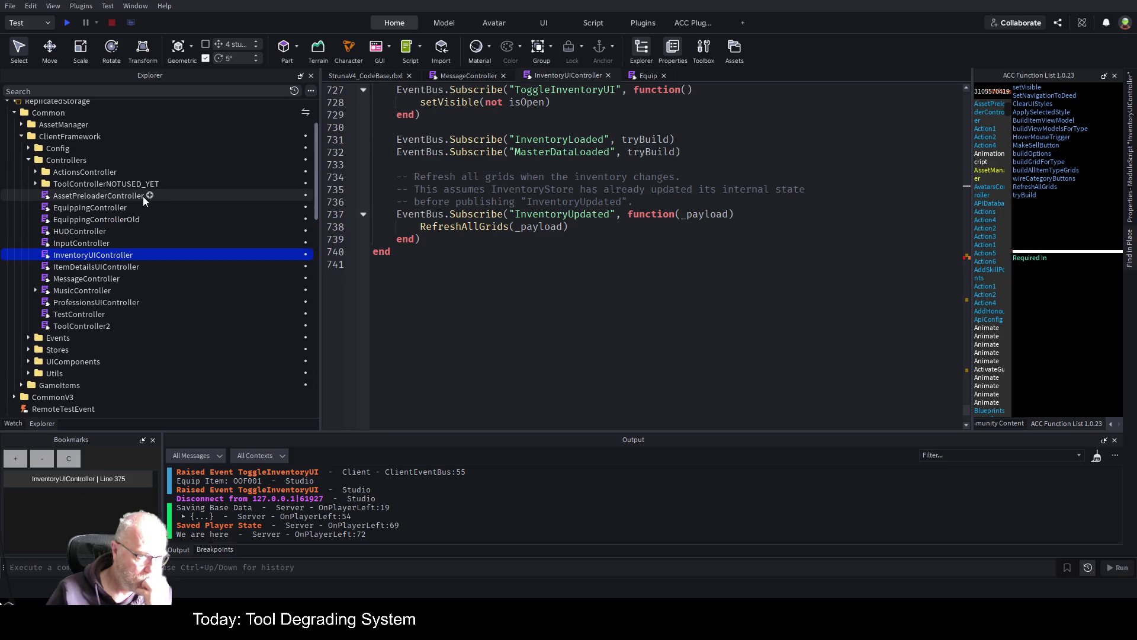
pyautogui.click(28, 160)
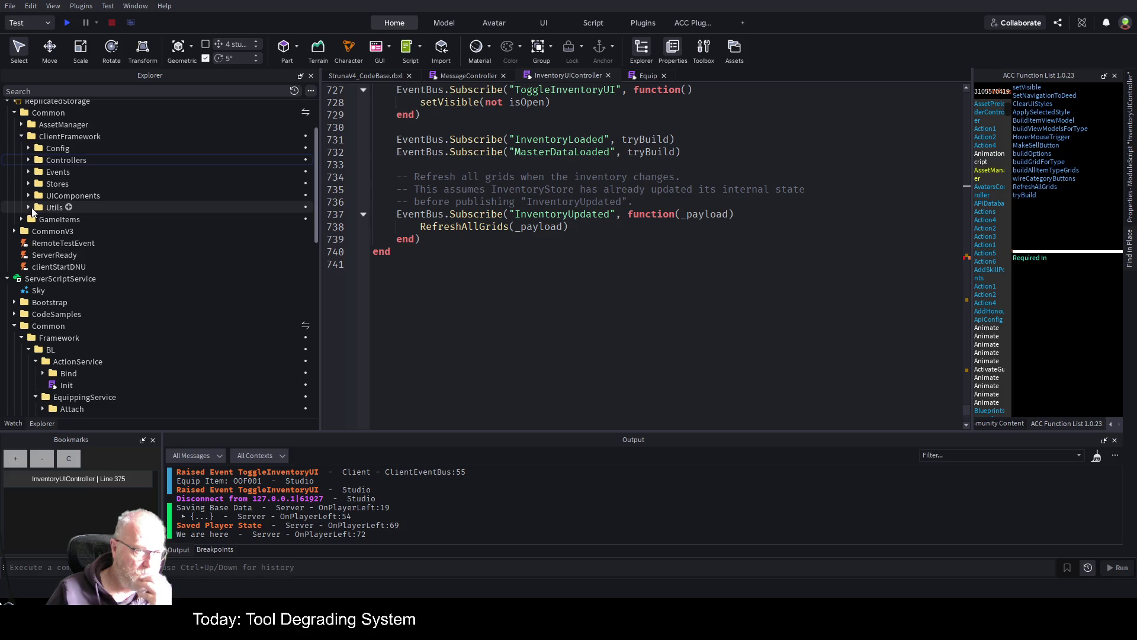
pyautogui.scroll(1, 94, 218)
pyautogui.scroll(-5, 94, 218)
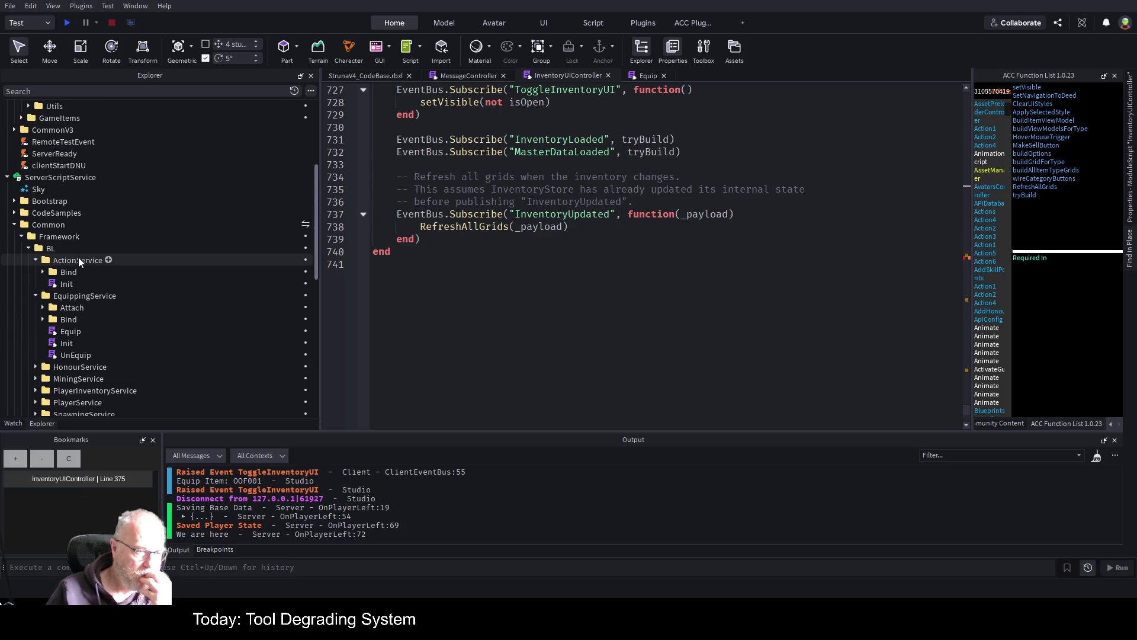
pyautogui.scroll(4, 9, 190)
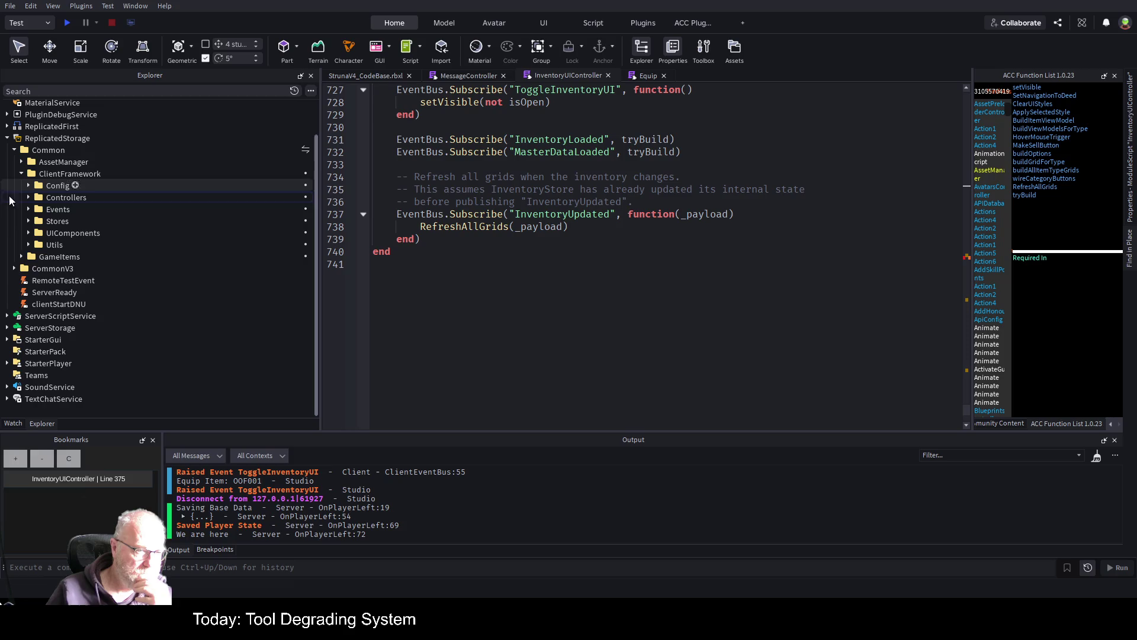
pyautogui.click(7, 339)
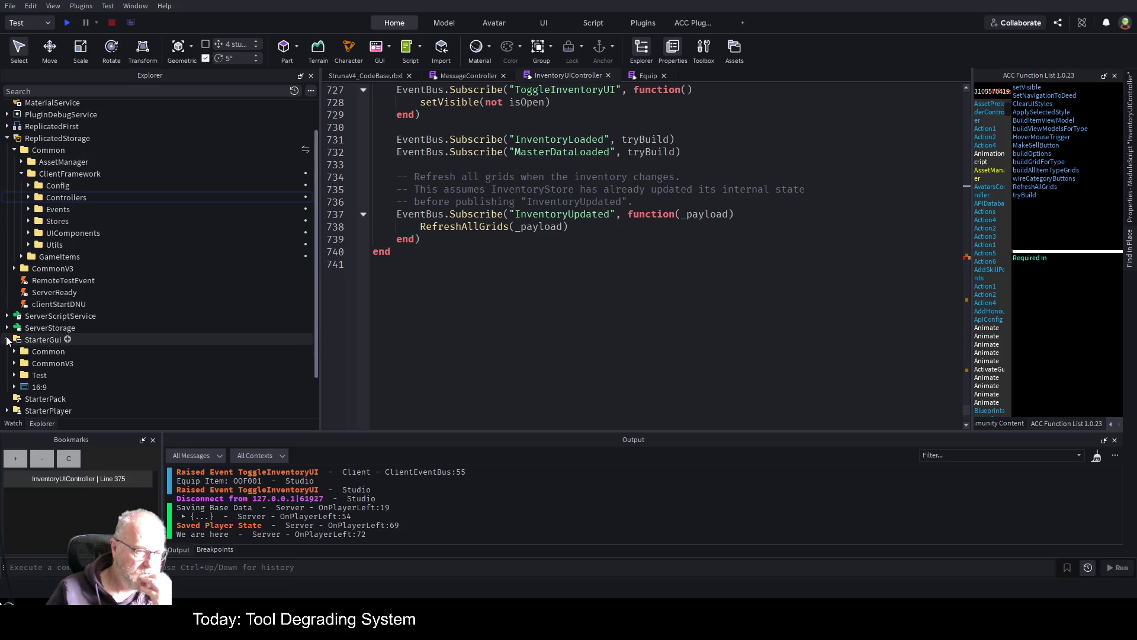
pyautogui.click(15, 352)
pyautogui.scroll(-3, 86, 275)
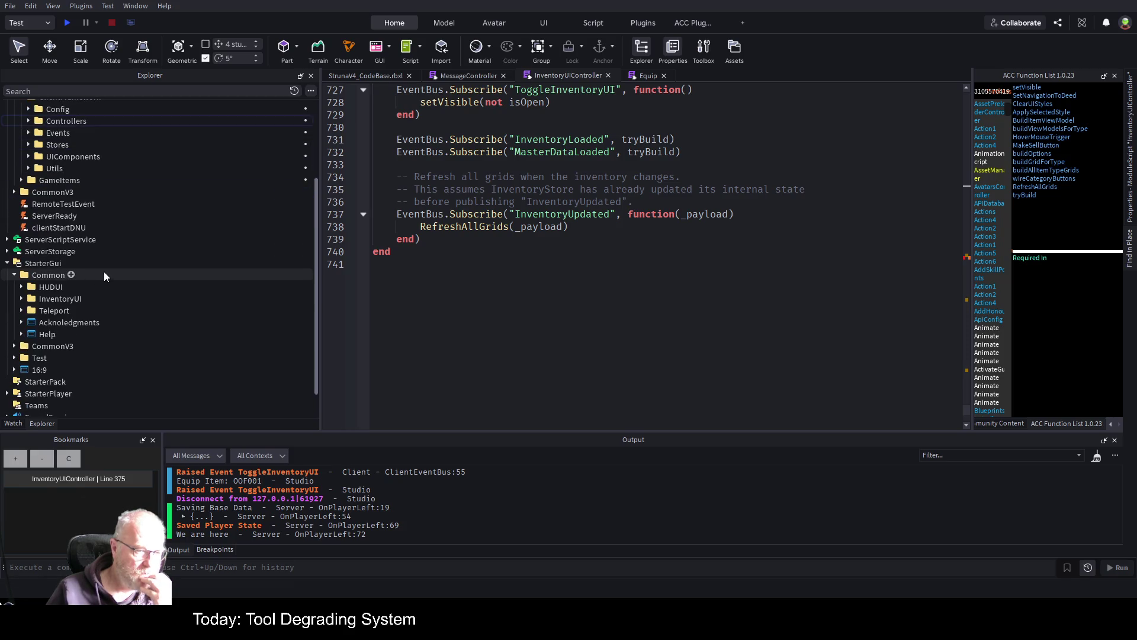
pyautogui.click(7, 263)
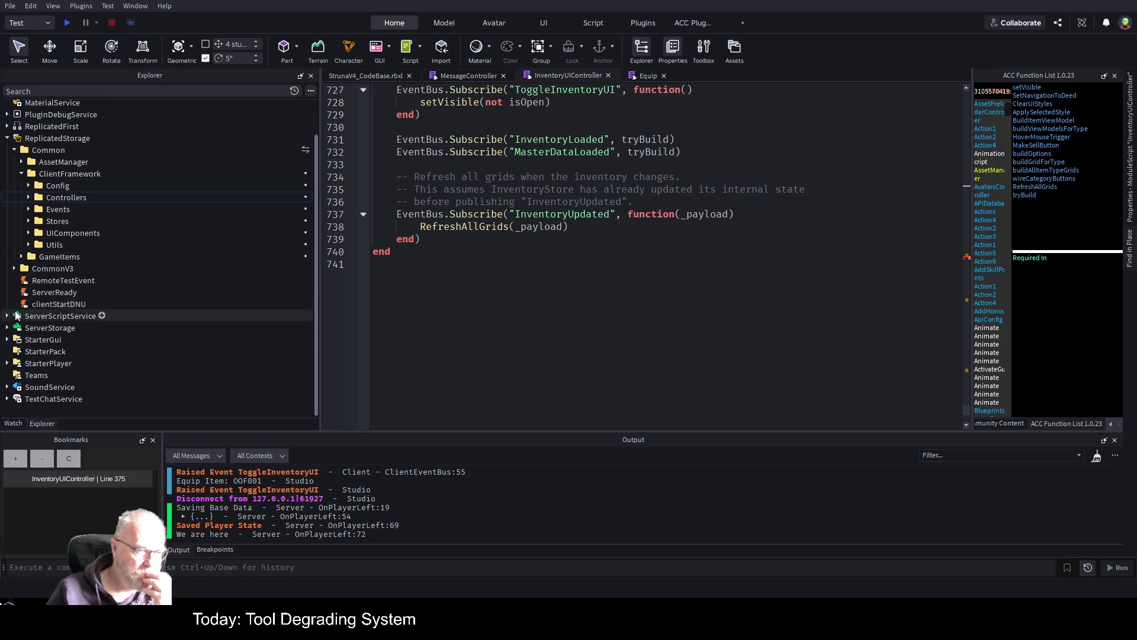
# - Expand StarterPlayer > StarterPlayerScripts > Common and open ClientFrameworkInitializer
pyautogui.click(8, 363)
pyautogui.click(15, 386)
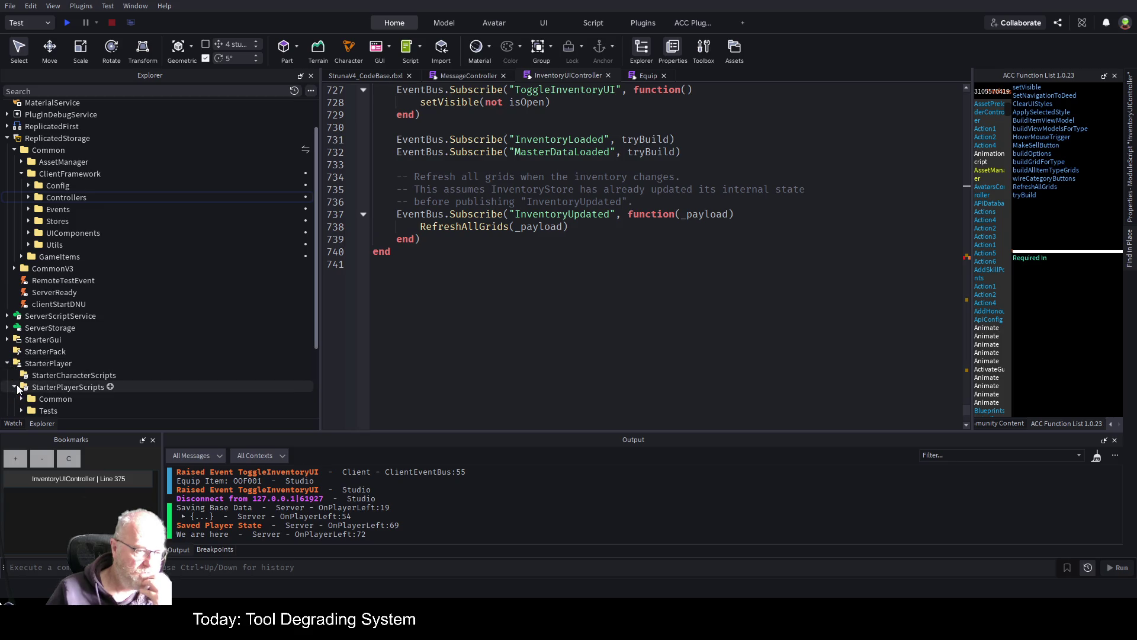
pyautogui.scroll(-2, 59, 261)
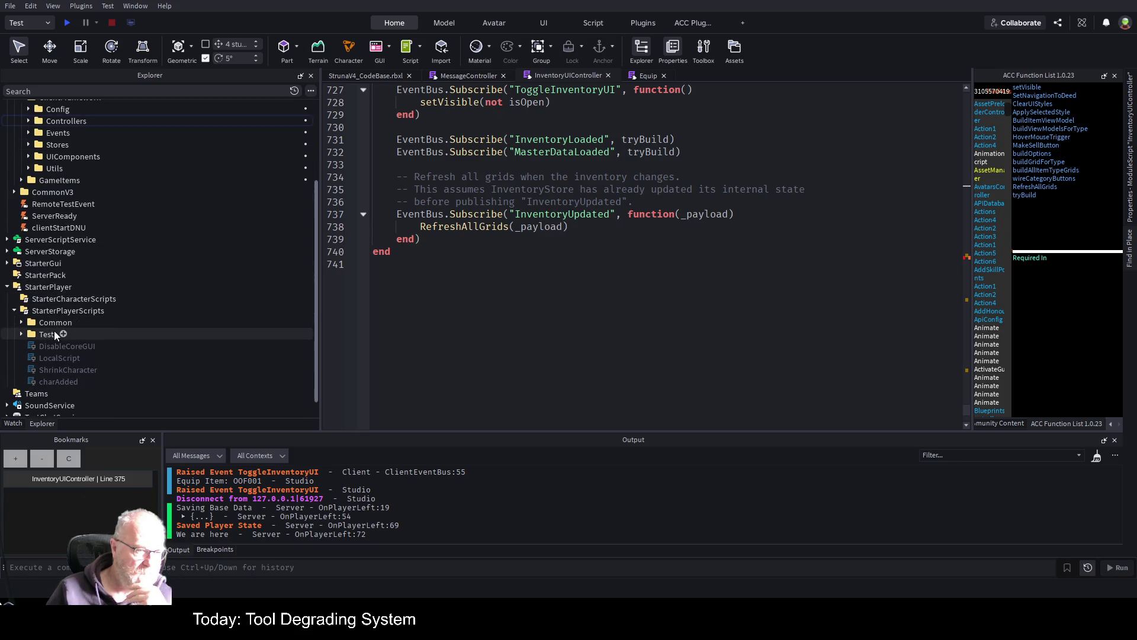
pyautogui.click(21, 322)
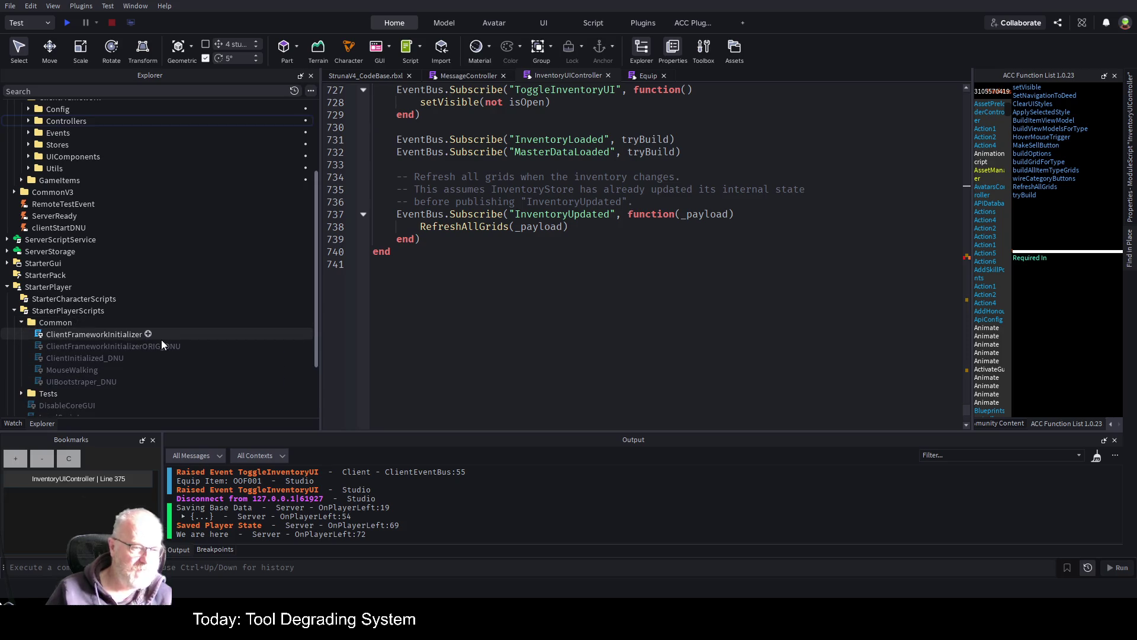
pyautogui.doubleClick(130, 334)
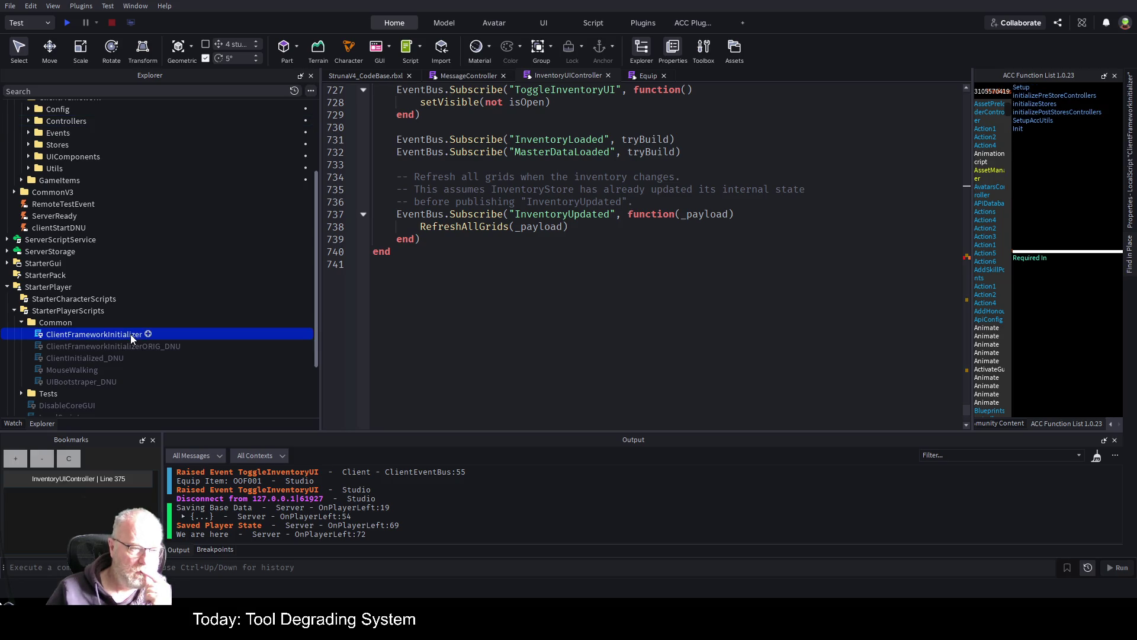
# - Read the initializer's controller loading, highlighting ClientFramework and controllersFolder usages
pyautogui.scroll(-12, 710, 219)
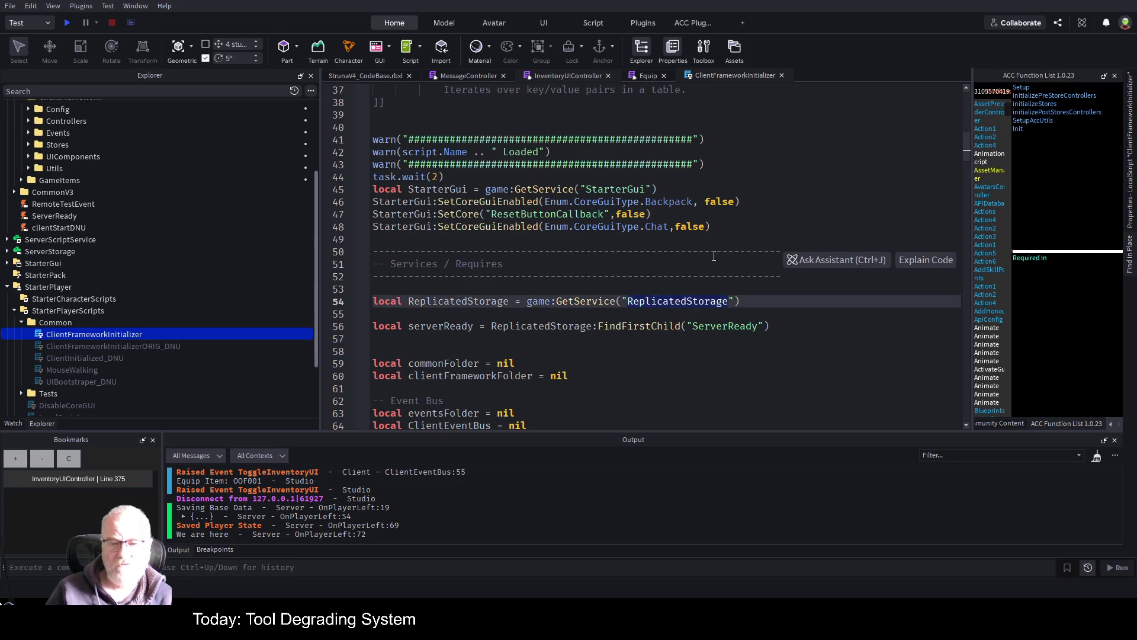
pyautogui.scroll(-15, 692, 284)
pyautogui.scroll(-3, 684, 265)
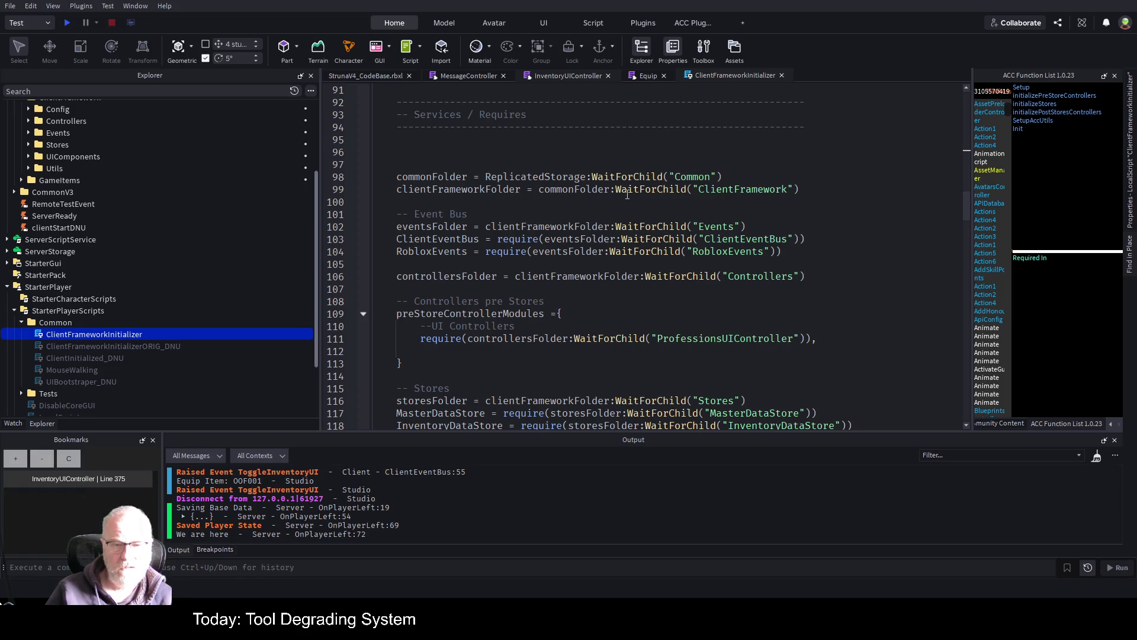
pyautogui.doubleClick(746, 190)
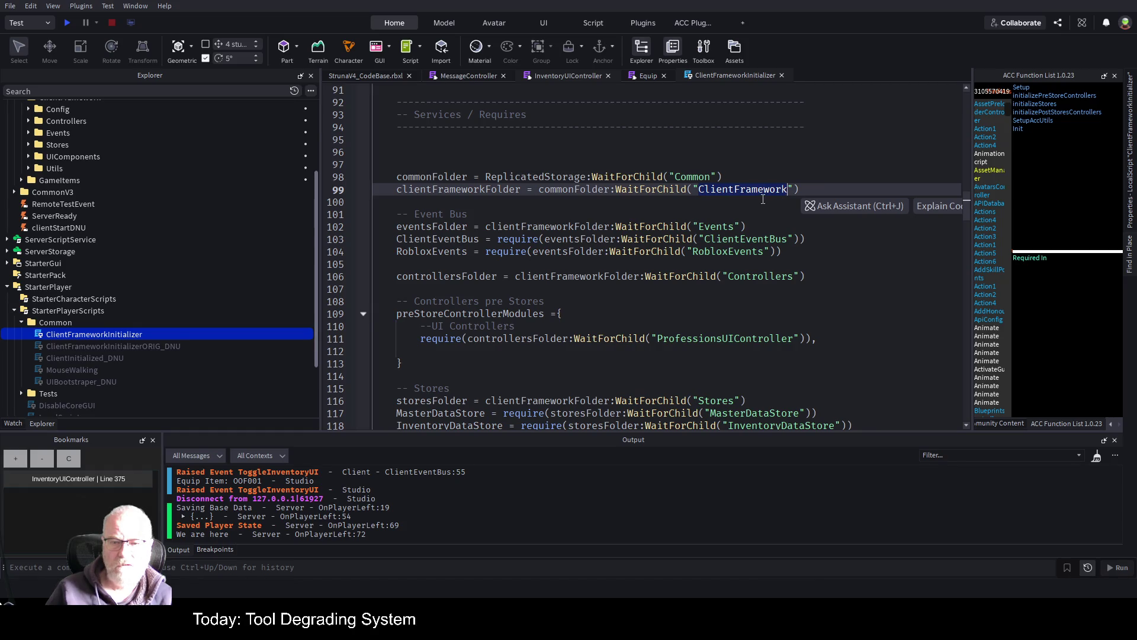
pyautogui.scroll(3, 249, 264)
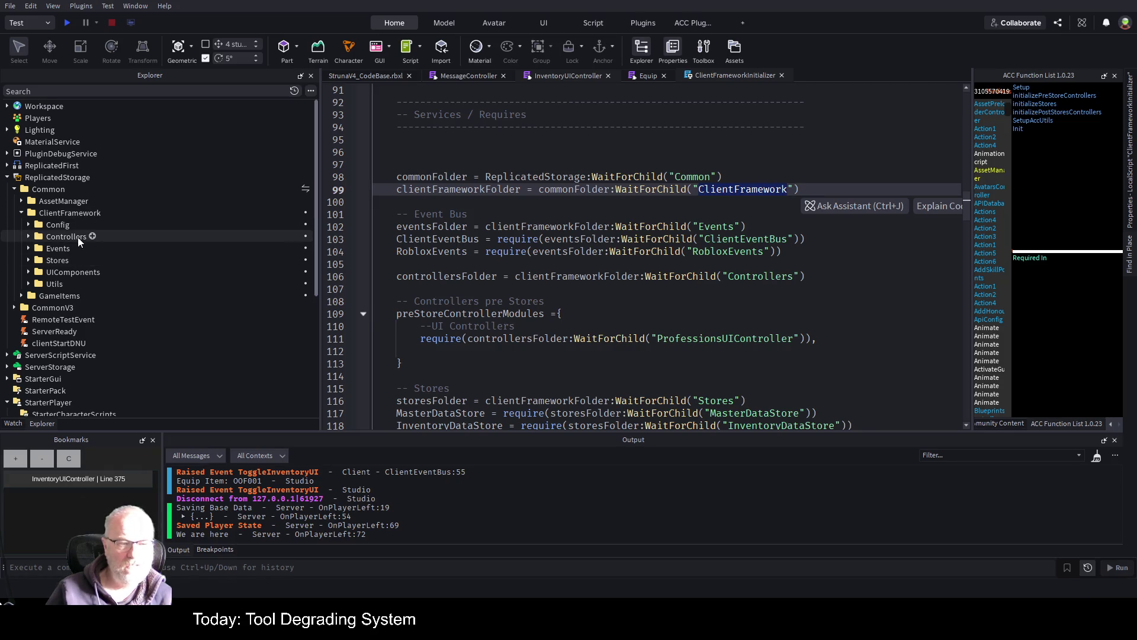
pyautogui.scroll(-6, 645, 222)
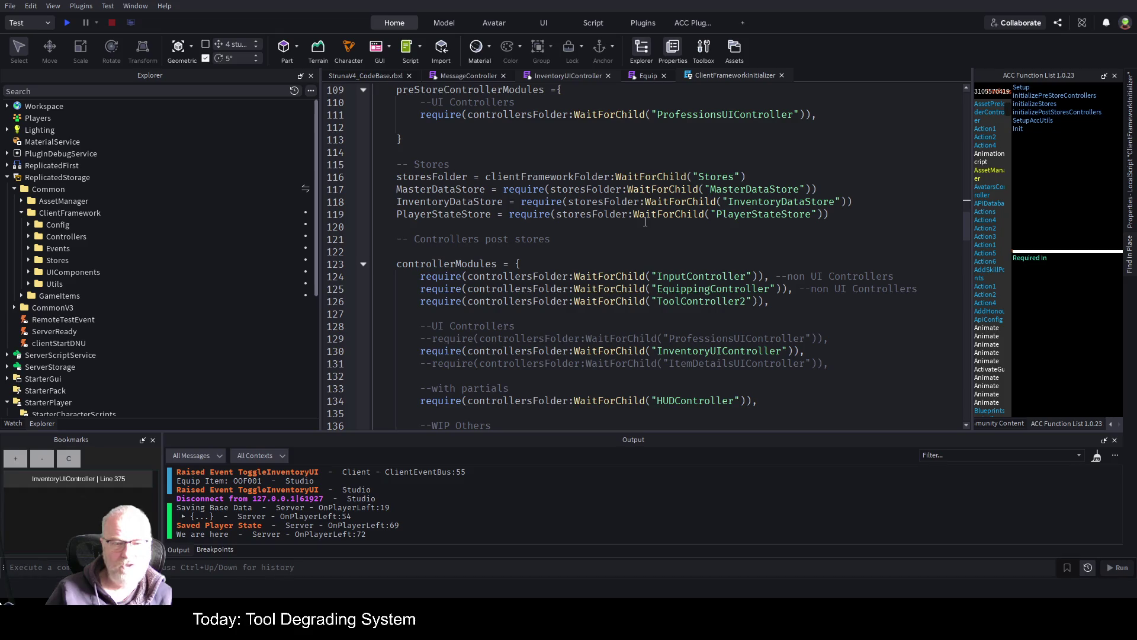
pyautogui.scroll(4, 645, 222)
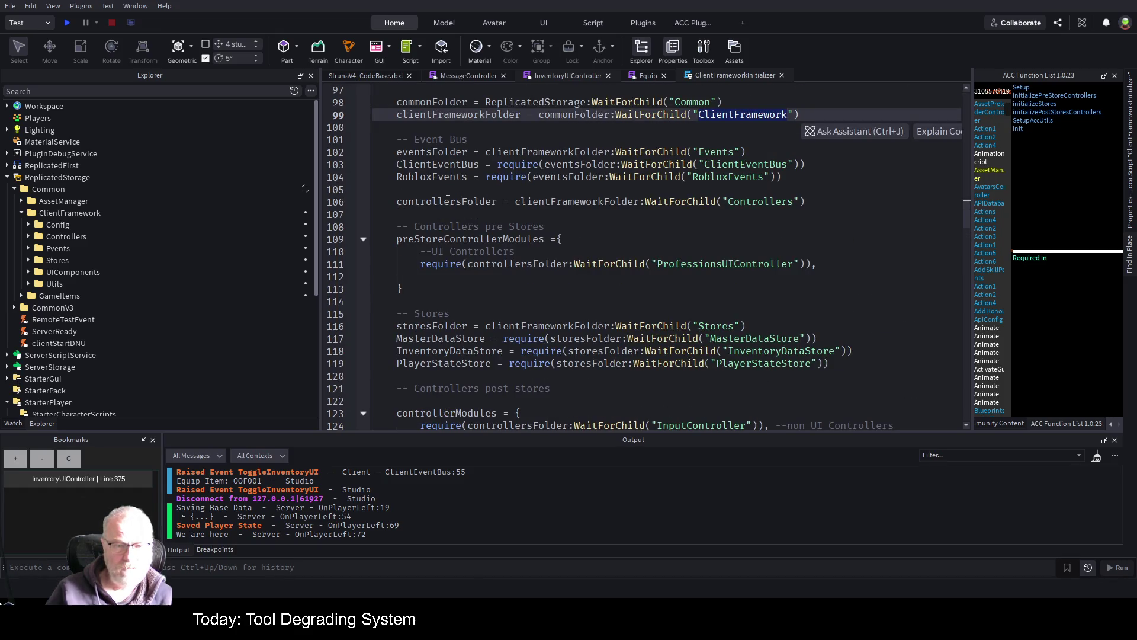
pyautogui.doubleClick(448, 201)
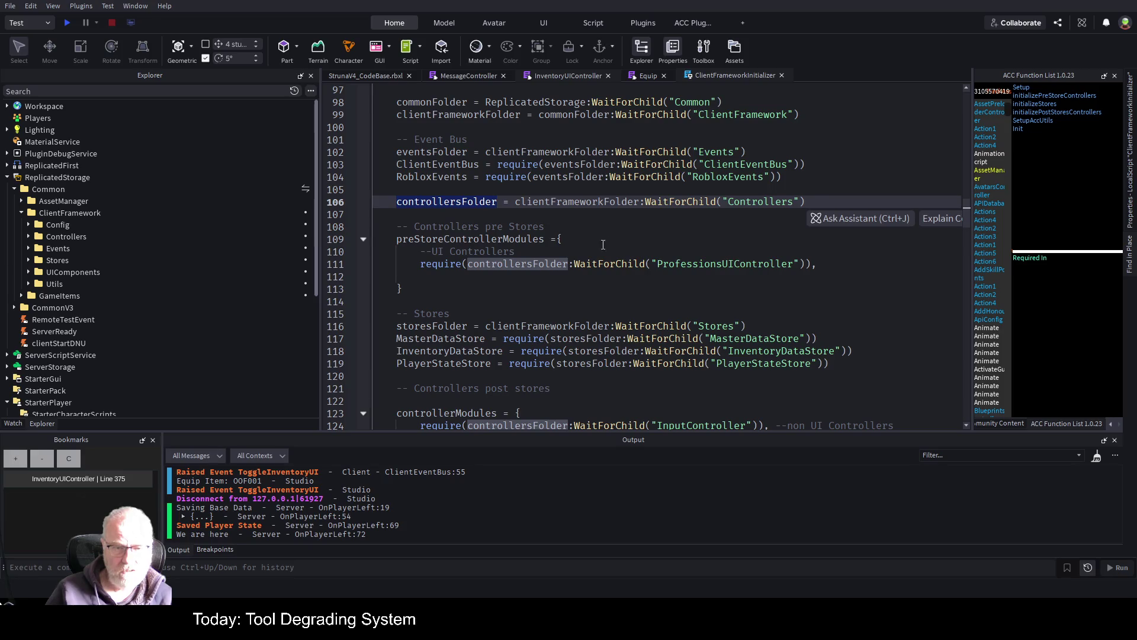
# - Inspect the ProfessionsUIController, PlayerStateStore and InventoryUIController references on lines 111-130
pyautogui.doubleClick(726, 263)
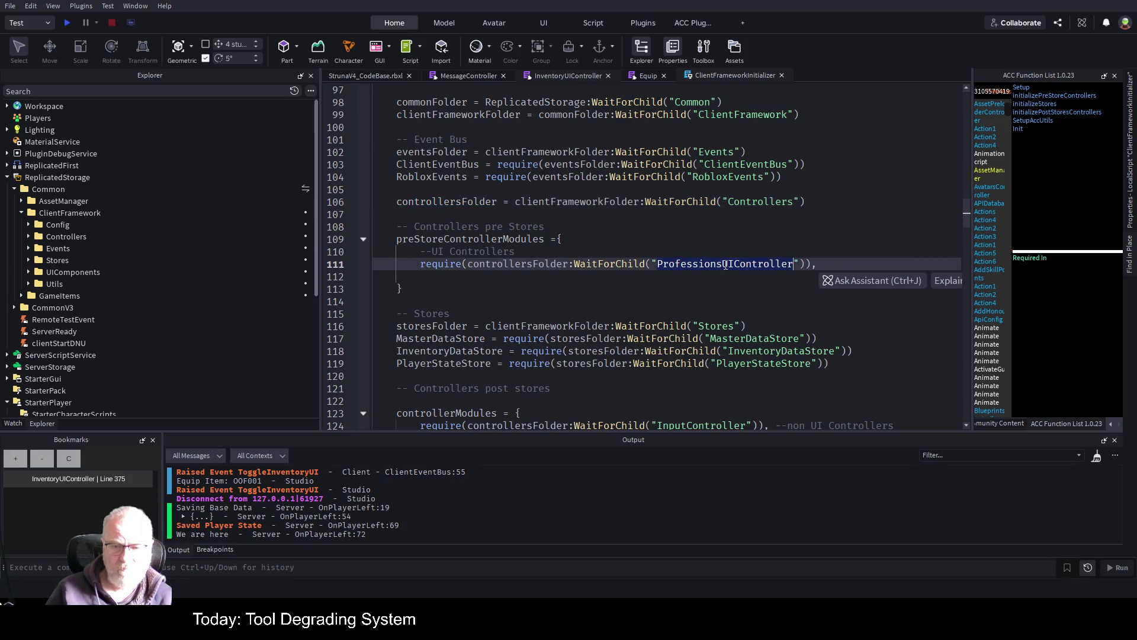
pyautogui.scroll(-3, 712, 212)
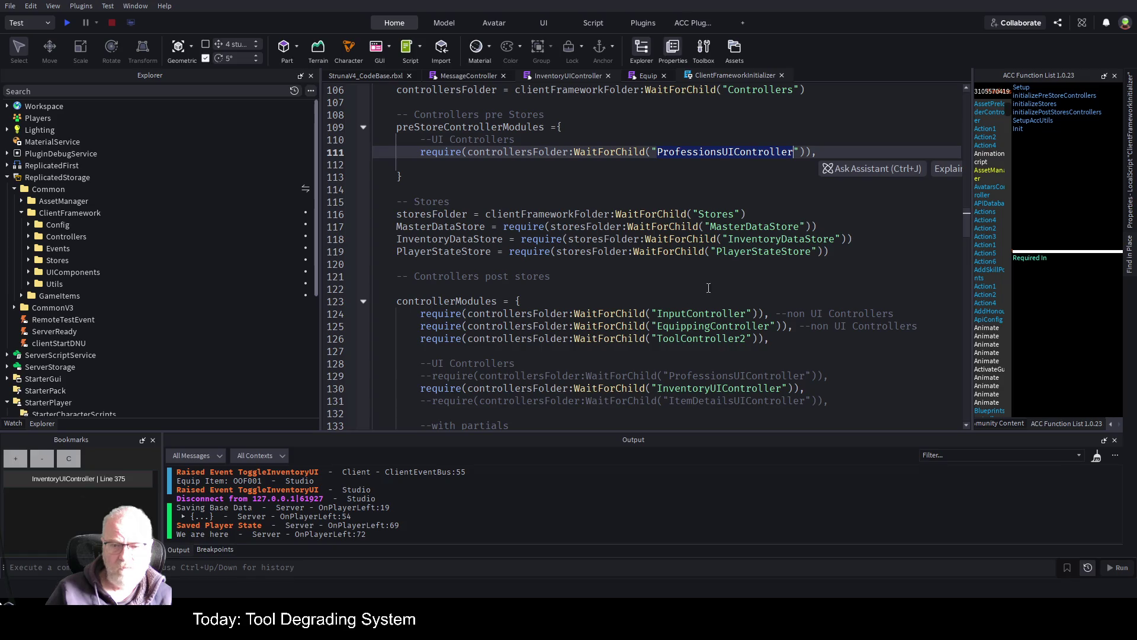
pyautogui.doubleClick(743, 251)
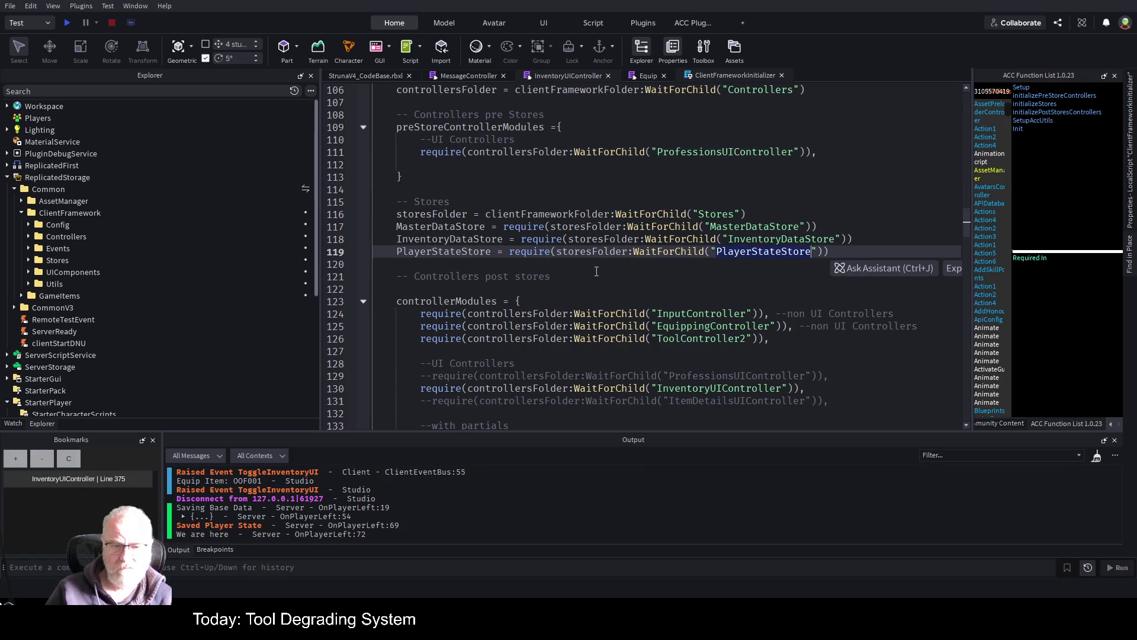
pyautogui.doubleClick(483, 251)
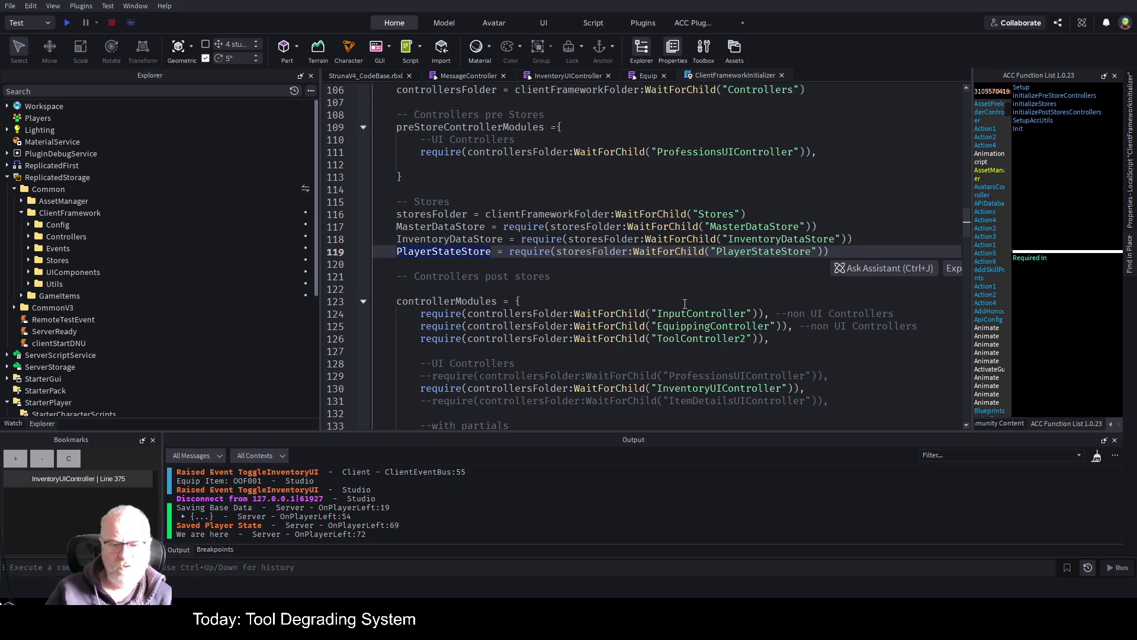
pyautogui.scroll(-1, 639, 302)
pyautogui.scroll(-7, 474, 338)
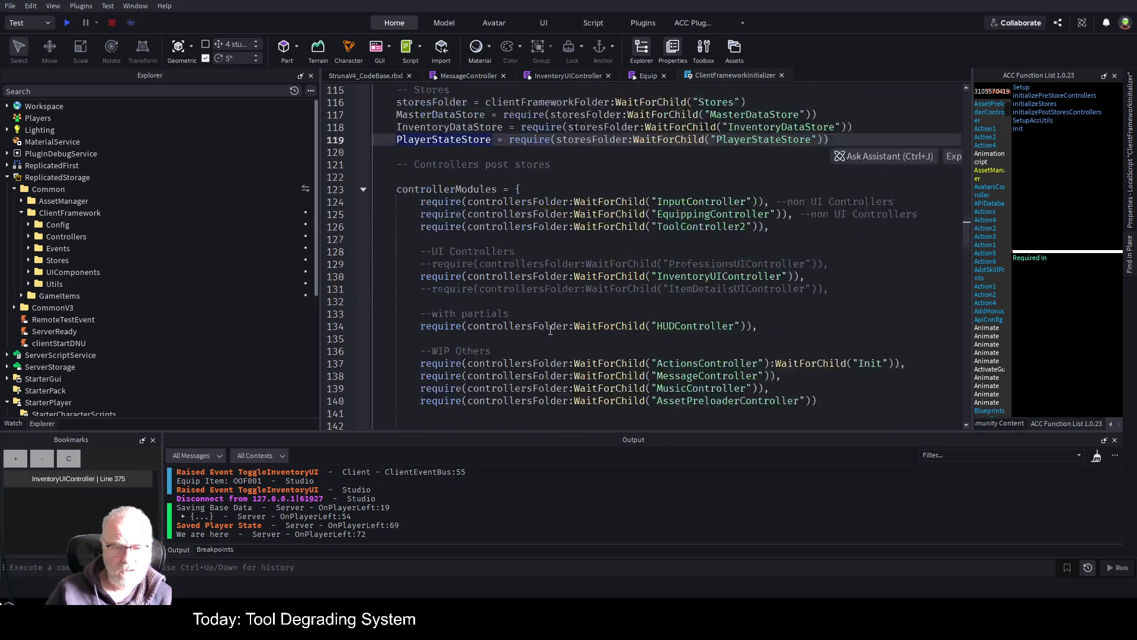
pyautogui.scroll(3, 526, 165)
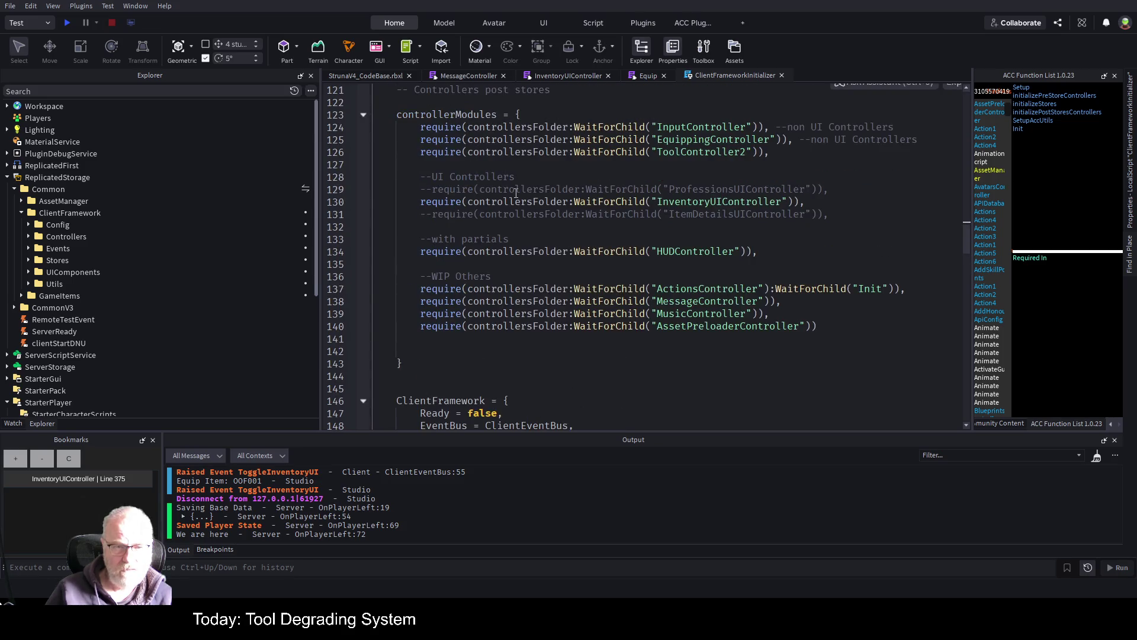
pyautogui.doubleClick(711, 201)
# - Scroll to the end, then switch to InventoryUIController at its InventoryUpdated subscription
pyautogui.scroll(-4, 658, 244)
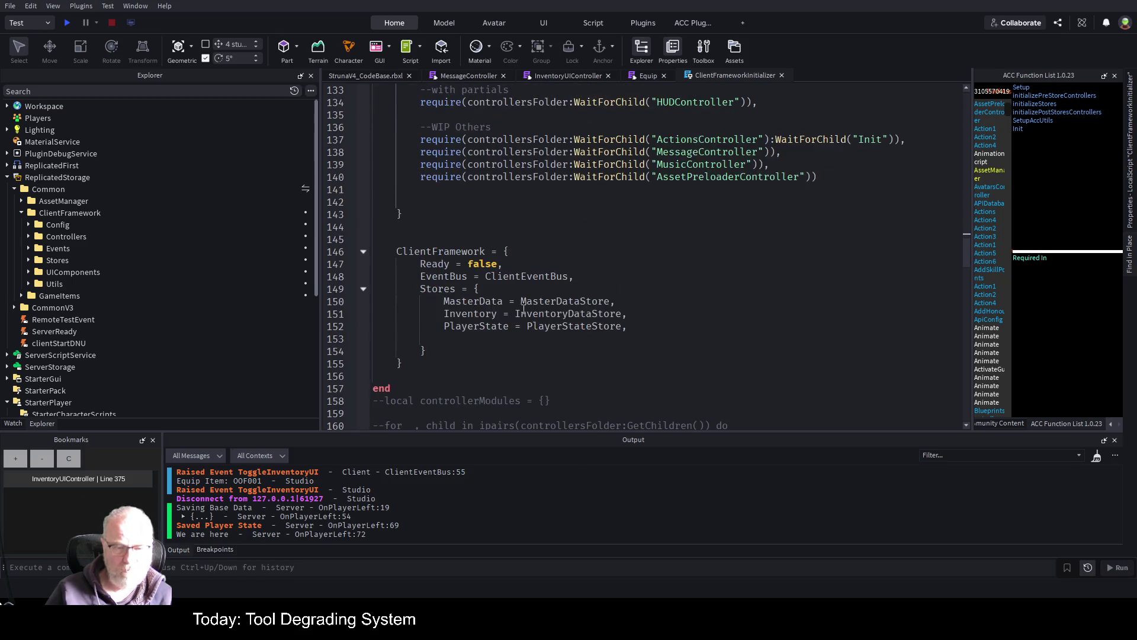
pyautogui.scroll(-9, 468, 276)
pyautogui.scroll(-4, 468, 275)
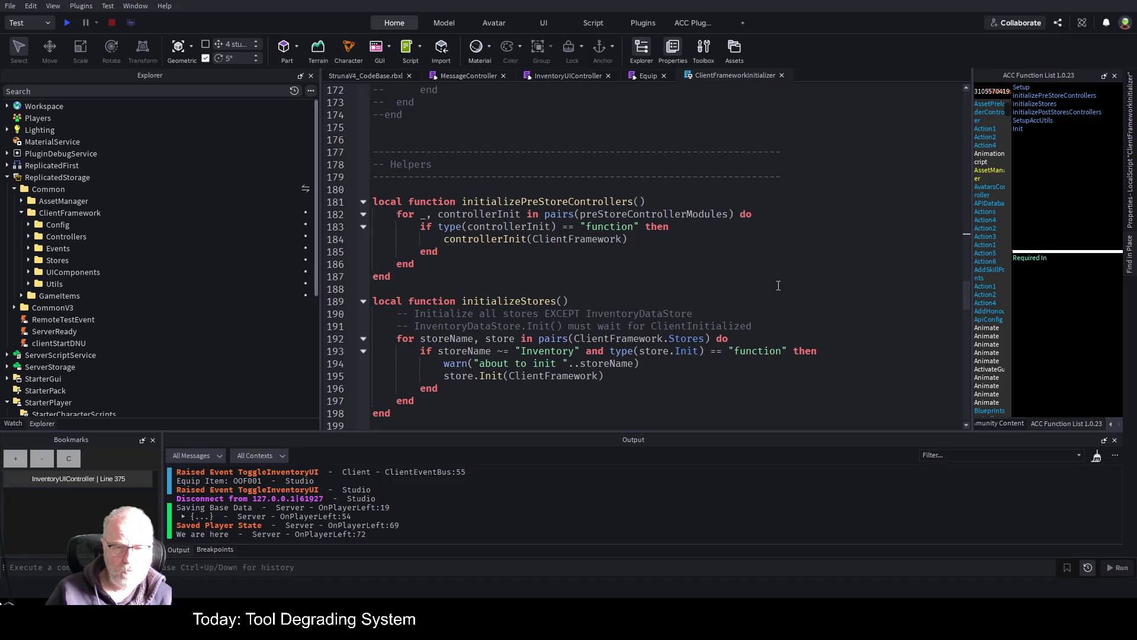
pyautogui.scroll(-2, 683, 289)
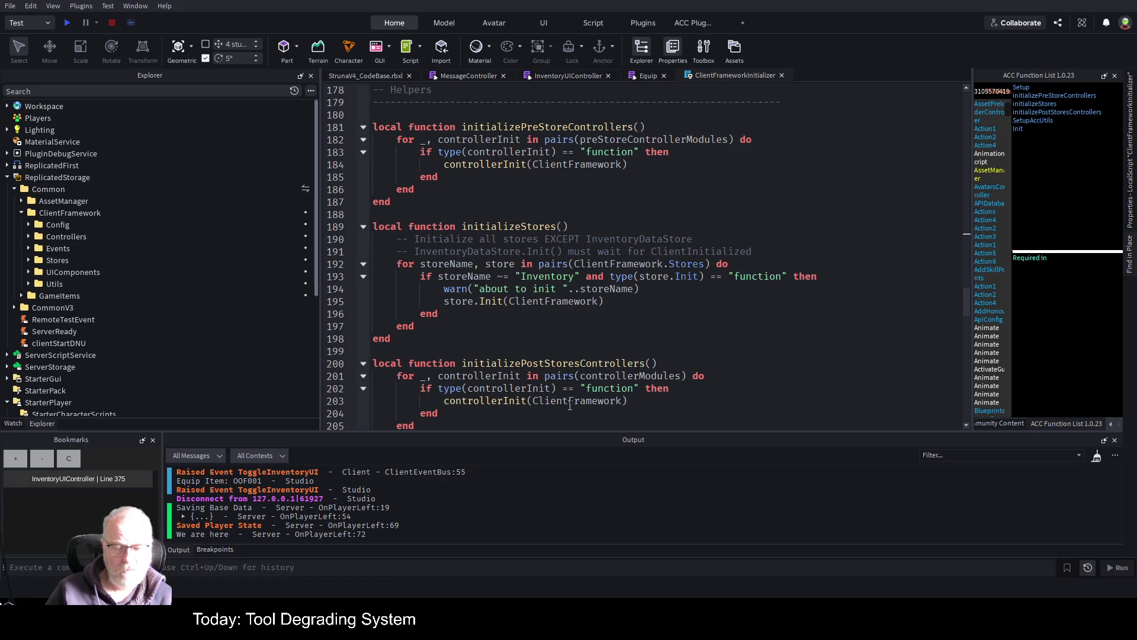
pyautogui.scroll(-1, 596, 312)
pyautogui.scroll(-1, 596, 311)
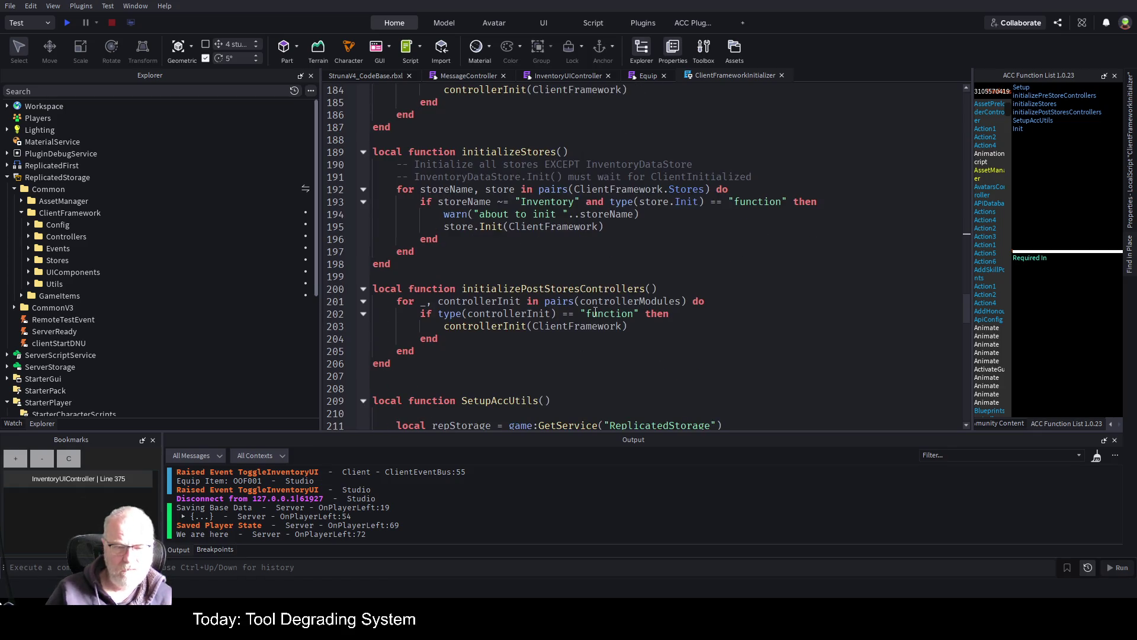
pyautogui.scroll(-1, 595, 312)
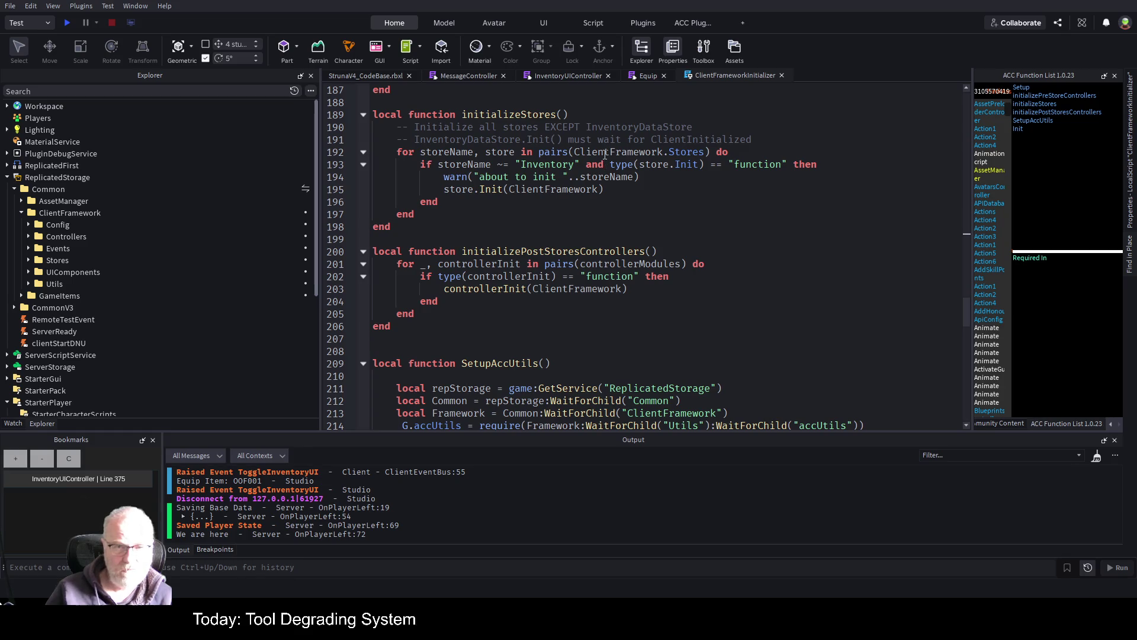
pyautogui.click(586, 79)
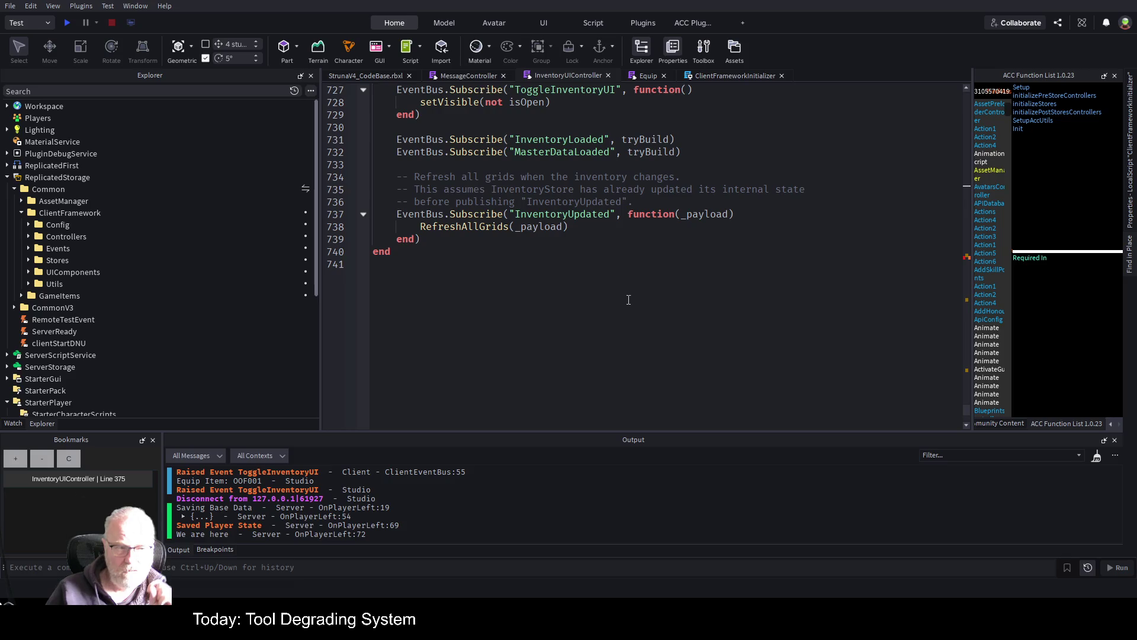
pyautogui.click(583, 216)
# - Go to the top of InventoryUIController and highlight the ClientFramework references in Dependencies
pyautogui.hotkey('ctrl', 'Home')
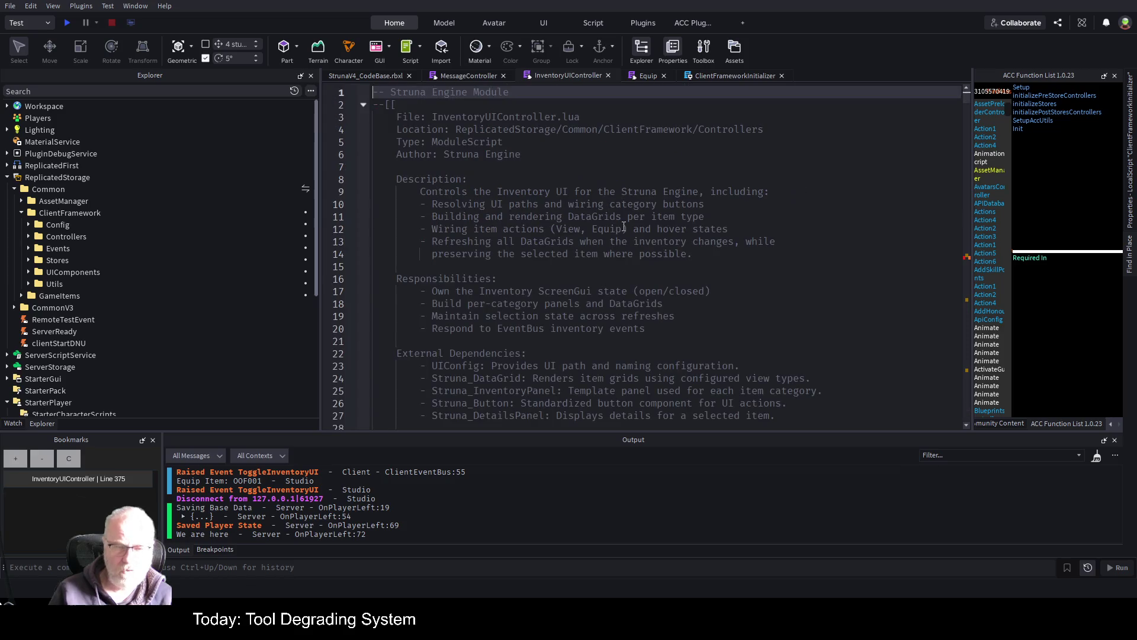
pyautogui.scroll(-13, 569, 266)
pyautogui.scroll(-1, 568, 266)
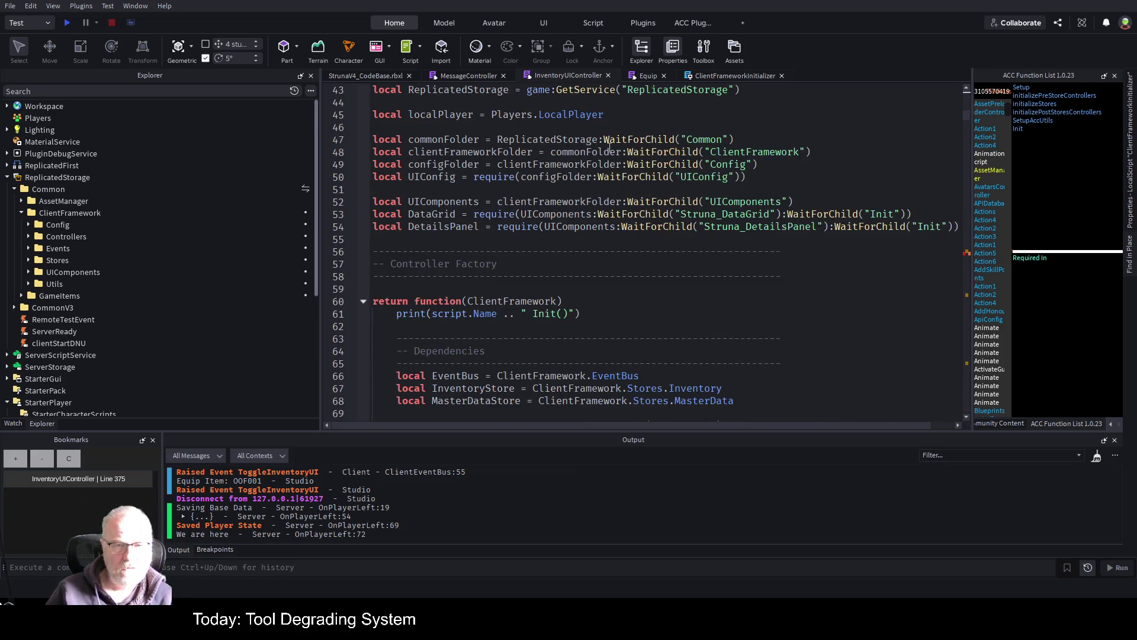
pyautogui.scroll(4, 668, 207)
pyautogui.scroll(-9, 641, 201)
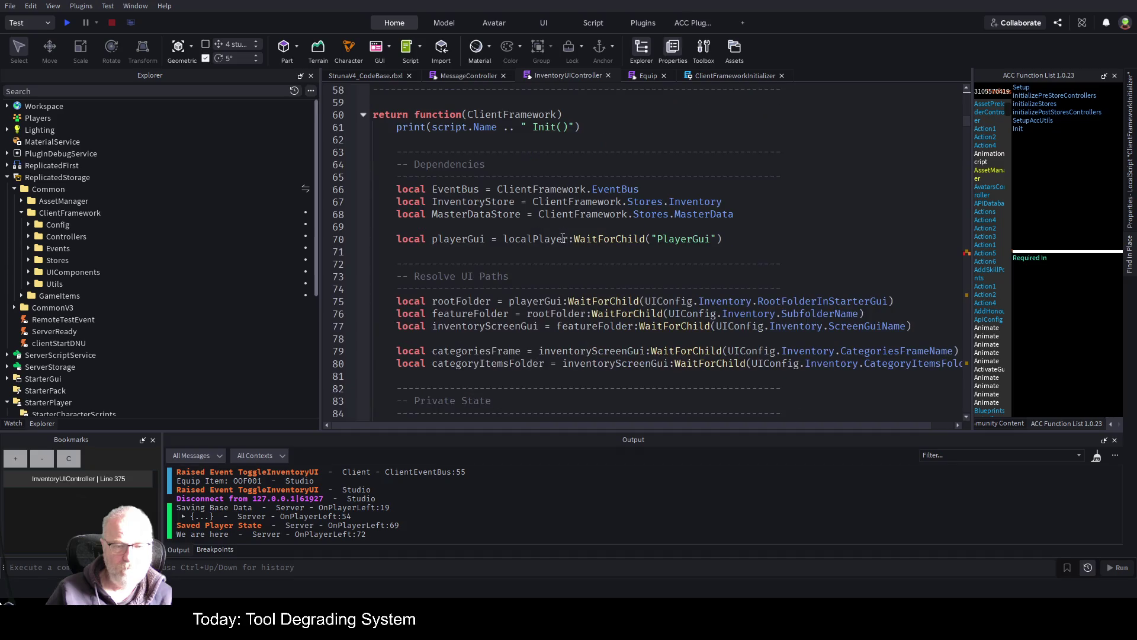
pyautogui.doubleClick(526, 114)
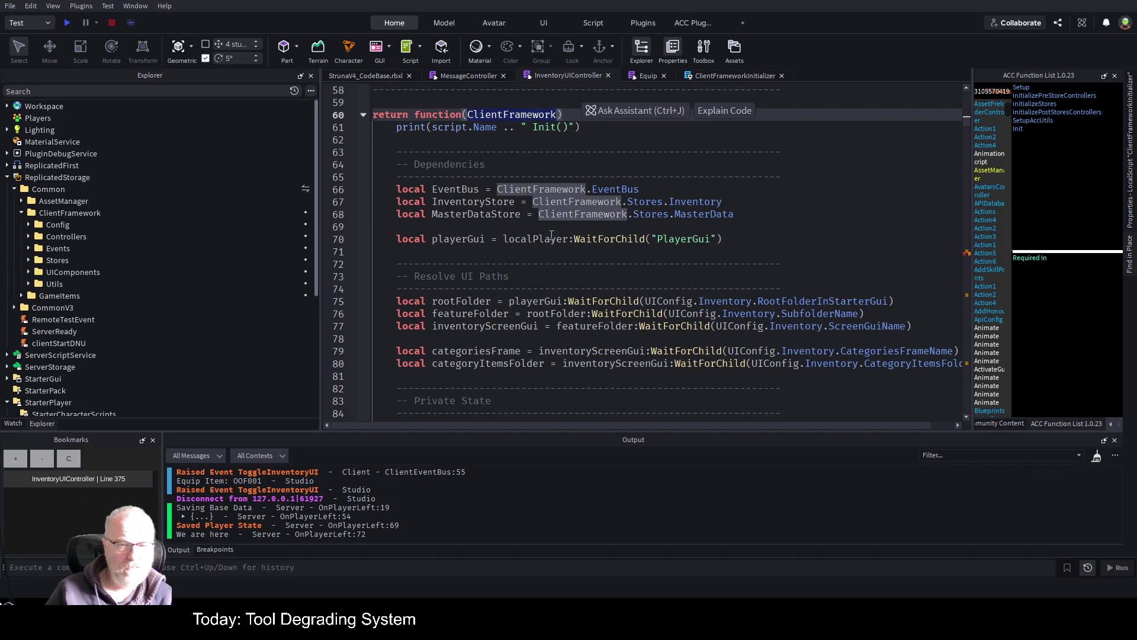
# - Below MasterDataStore, add line 70 'local PlayerState = ClientFramework.Stores.' and expand the Stores folder
pyautogui.click(807, 214)
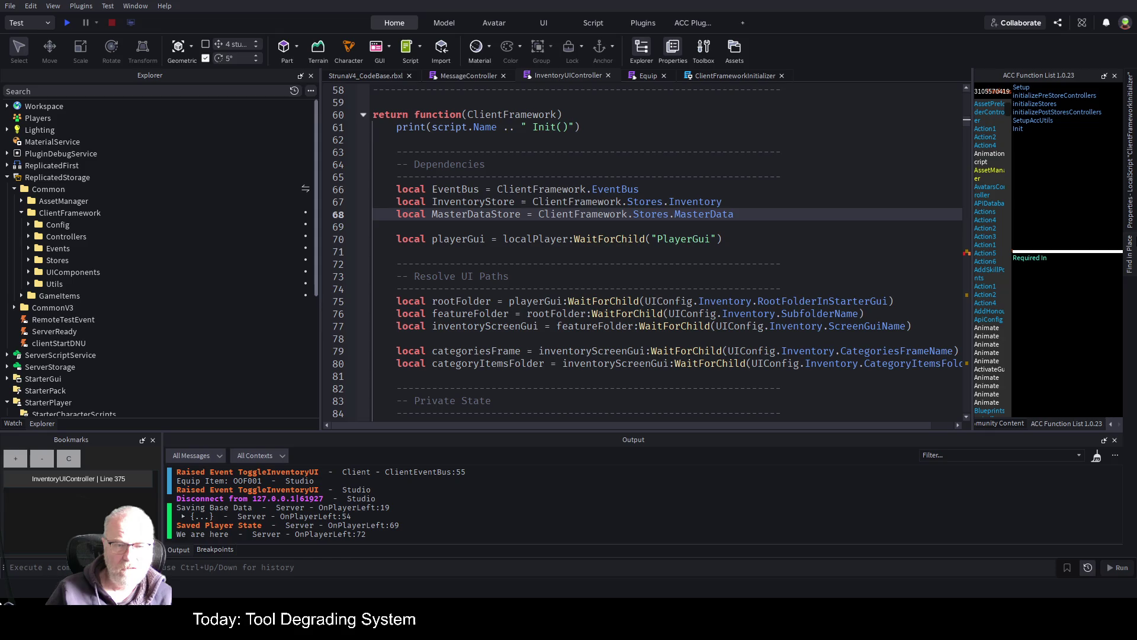
pyautogui.press('Return')
pyautogui.press('Return')
pyautogui.write('l')
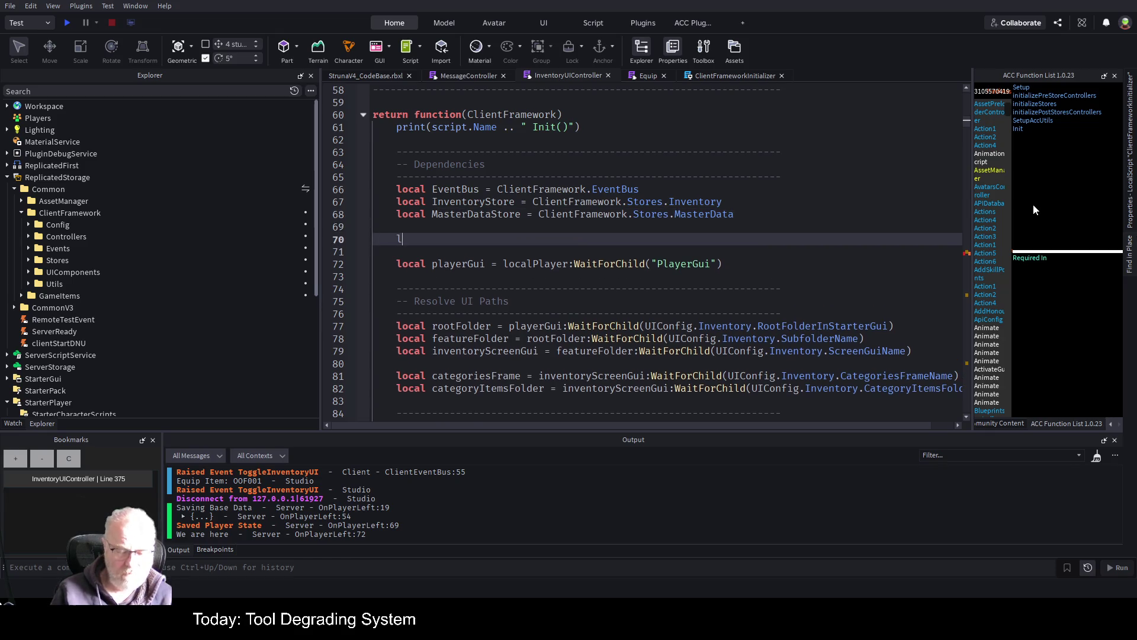
pyautogui.write('ocalPlayer')
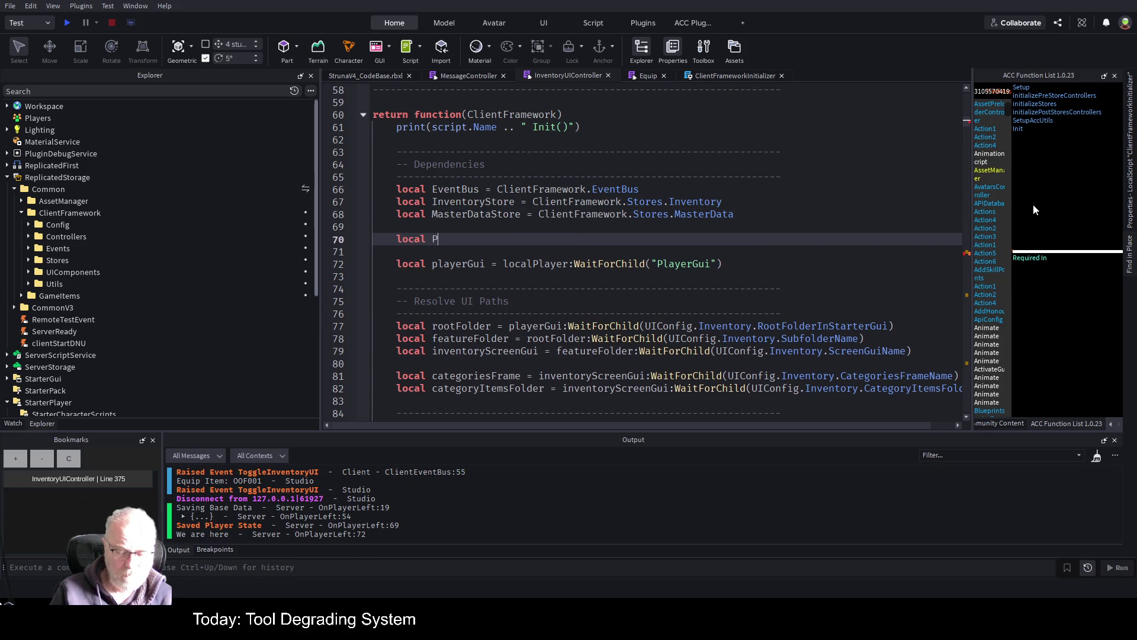
pyautogui.press('BackSpace')
pyautogui.press('BackSpace')
pyautogui.write('t')
pyautogui.press('BackSpace')
pyautogui.write('erState ')
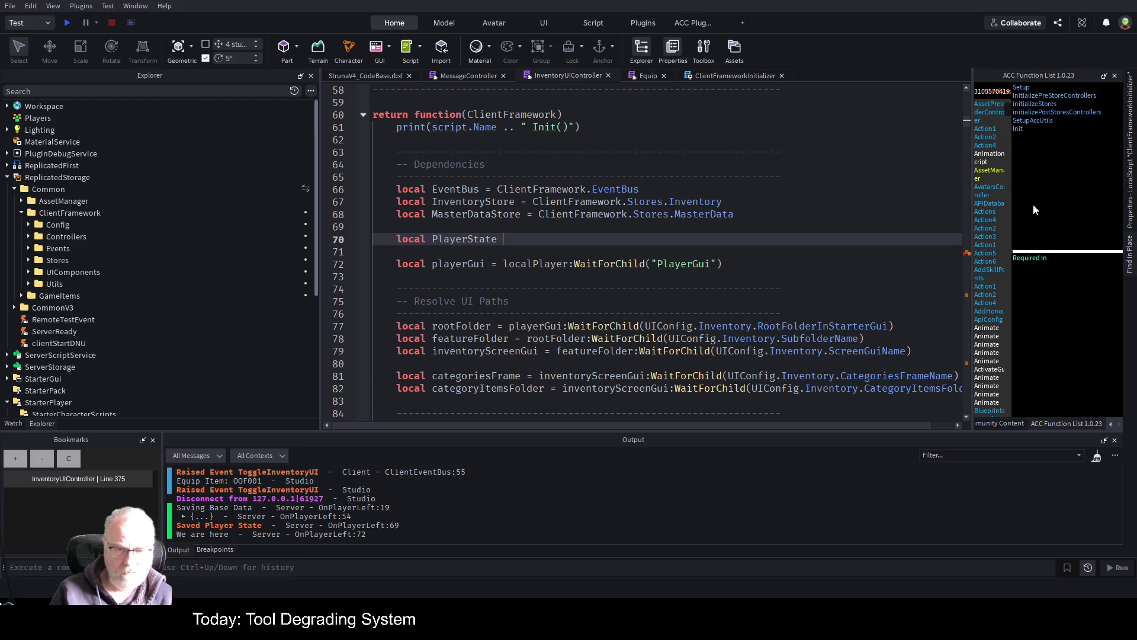
pyautogui.write('= Clie')
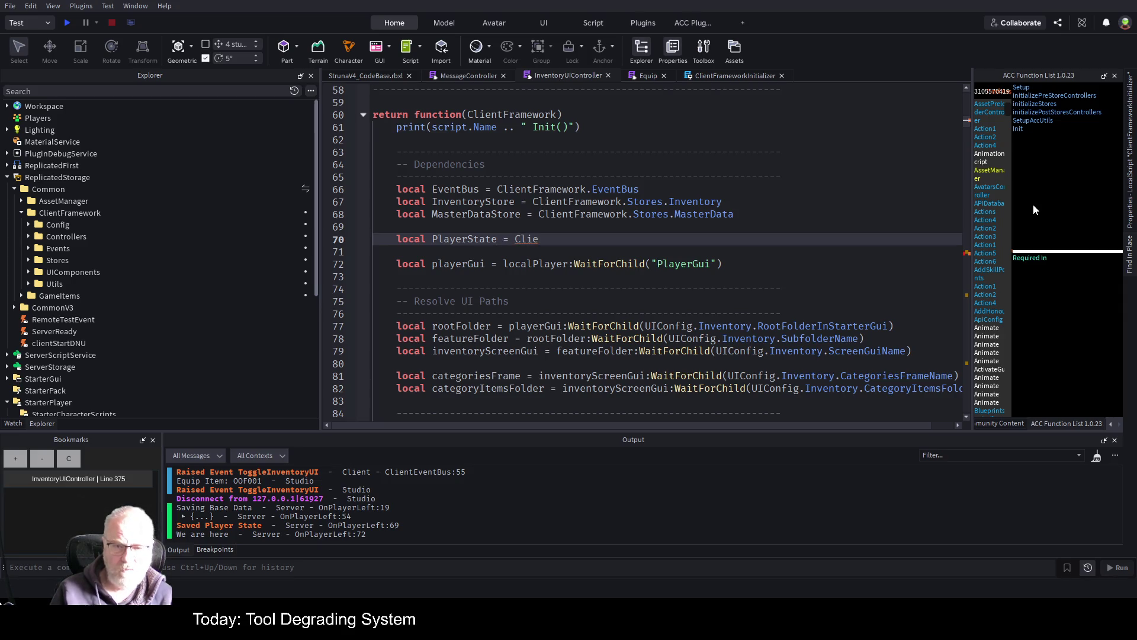
pyautogui.write('ntFrameworkSt')
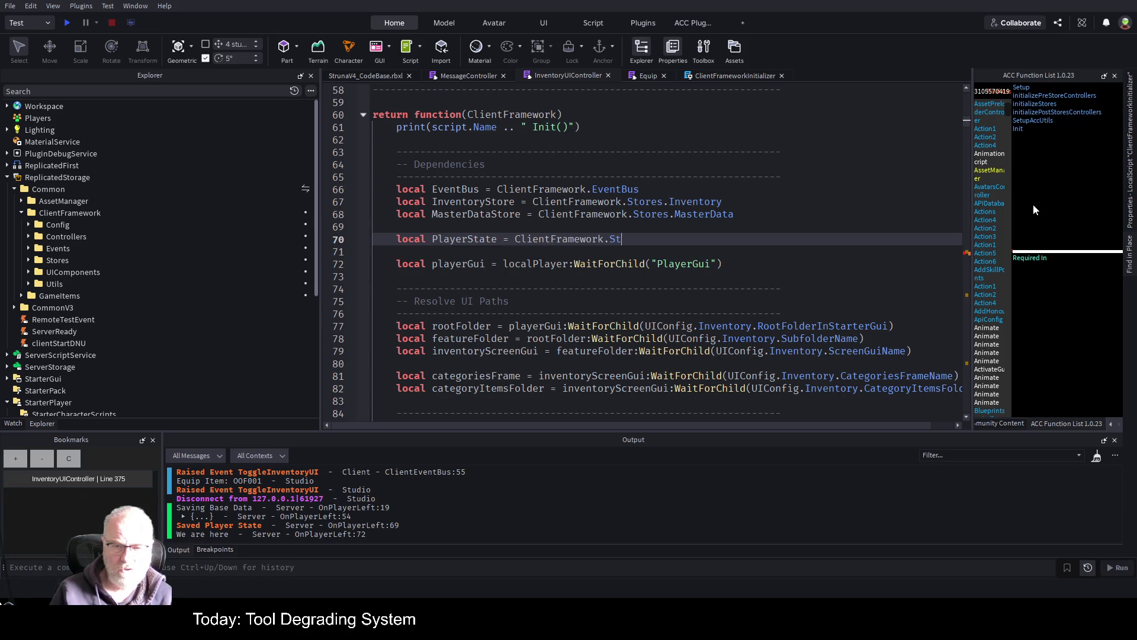
pyautogui.write('ores.')
pyautogui.write('.')
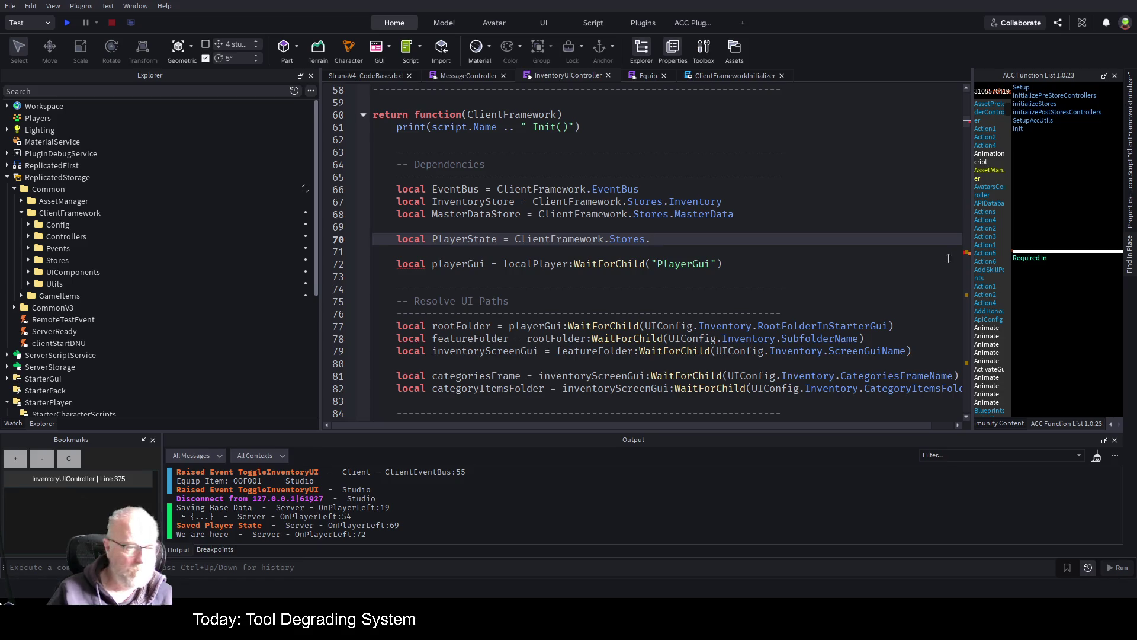
pyautogui.click(28, 260)
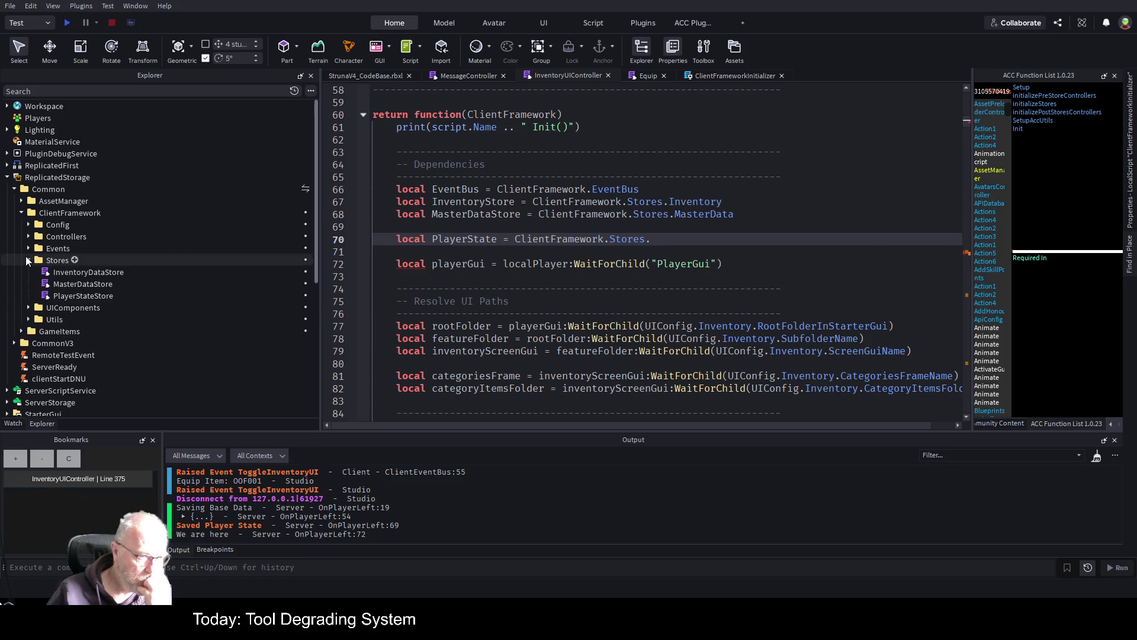
# - Copy the PlayerStateStore module name and paste it after ClientFramework.Stores. on line 70
pyautogui.click(90, 296)
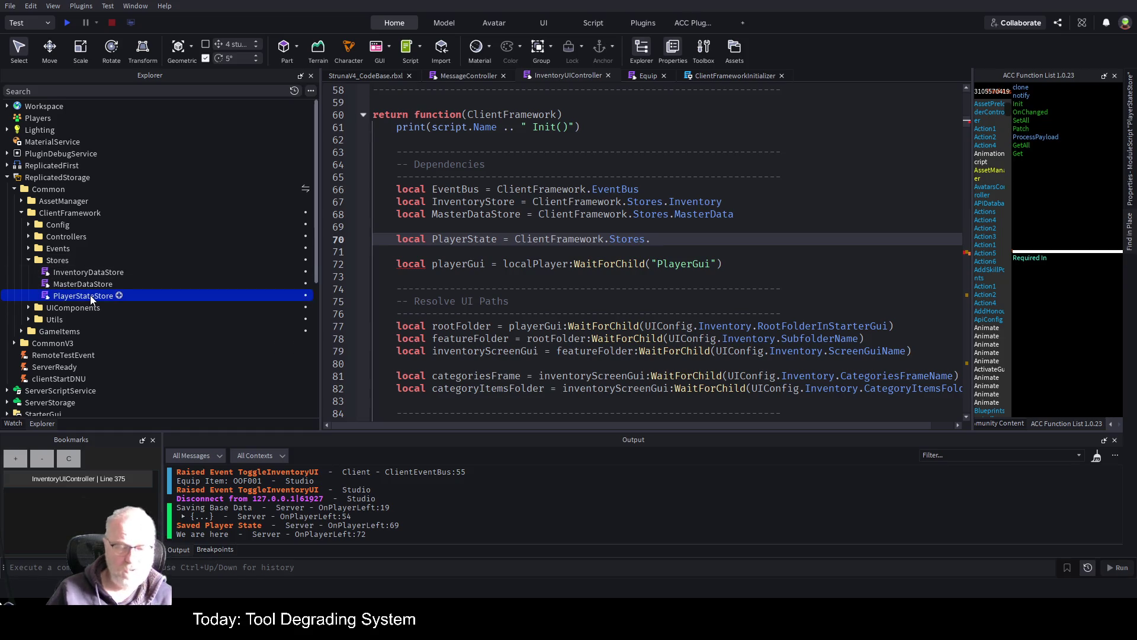
pyautogui.click(90, 295)
pyautogui.hotkey('ctrl', 'c')
pyautogui.press('Escape')
pyautogui.click(853, 238)
pyautogui.hotkey('ctrl', 'v')
pyautogui.click(865, 203)
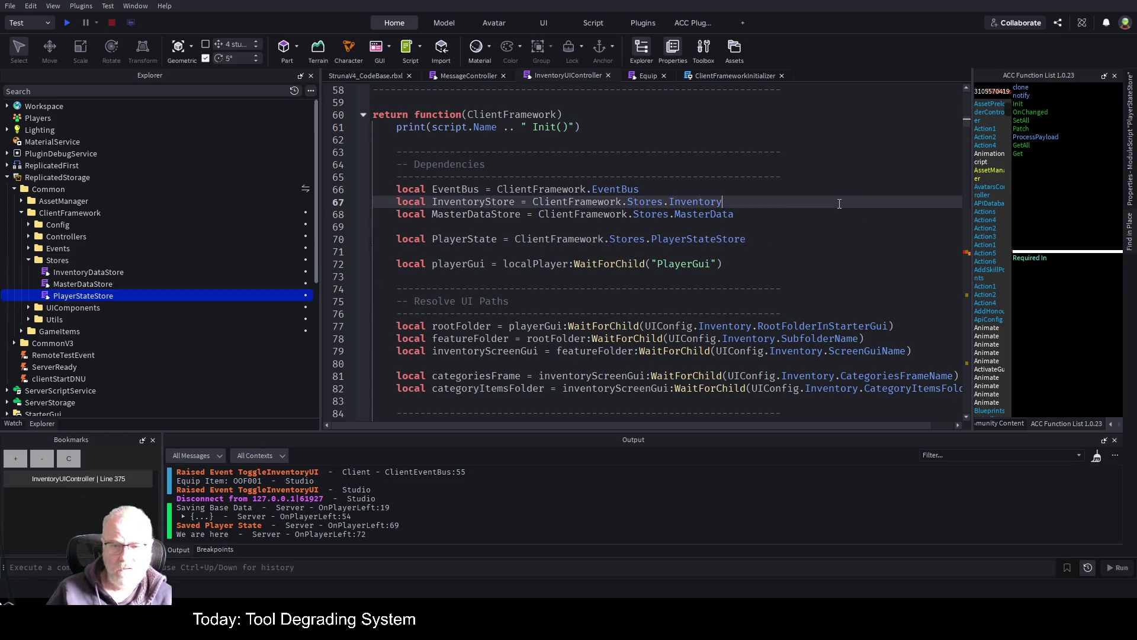
# - Rename the line 70 variable from PlayerState to PlayerStore and save the place
pyautogui.click(480, 239)
pyautogui.press('Left')
pyautogui.press('BackSpace')
pyautogui.press('Delete')
pyautogui.press('Delete')
pyautogui.press('Delete')
pyautogui.write('Store')
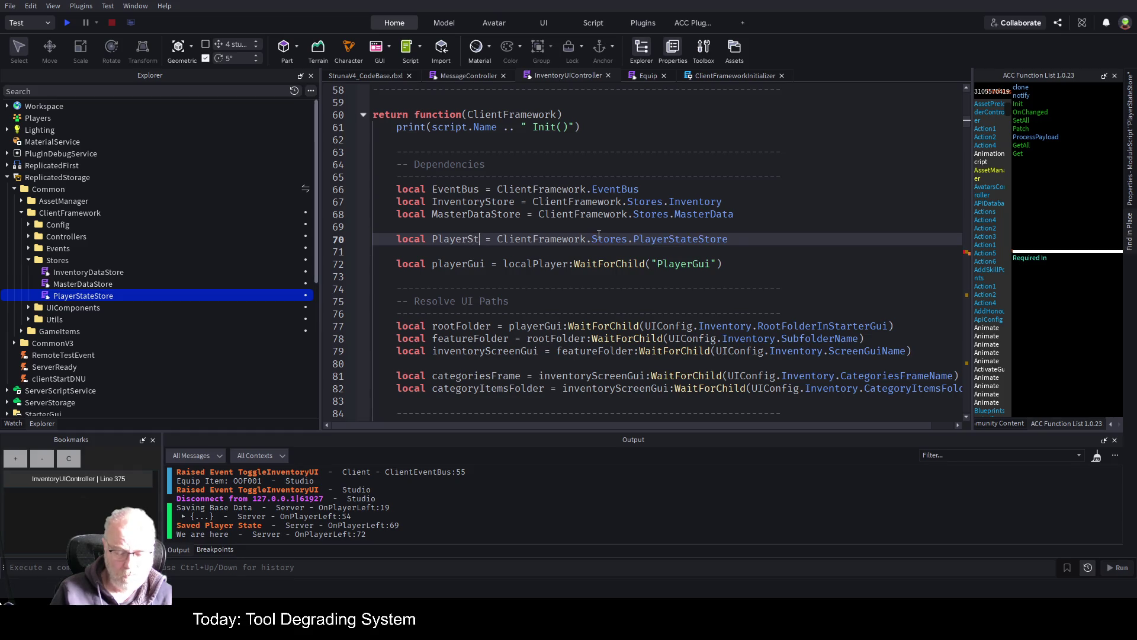
pyautogui.press('Down')
pyautogui.hotkey('ctrl', 's')
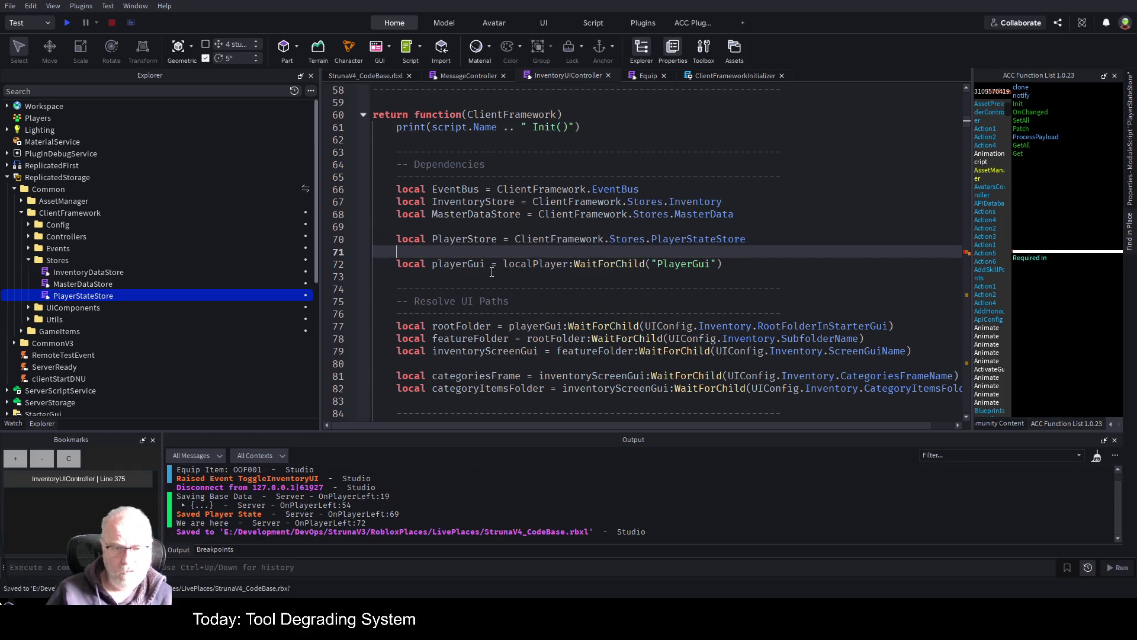
pyautogui.doubleClick(476, 239)
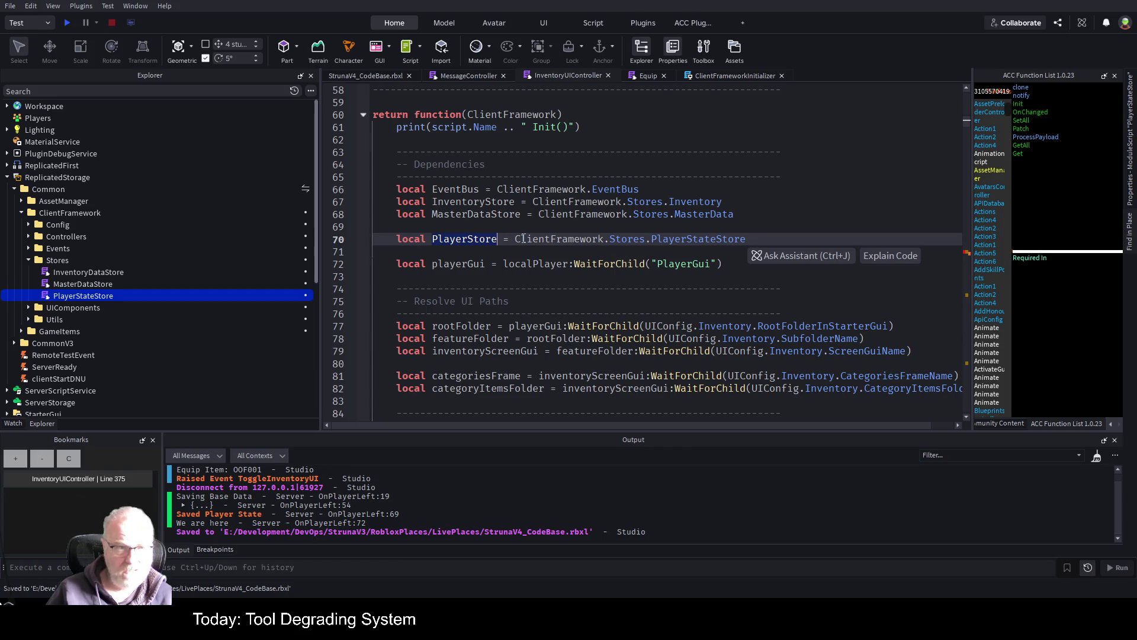
pyautogui.press('Right')
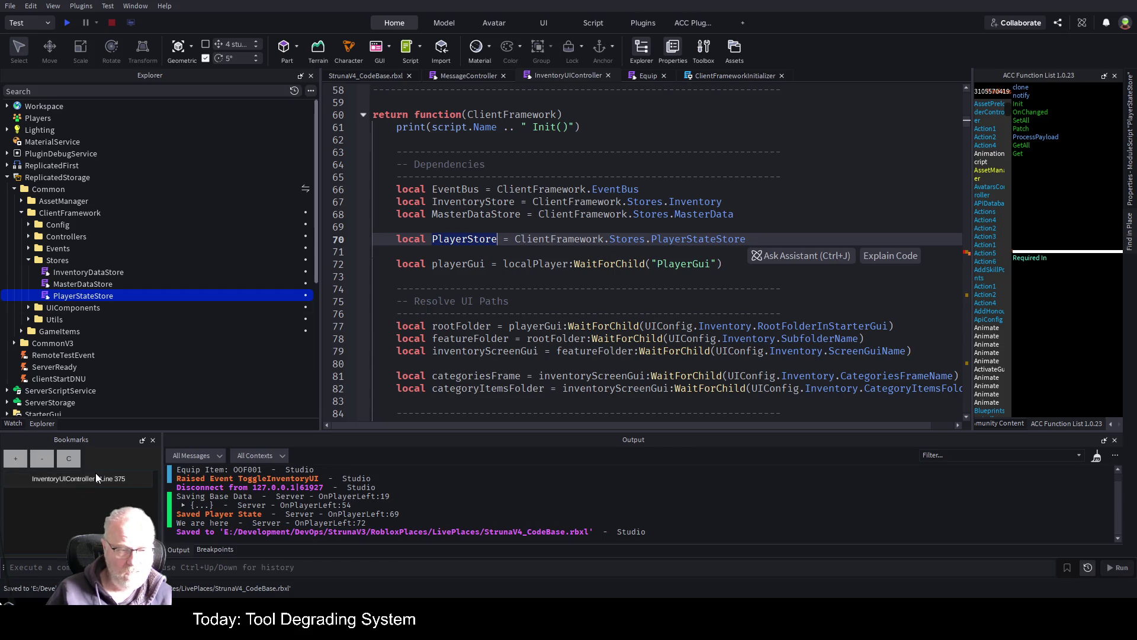
# - Change line 389's level check from state.baseData. to PlayerStore., then start a playtest
pyautogui.click(95, 479)
pyautogui.click(531, 251)
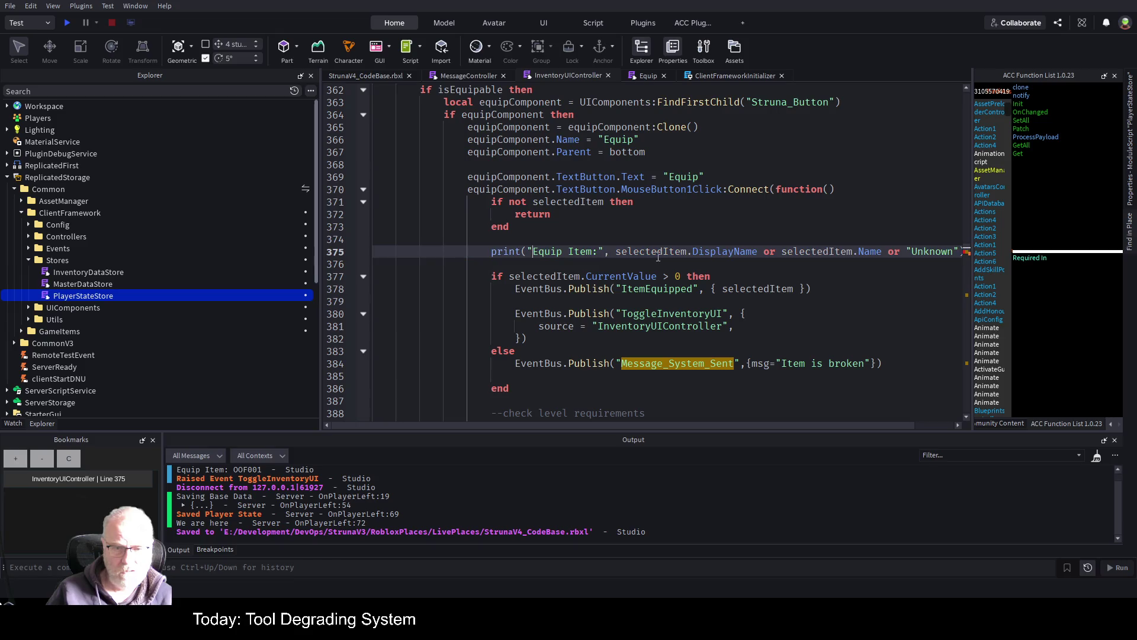
pyautogui.scroll(-3, 604, 278)
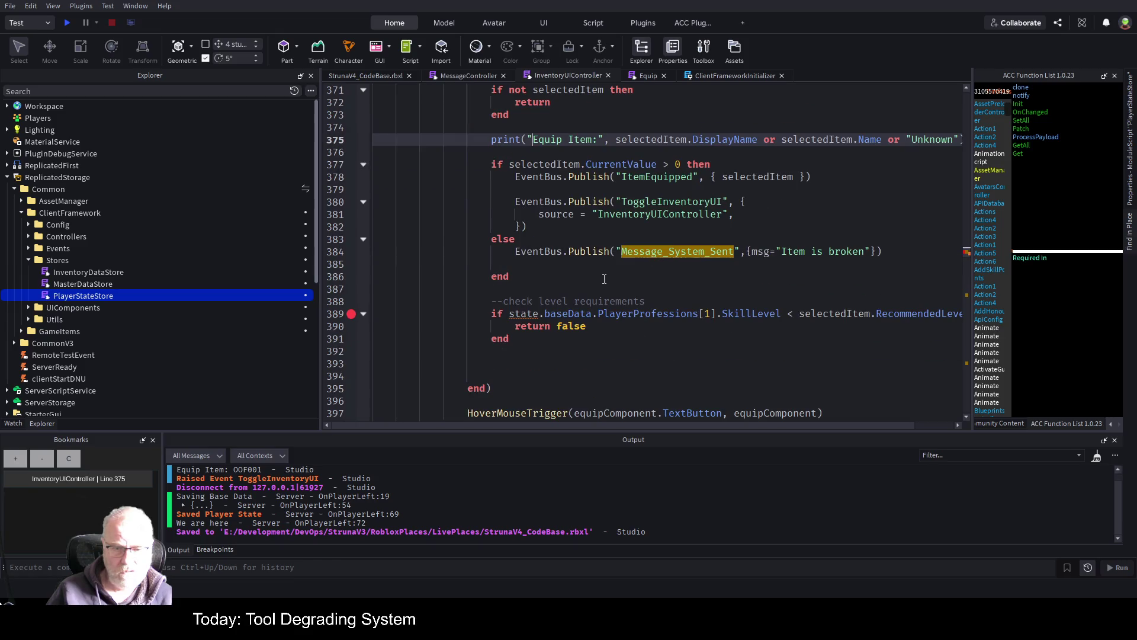
pyautogui.doubleClick(514, 316)
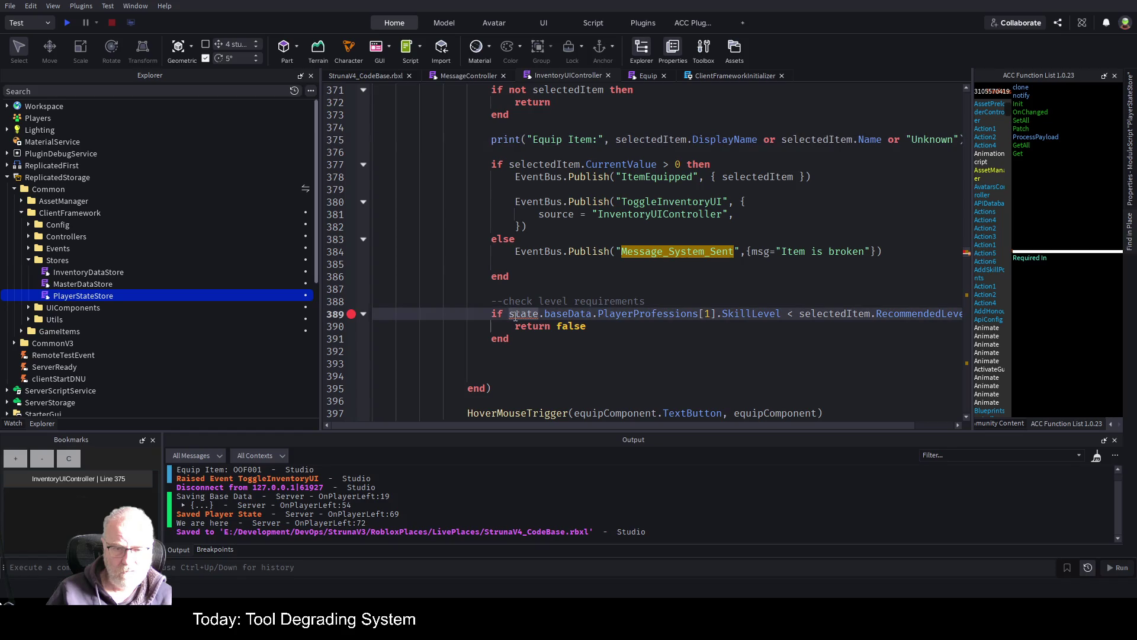
pyautogui.write('PlayerStore')
pyautogui.hotkey('ctrl', 'Delete')
pyautogui.hotkey('ctrl', 'Delete')
pyautogui.write('.')
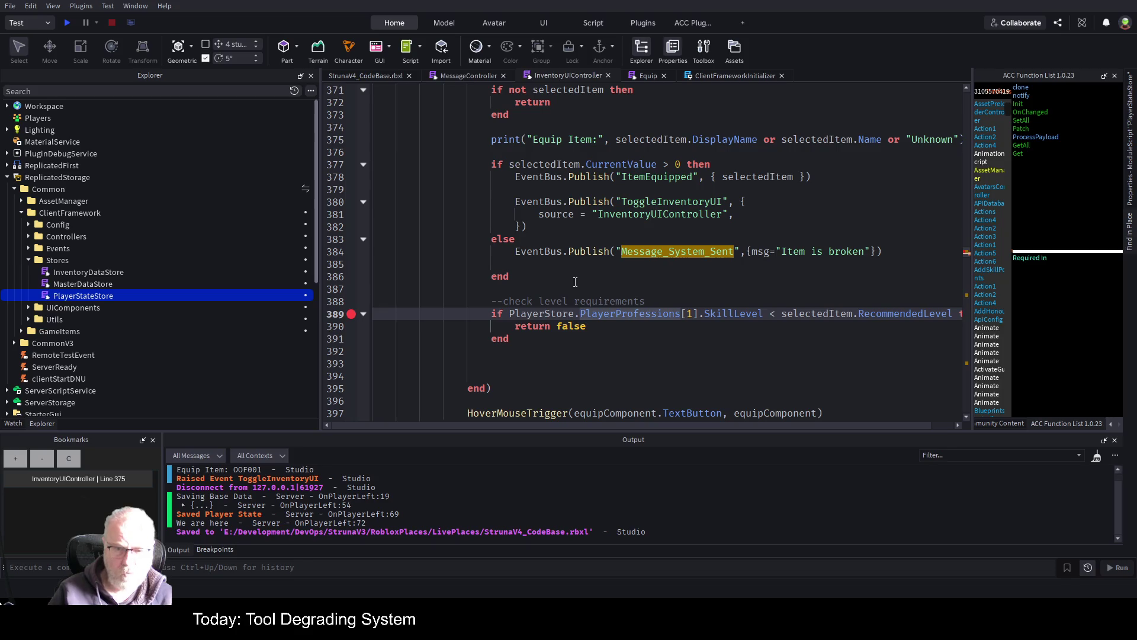
pyautogui.click(660, 360)
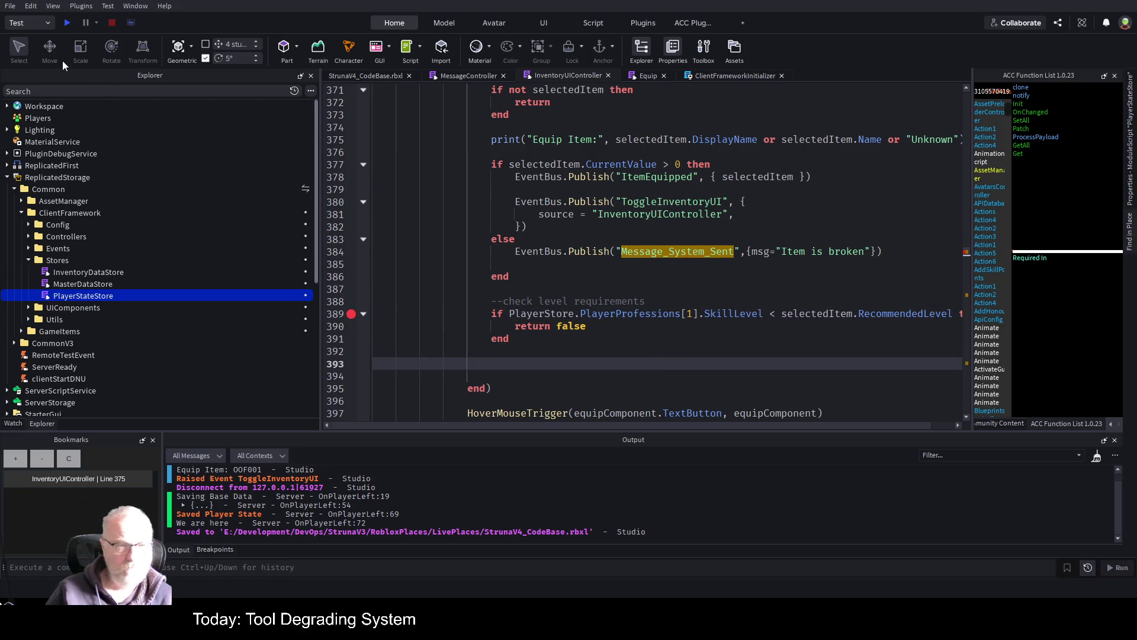
pyautogui.click(66, 23)
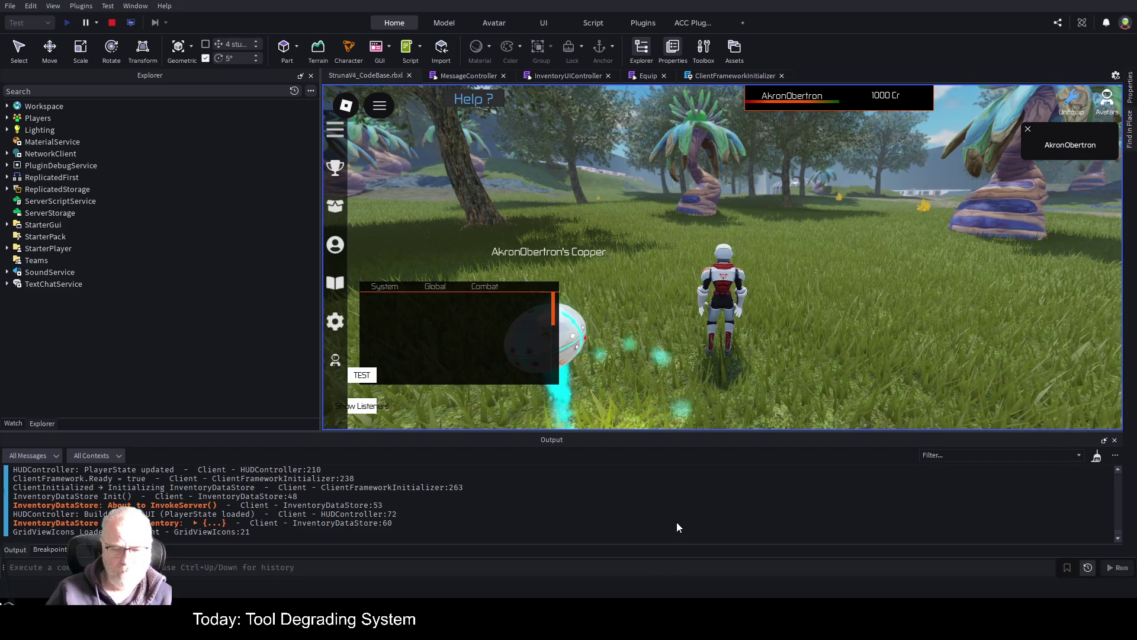
# - Open the in-game Tools inventory and equip OOF001, pausing at the line 389 breakpoint
pyautogui.press('i')
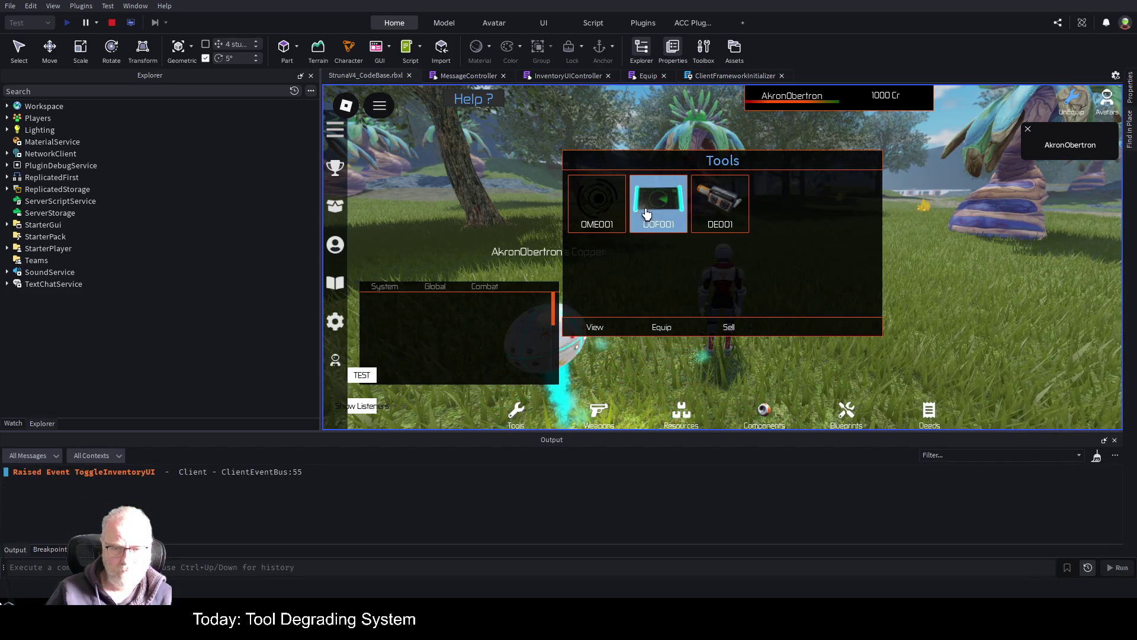
pyautogui.click(663, 327)
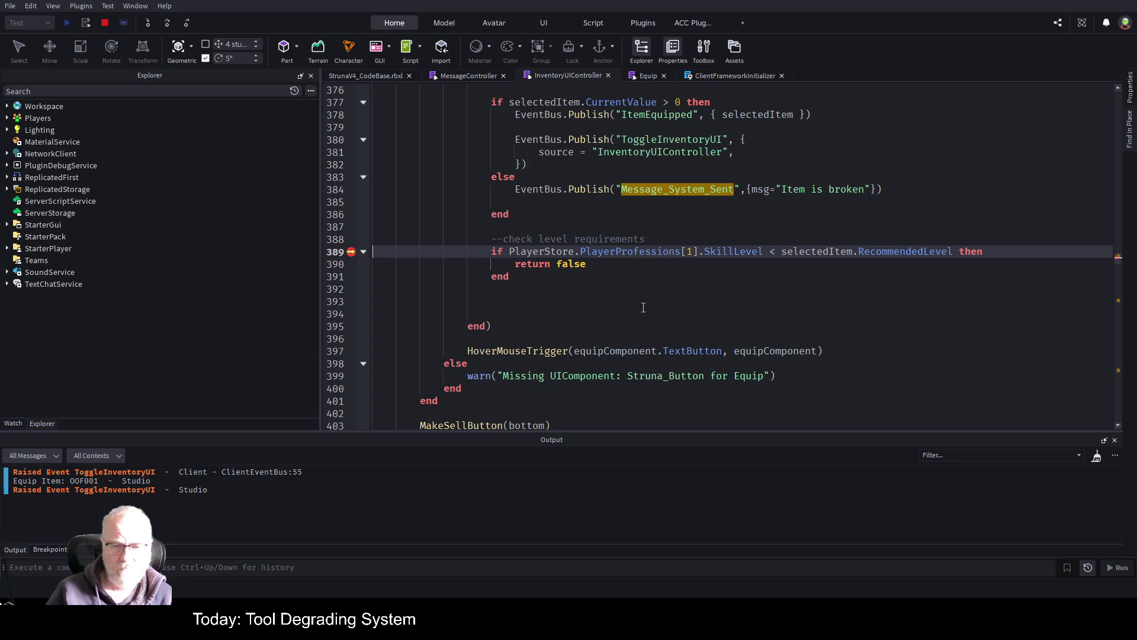
# - Add a breakpoint on the PlayerStore dependency at line 70
pyautogui.scroll(15, 642, 306)
pyautogui.scroll(14, 573, 285)
pyautogui.click(716, 333)
pyautogui.hotkey('ctrl', 'Home')
pyautogui.scroll(-5, 530, 268)
pyautogui.scroll(-10, 530, 269)
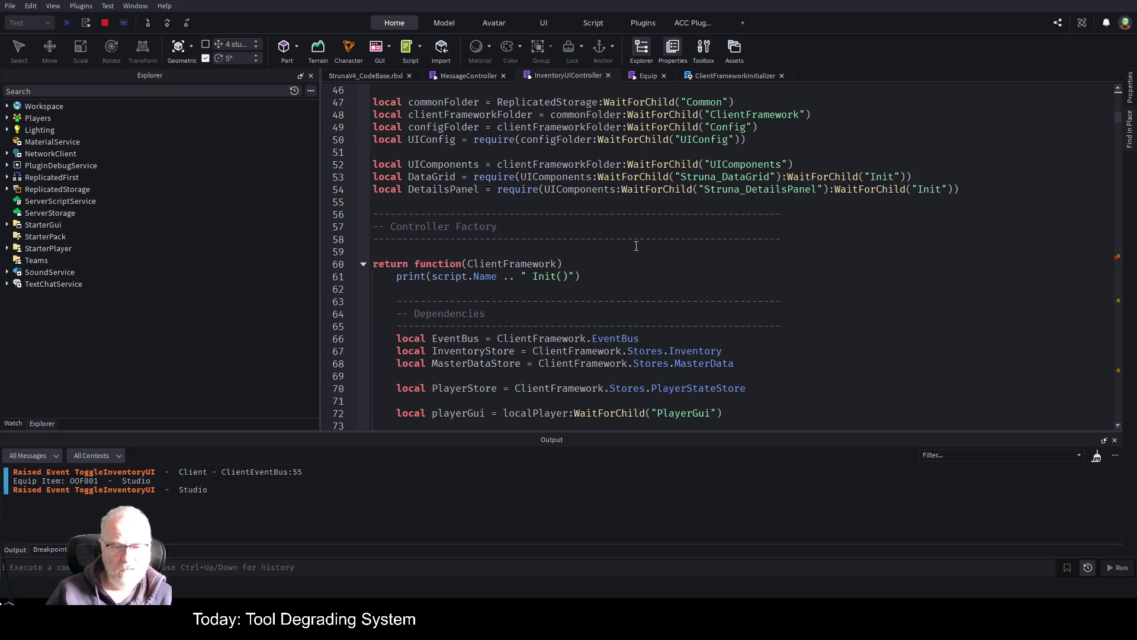
pyautogui.scroll(-3, 636, 245)
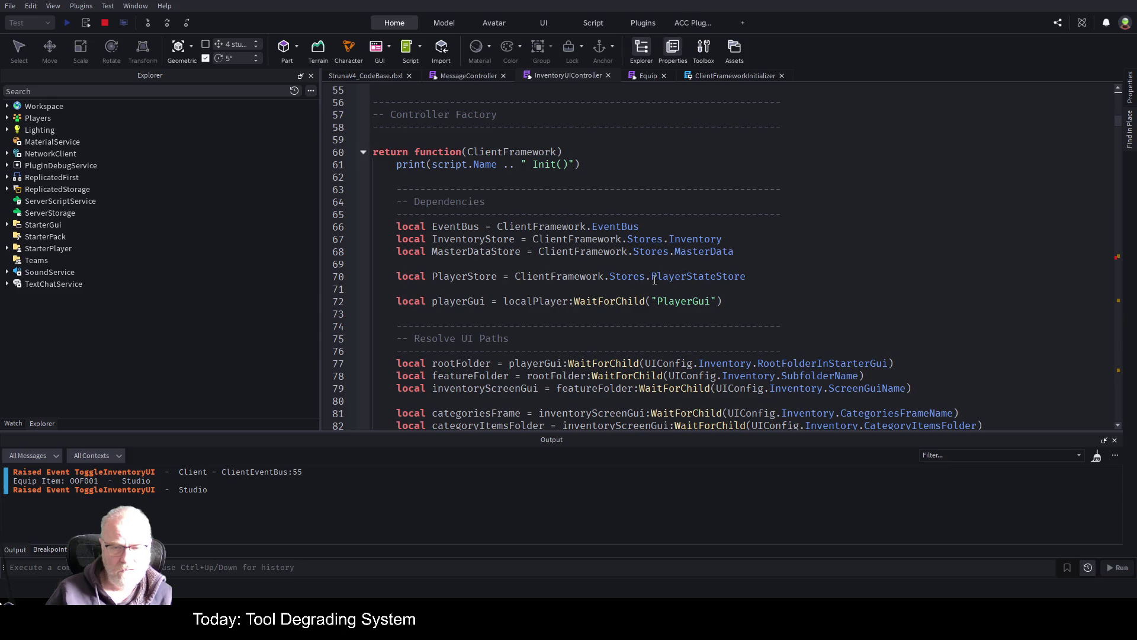
pyautogui.click(350, 276)
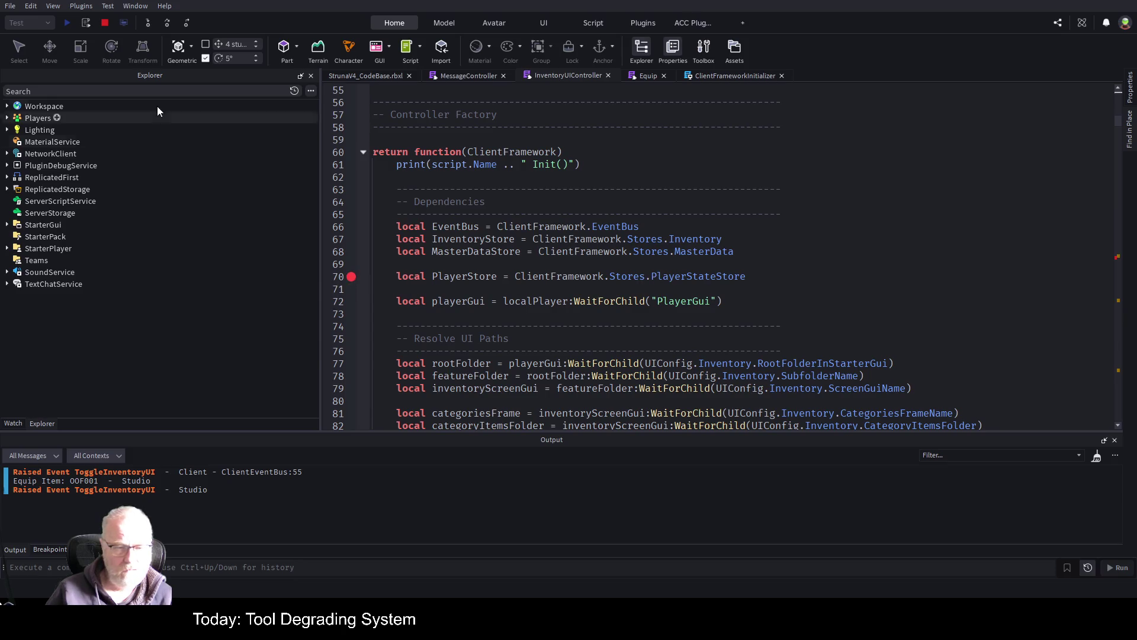
# - Restart the playtest so it pauses at line 70, and show the Watch panel
pyautogui.click(108, 22)
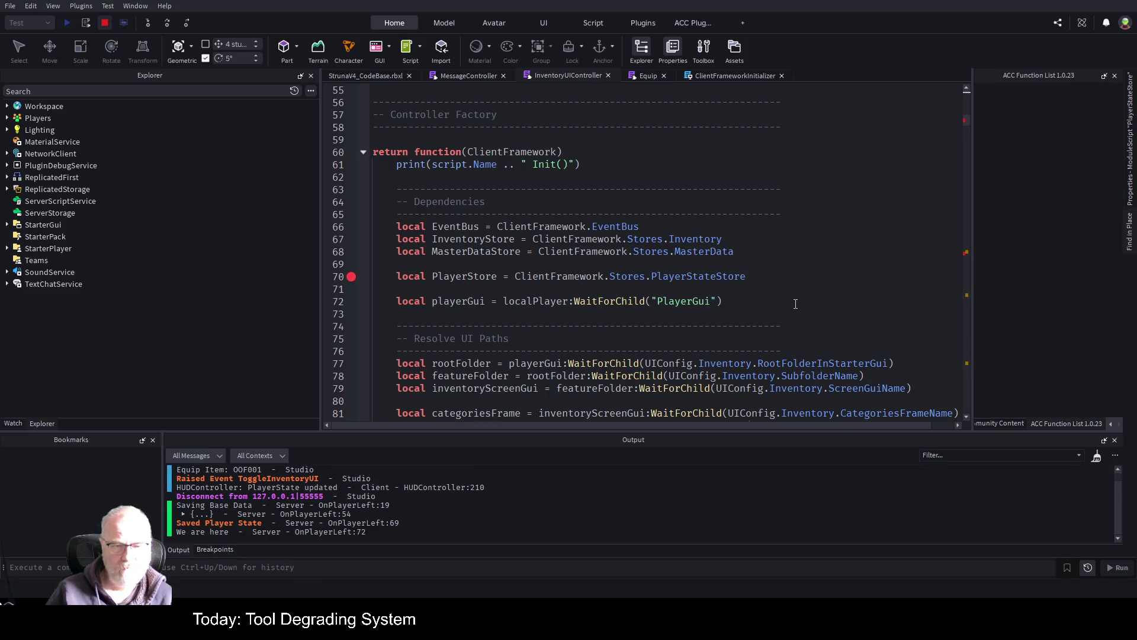
pyautogui.click(67, 23)
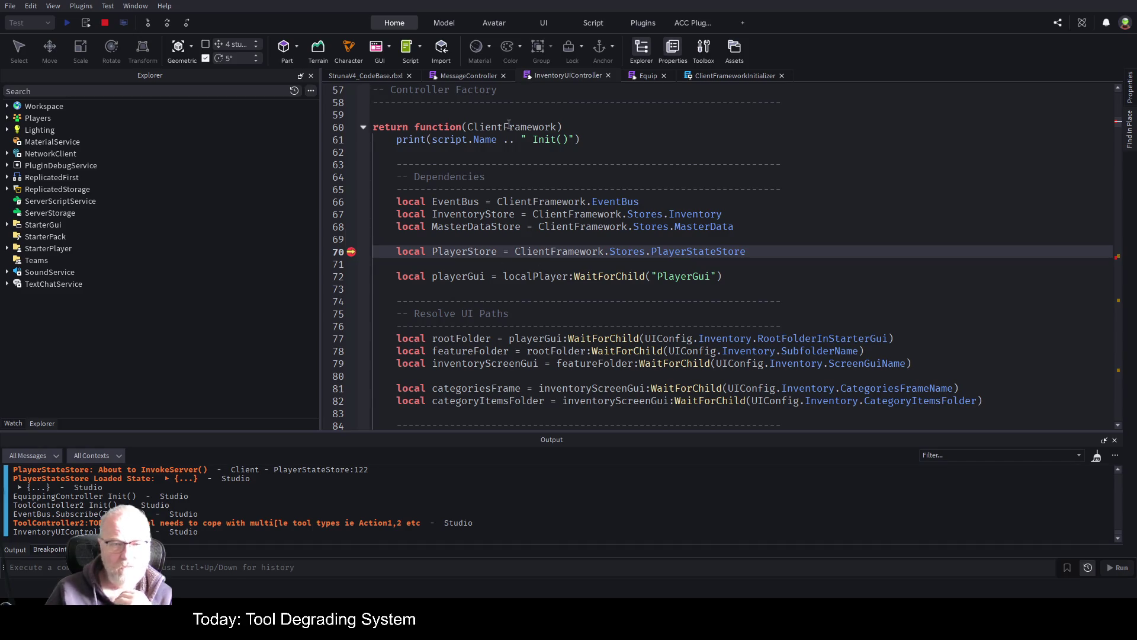
pyautogui.click(14, 424)
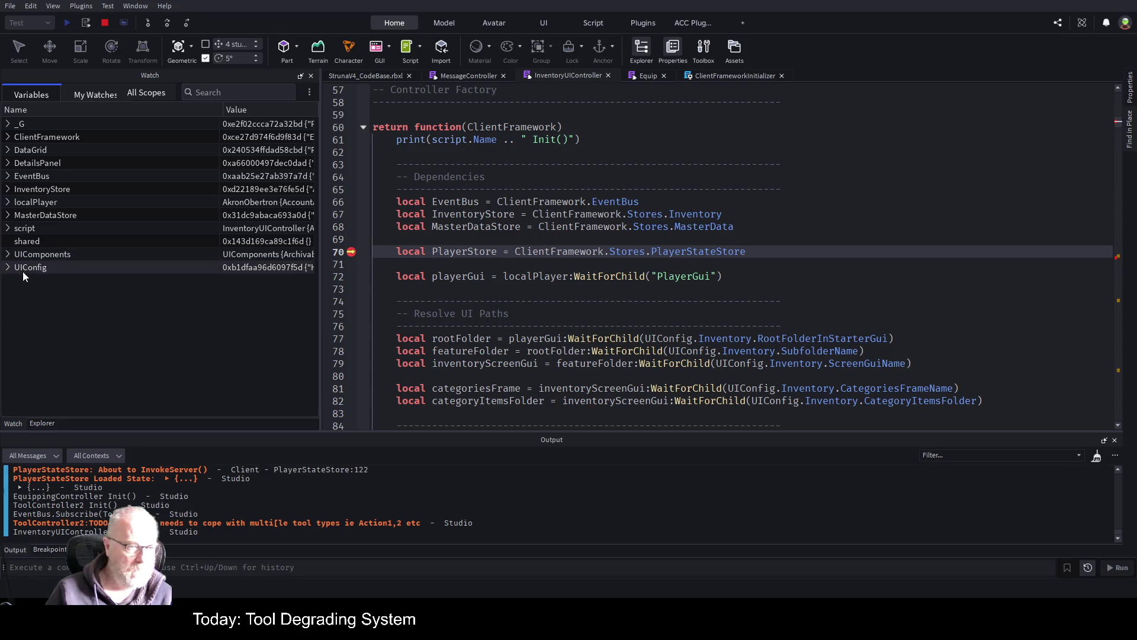
# - Expand ClientFramework > Stores to see Inventory, MasterData and PlayerState, then stop debugging
pyautogui.click(8, 137)
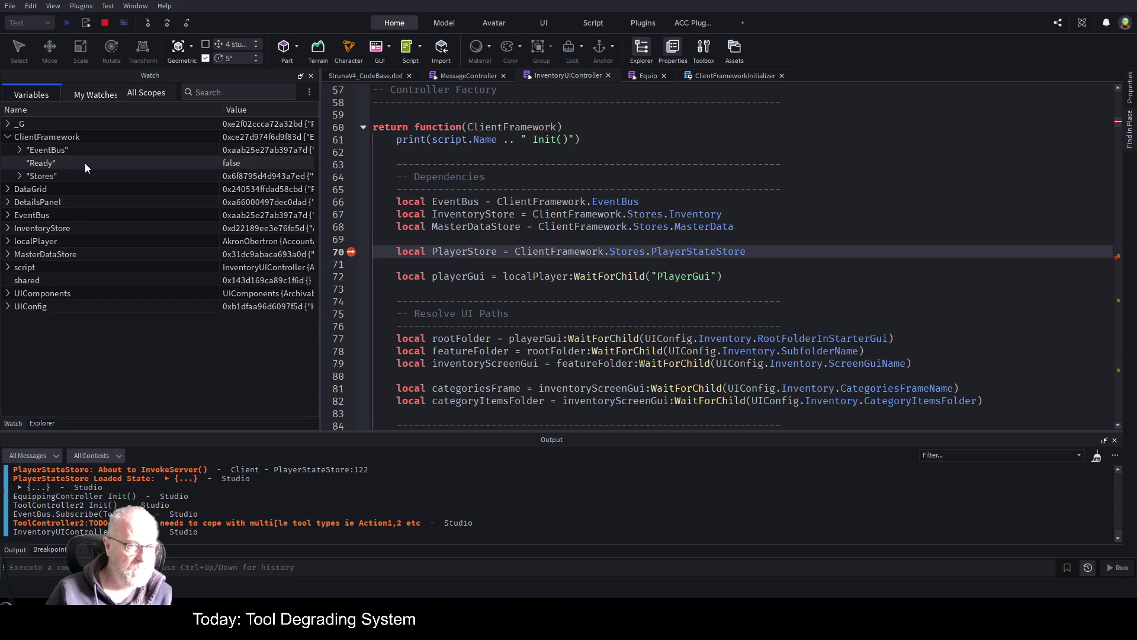
pyautogui.click(19, 176)
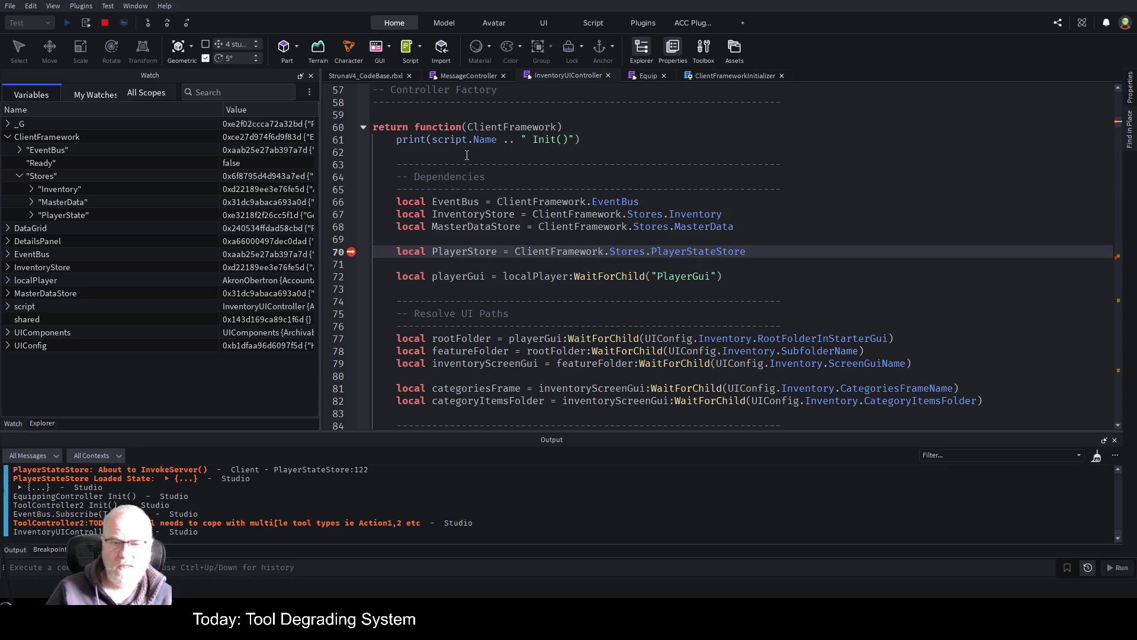
pyautogui.click(109, 28)
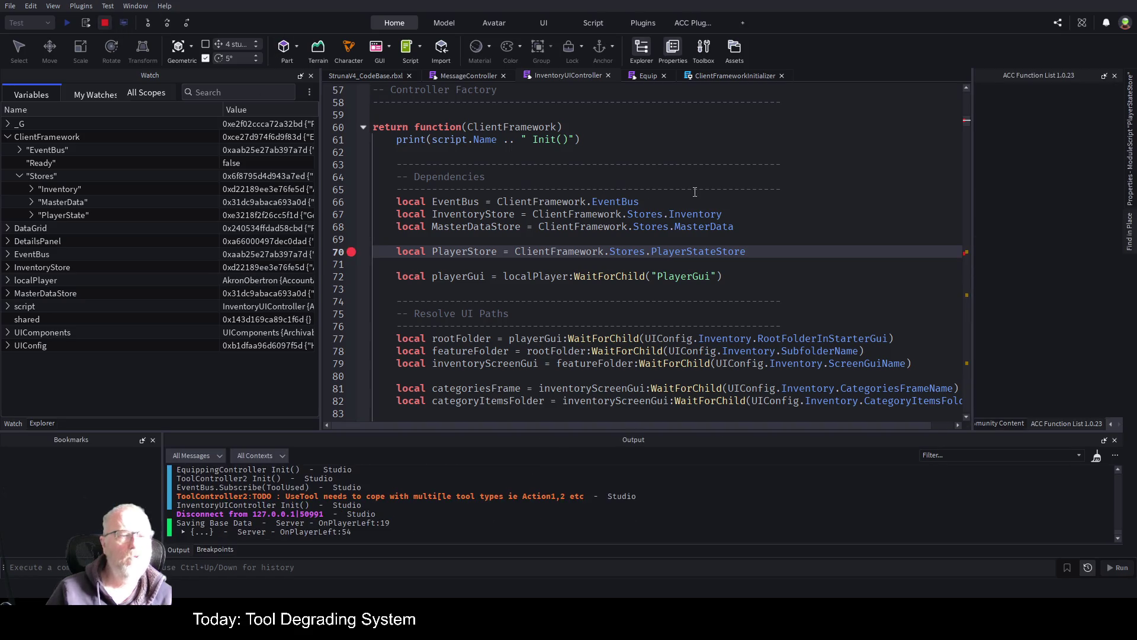
# - Trim line 70 to ClientFramework.Stores.PlayerState, save the place and replay with F5
pyautogui.press('BackSpace')
pyautogui.press('BackSpace')
pyautogui.press('BackSpace')
pyautogui.hotkey('ctrl', 's')
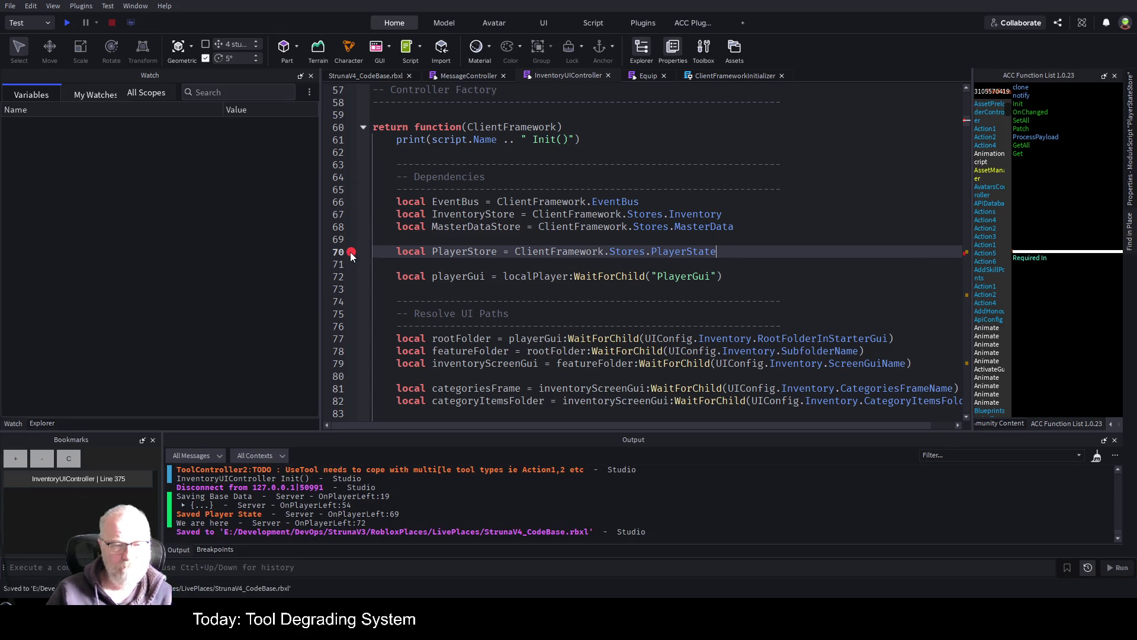
pyautogui.click(379, 286)
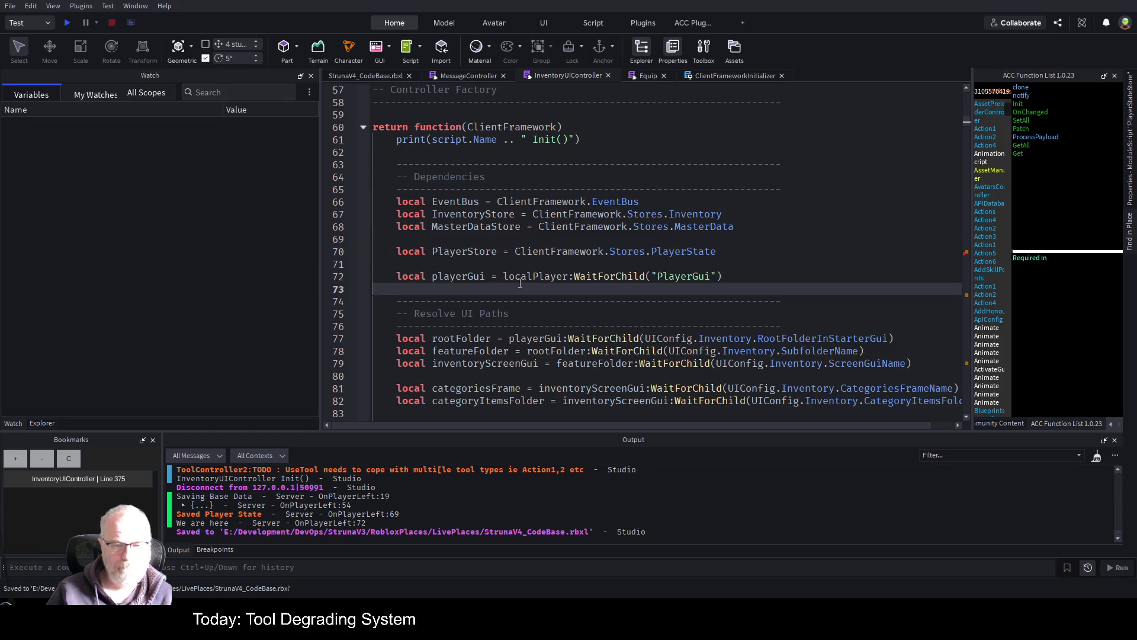
pyautogui.hotkey('ctrl', 's')
pyautogui.scroll(-5, 513, 281)
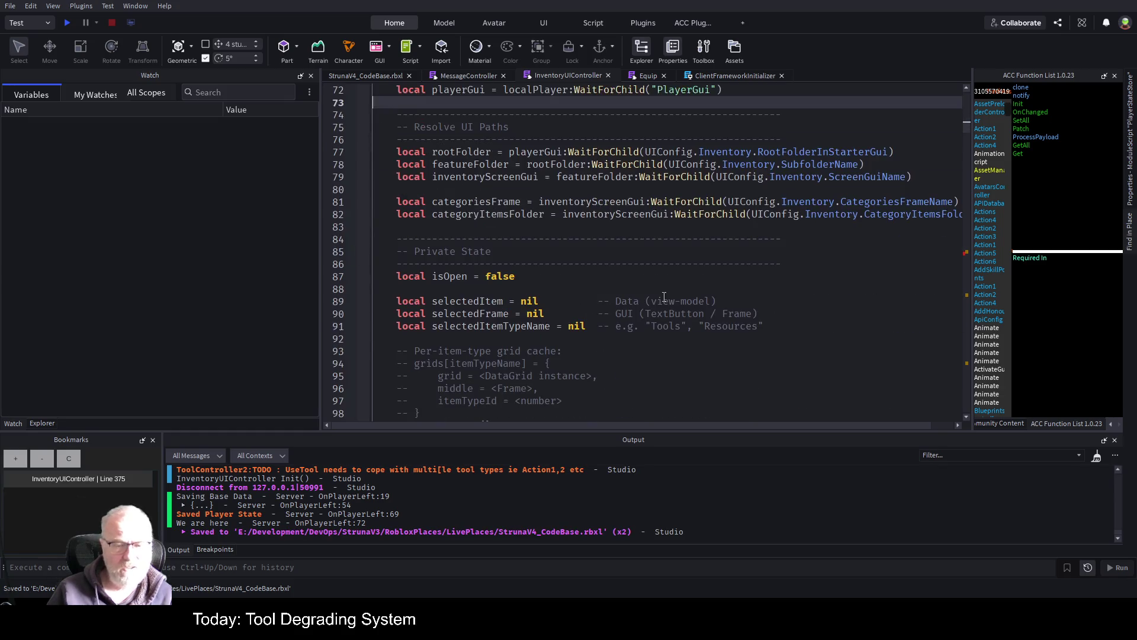
pyautogui.press('F5')
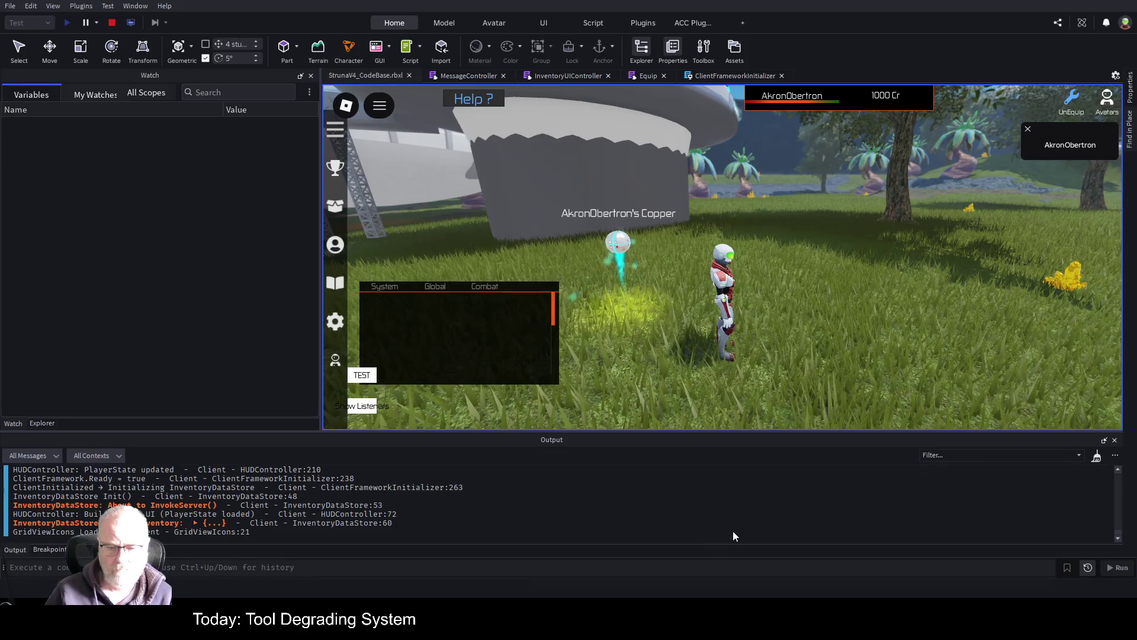
# - Reopen the Tools inventory and equip OOF001 to hit the line 389 level check
pyautogui.press('i')
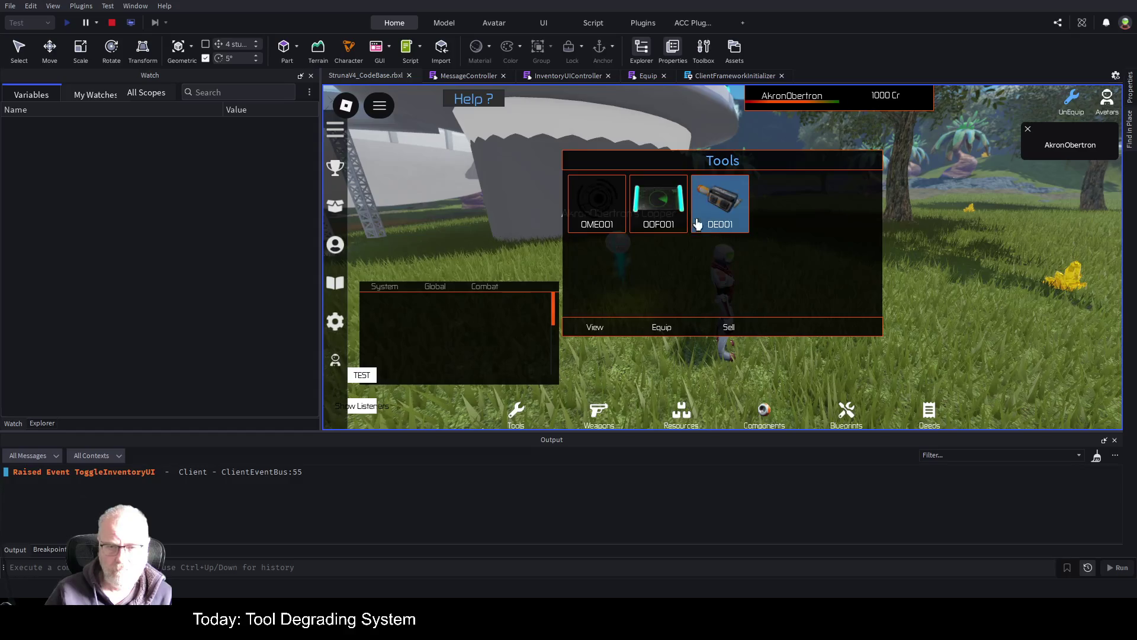
pyautogui.click(658, 329)
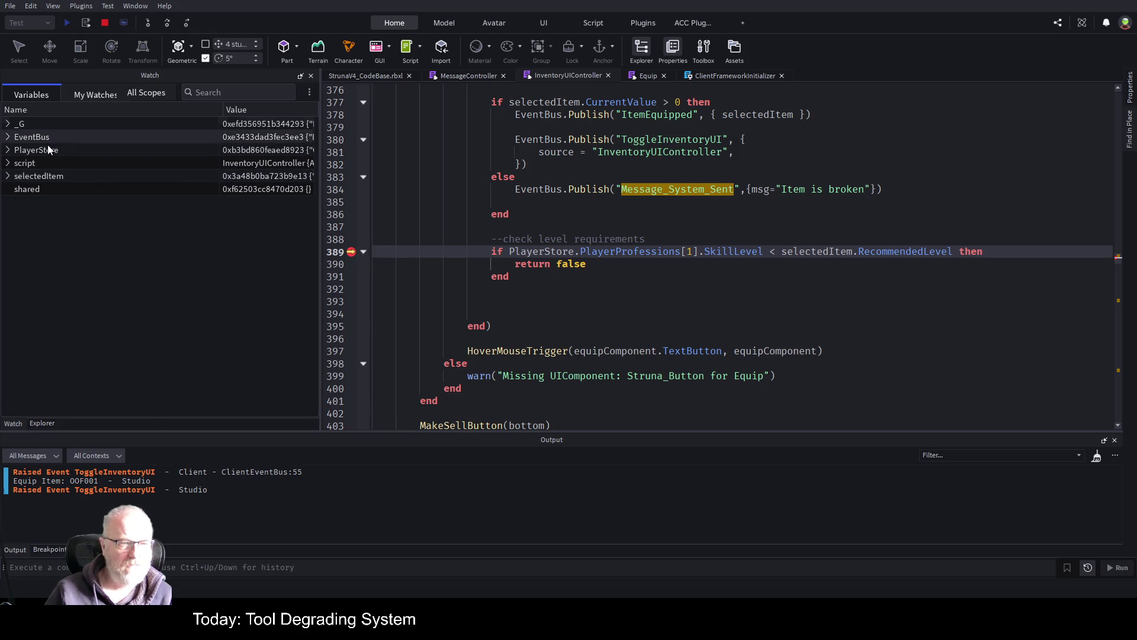
# - Expand PlayerStore in the watched variables to list Get, GetAll, Init, OnChanged, Patch and SetAll
pyautogui.click(152, 91)
pyautogui.click(276, 324)
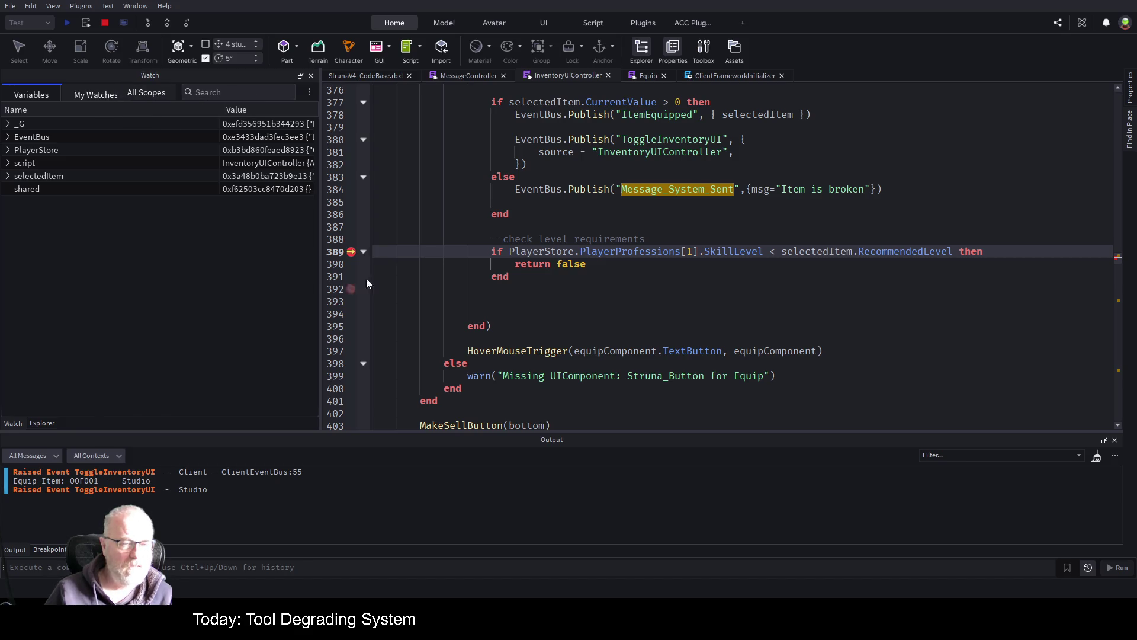
pyautogui.scroll(5, 552, 228)
pyautogui.scroll(3, 549, 150)
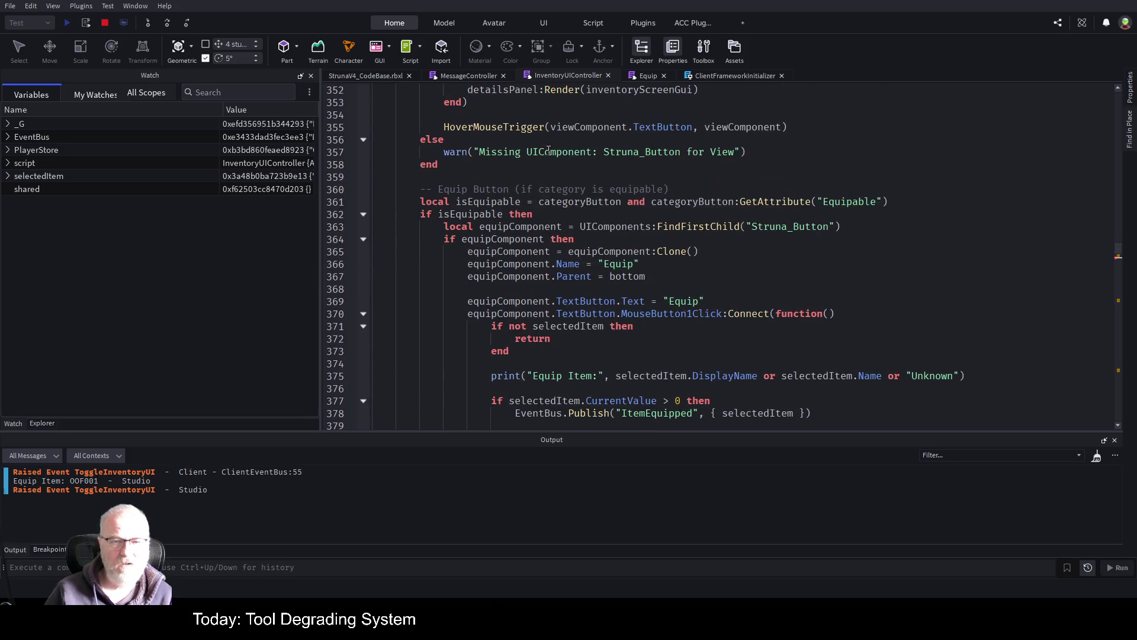
pyautogui.scroll(-6, 456, 179)
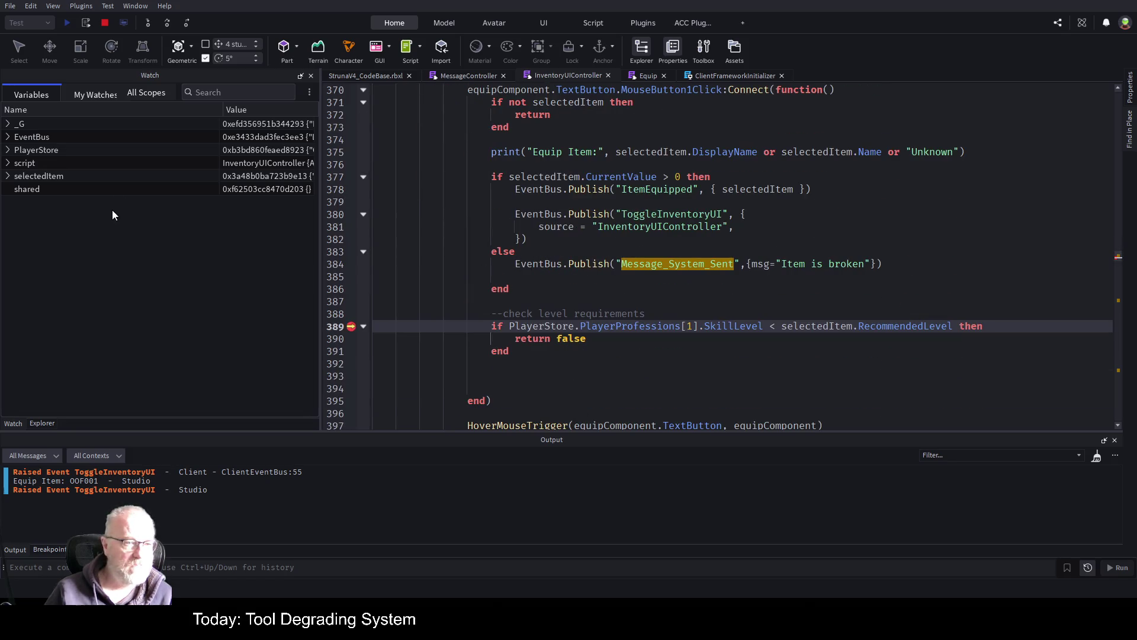
pyautogui.click(8, 150)
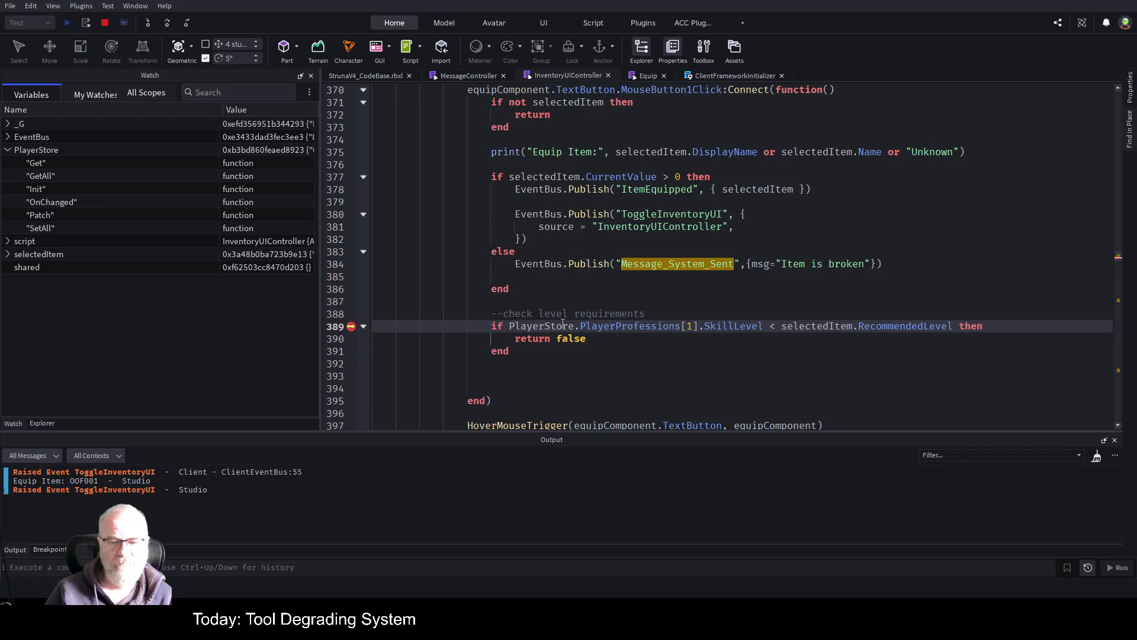
# - Stop the playtest and open the PlayerStateStore script from Explorer
pyautogui.click(109, 25)
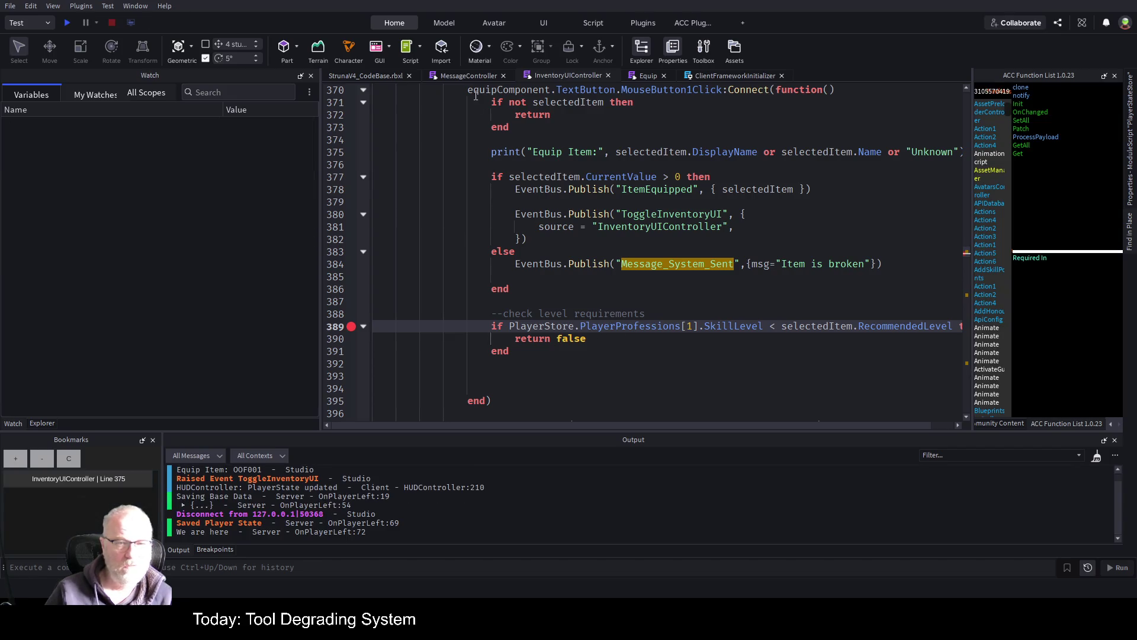
pyautogui.click(42, 423)
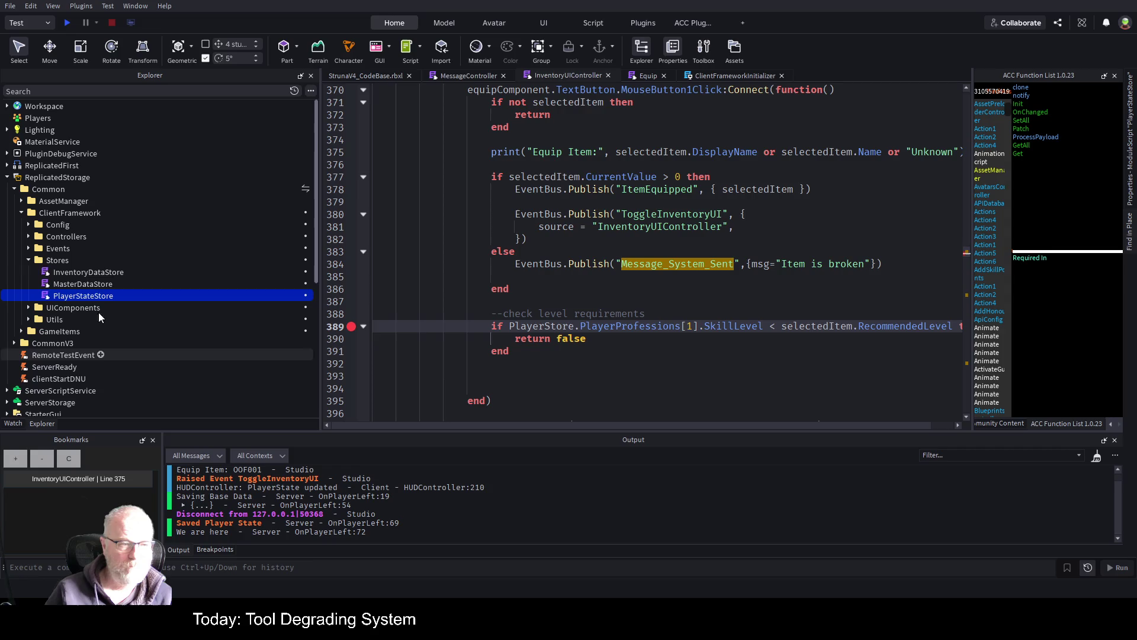
pyautogui.doubleClick(104, 299)
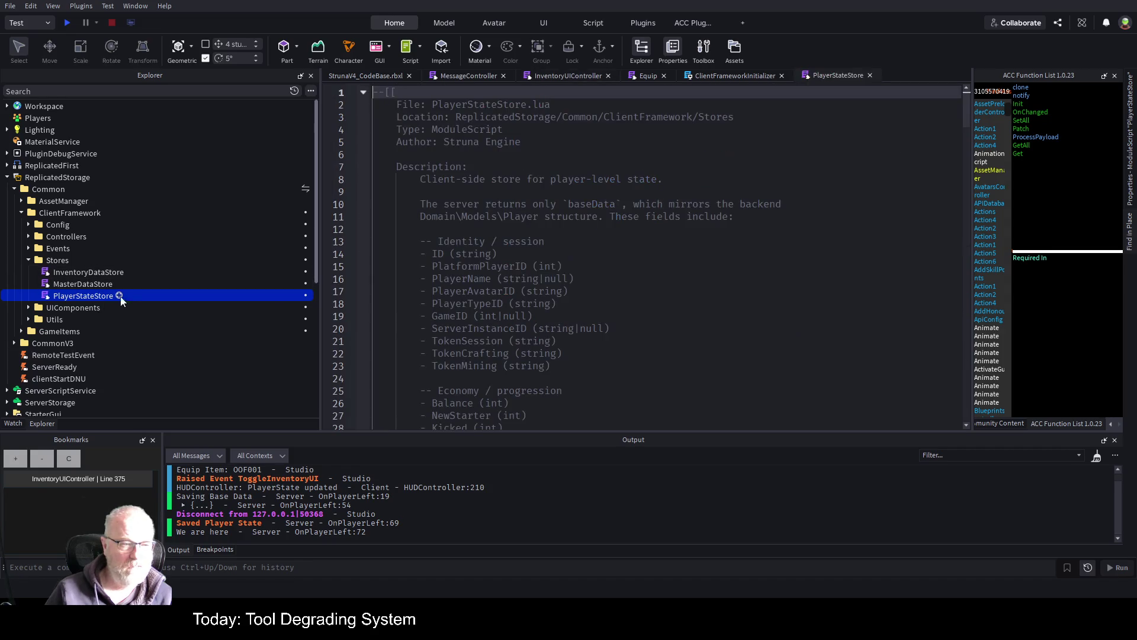
# - Read through PlayerStateStore's code, then return to InventoryUIController's level-check comment
pyautogui.scroll(-20, 578, 277)
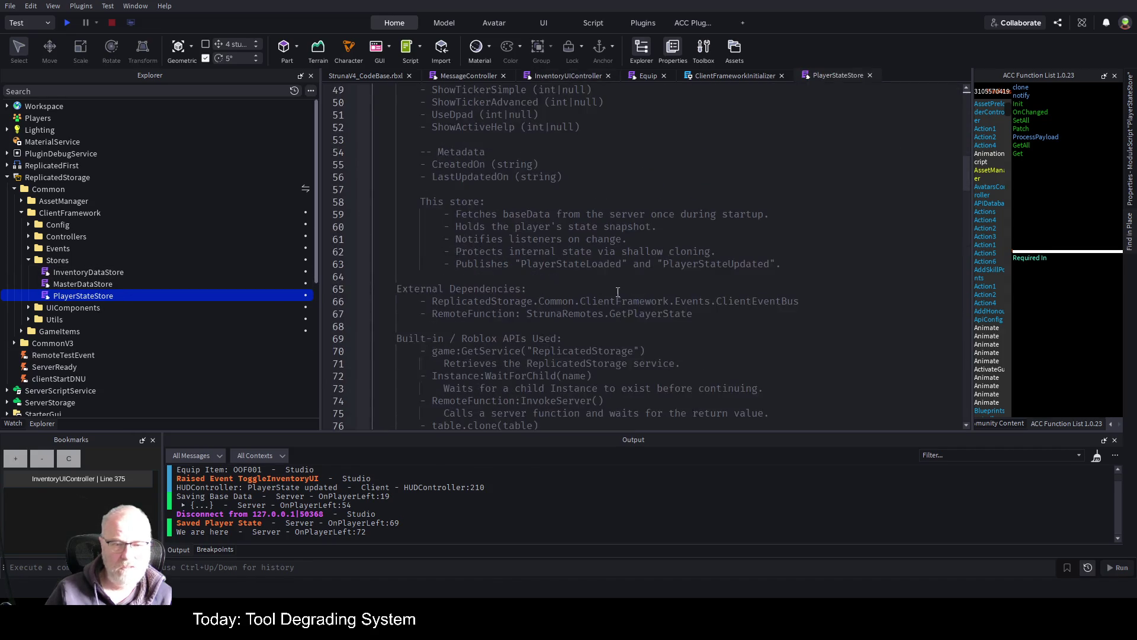
pyautogui.scroll(-10, 619, 286)
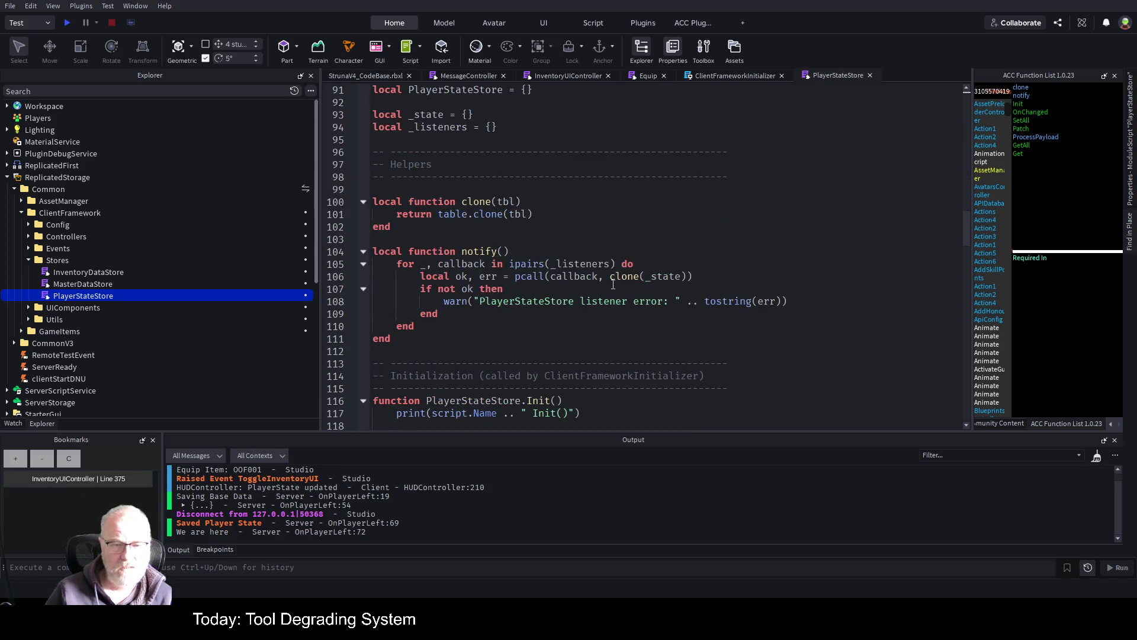
pyautogui.scroll(-10, 613, 285)
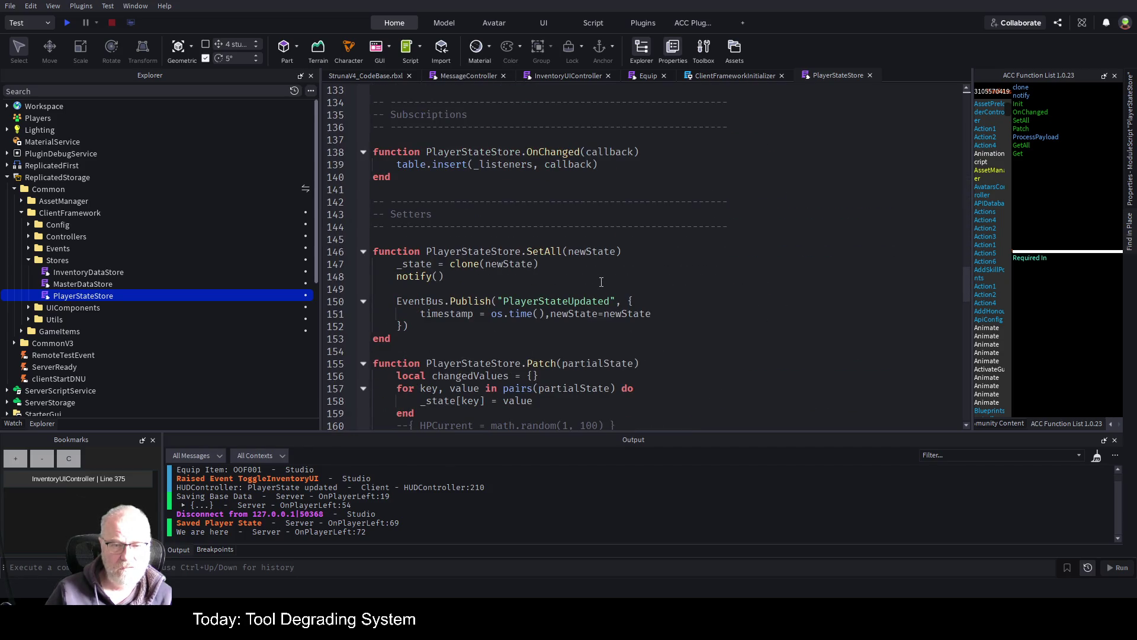
pyautogui.scroll(-4, 601, 282)
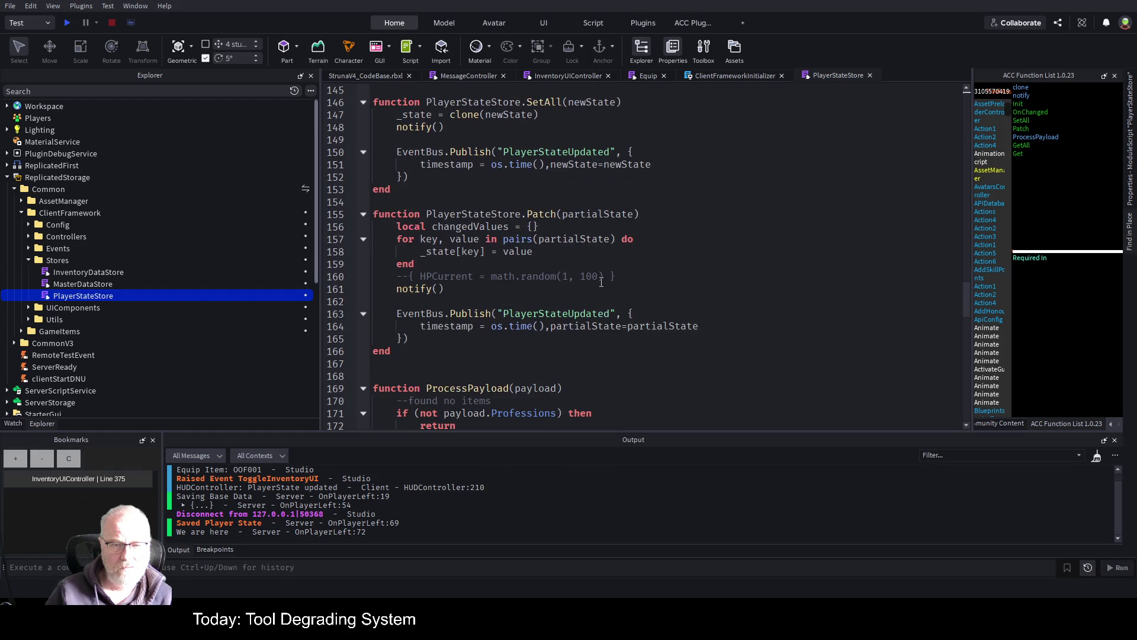
pyautogui.scroll(-3, 601, 282)
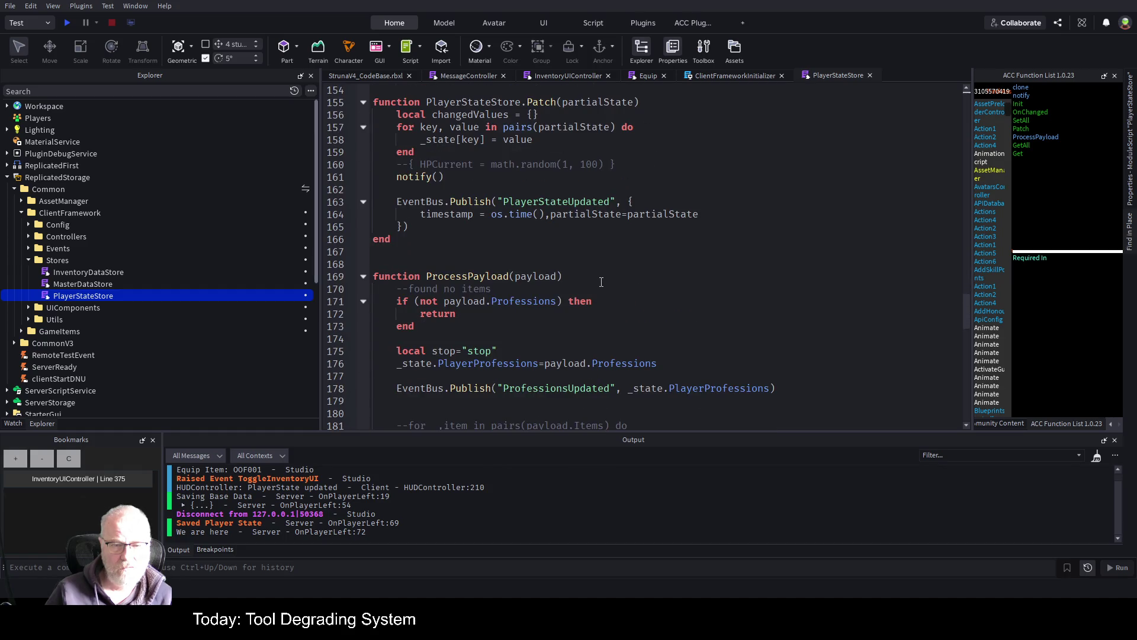
pyautogui.scroll(-12, 601, 281)
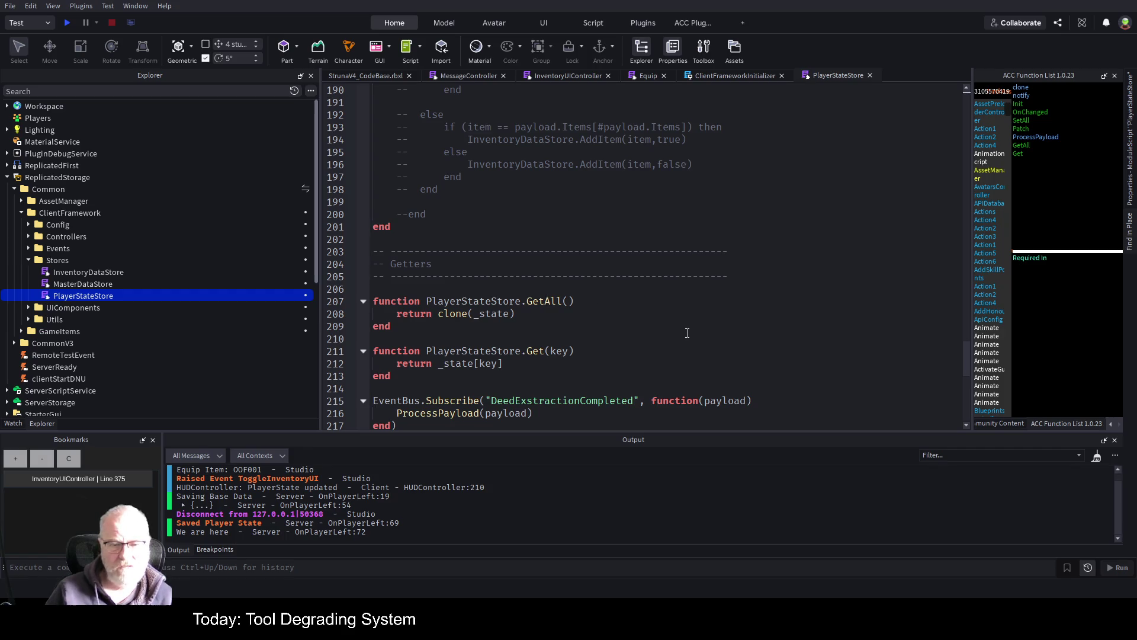
pyautogui.scroll(-2, 603, 277)
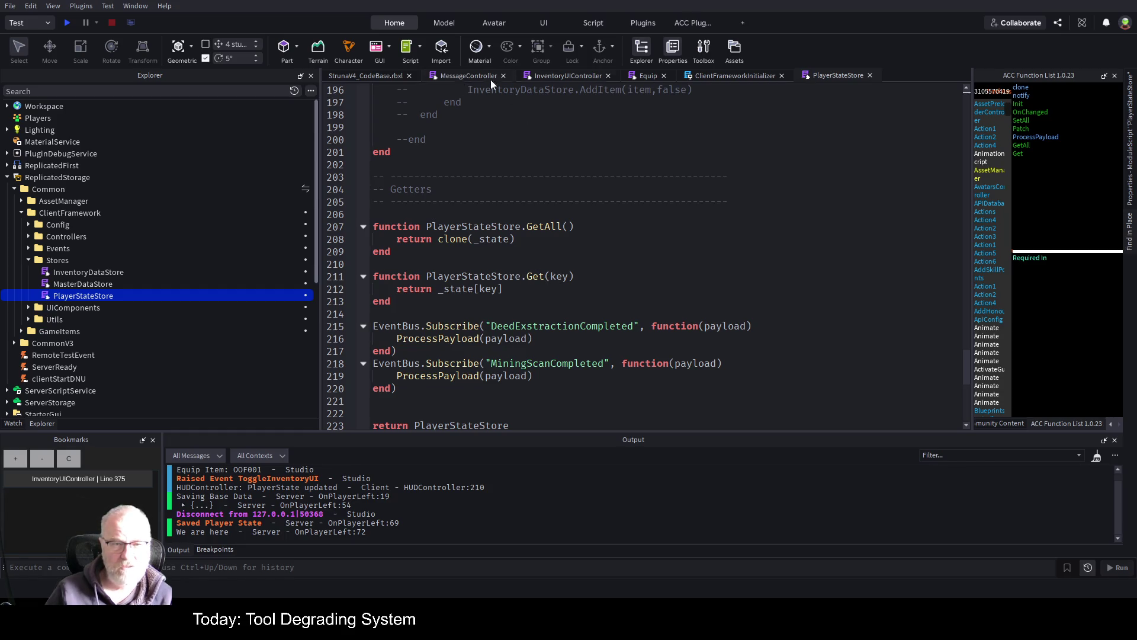
pyautogui.click(597, 75)
pyautogui.click(678, 305)
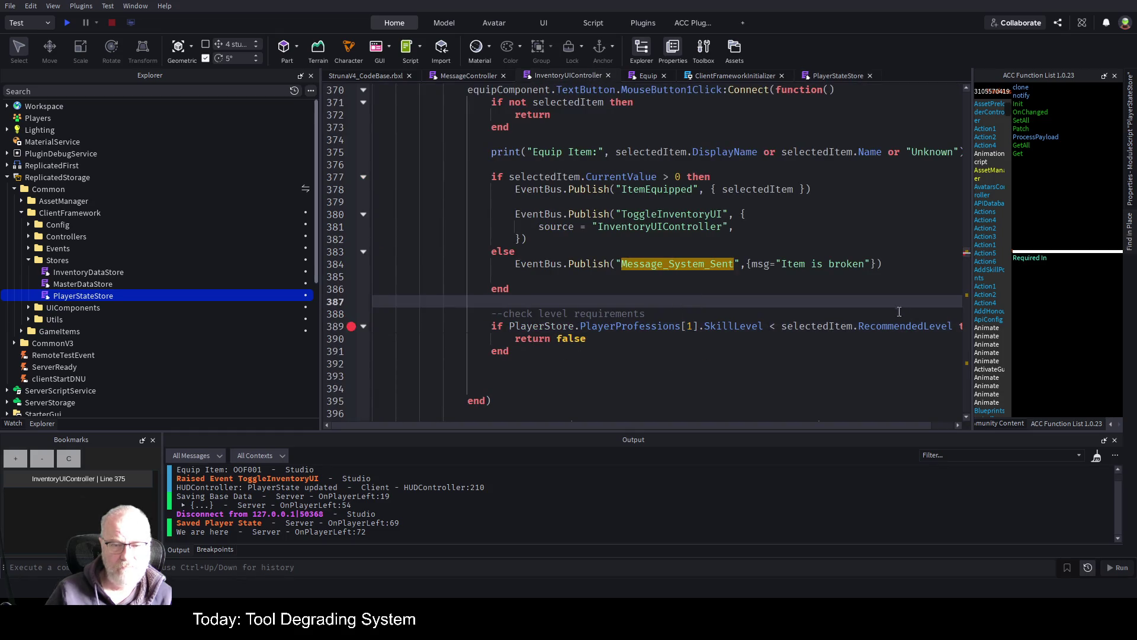
# - Begin a new line 'local professions = PlayerStore.Get("' under the level-check comment
pyautogui.press('Down')
pyautogui.press('End')
pyautogui.press('Return')
pyautogui.write('loca')
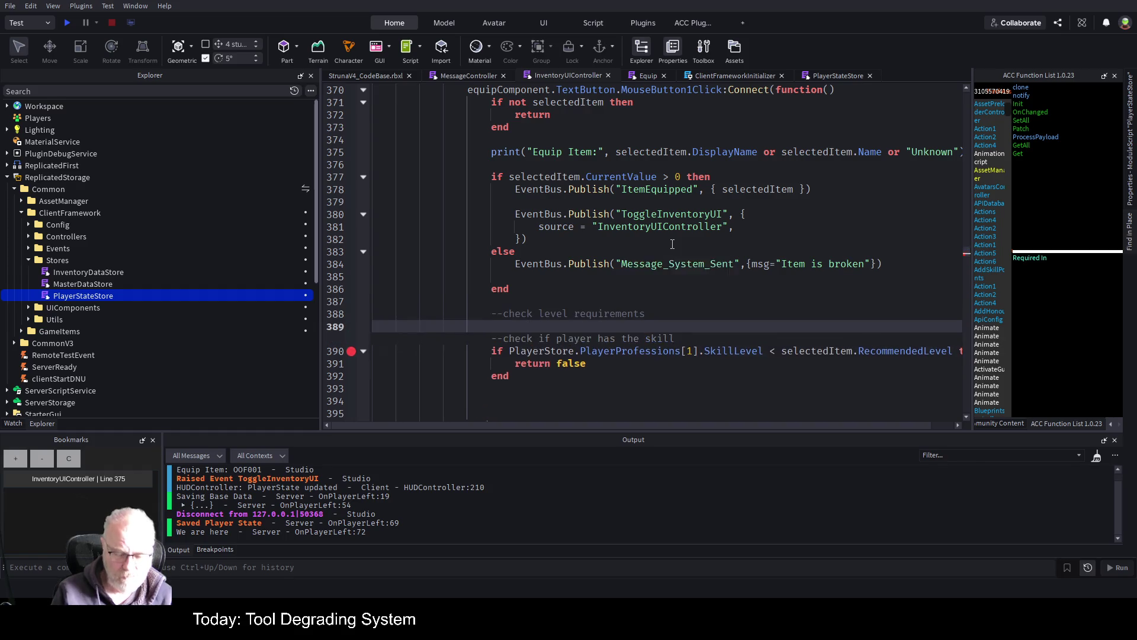
pyautogui.write('l played')
pyautogui.press('BackSpace')
pyautogui.press('BackSpace')
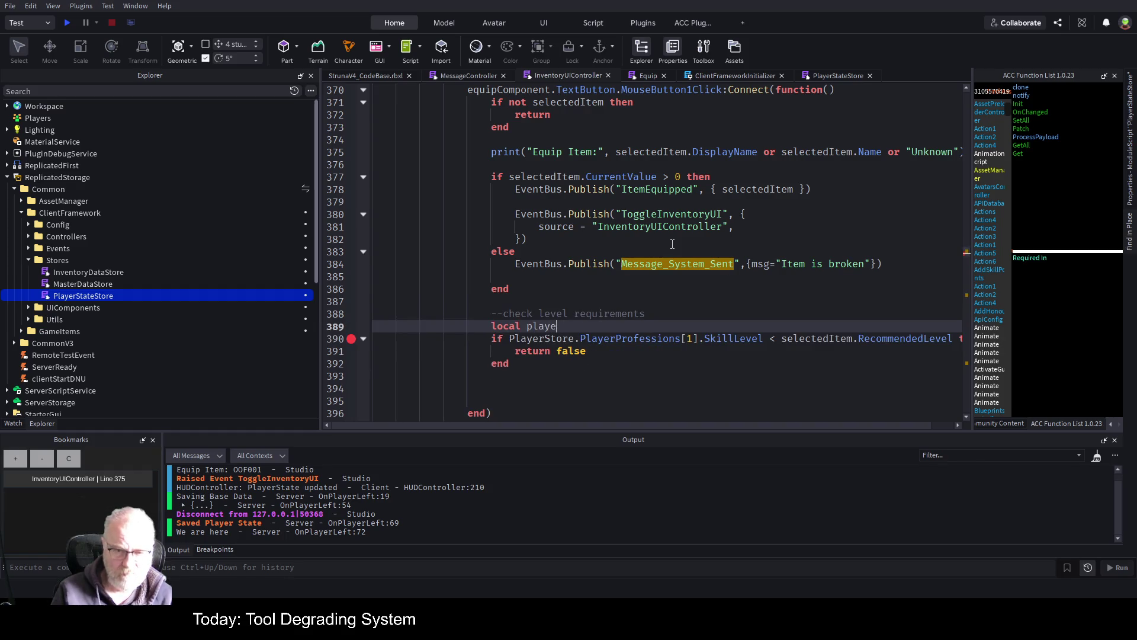
pyautogui.press('BackSpace')
pyautogui.press('BackSpace')
pyautogui.press('BackSpace')
pyautogui.write('professions')
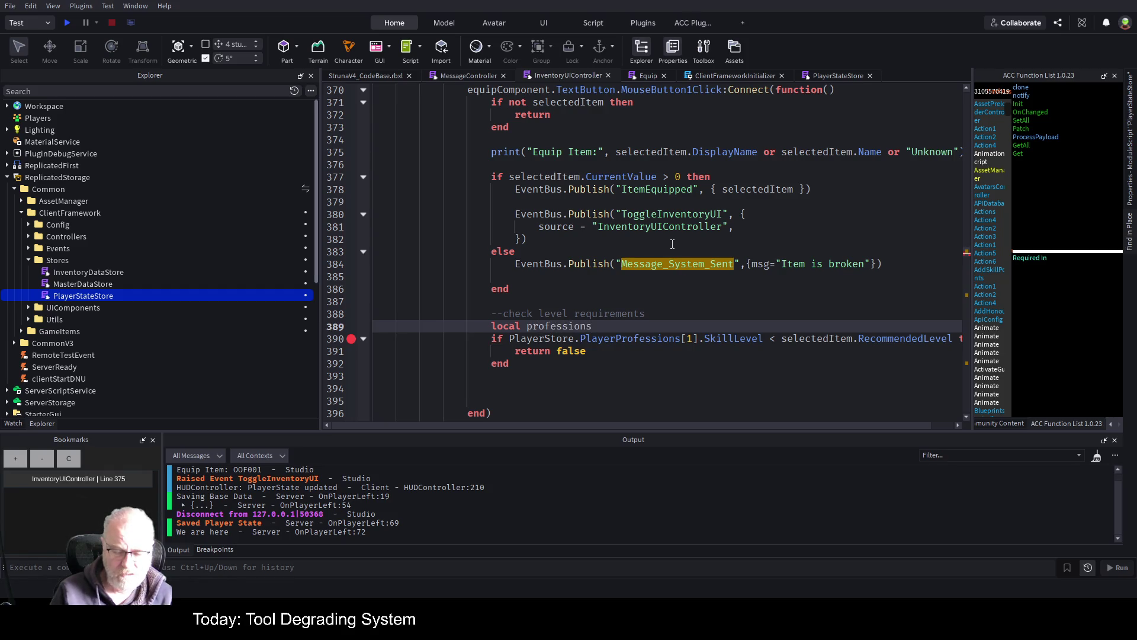
pyautogui.press('Down')
pyautogui.press('Left')
pyautogui.press('Left')
pyautogui.press('Left')
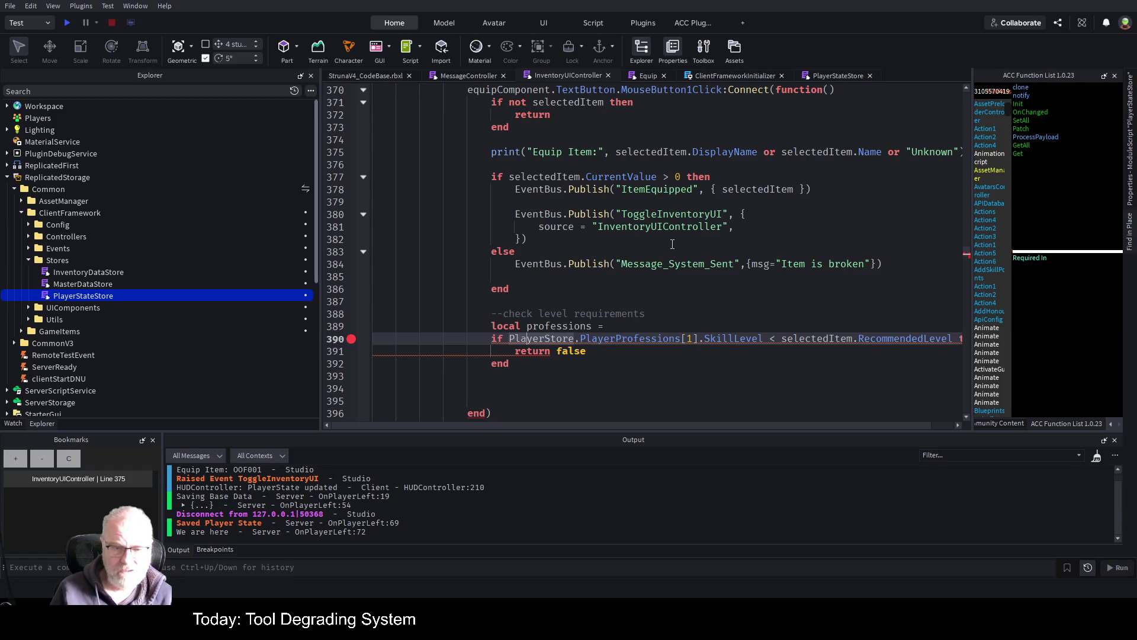
pyautogui.hotkey('shift', 'Right')
pyautogui.hotkey('shift', 'Right')
pyautogui.hotkey('shift', 'Right')
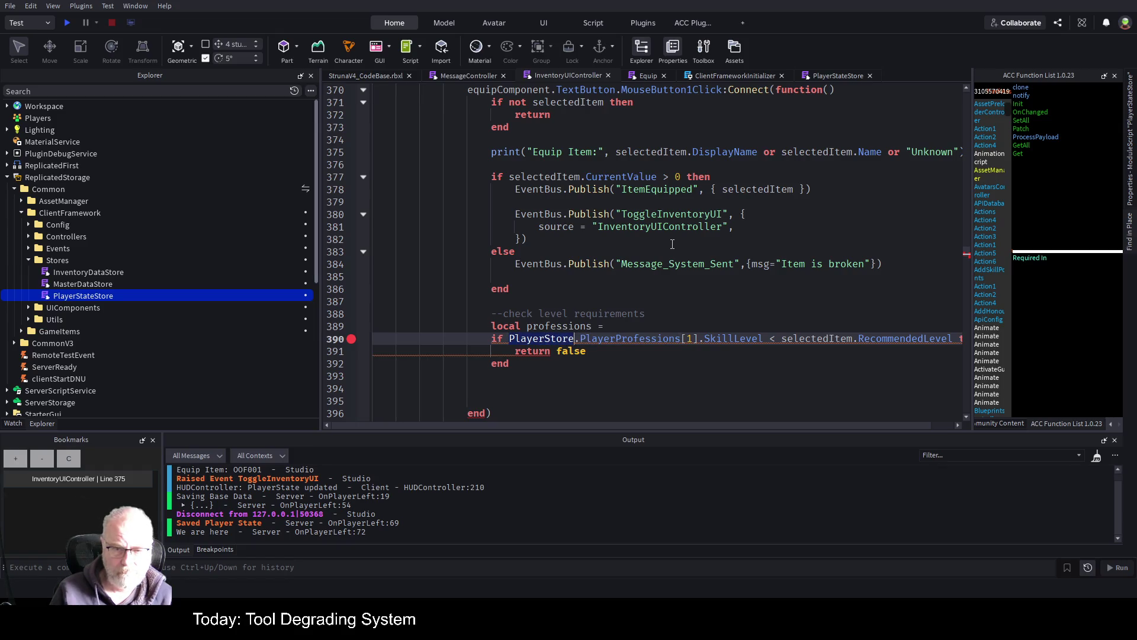
pyautogui.hotkey('ctrl', 'c')
pyautogui.press('Up')
pyautogui.press('End')
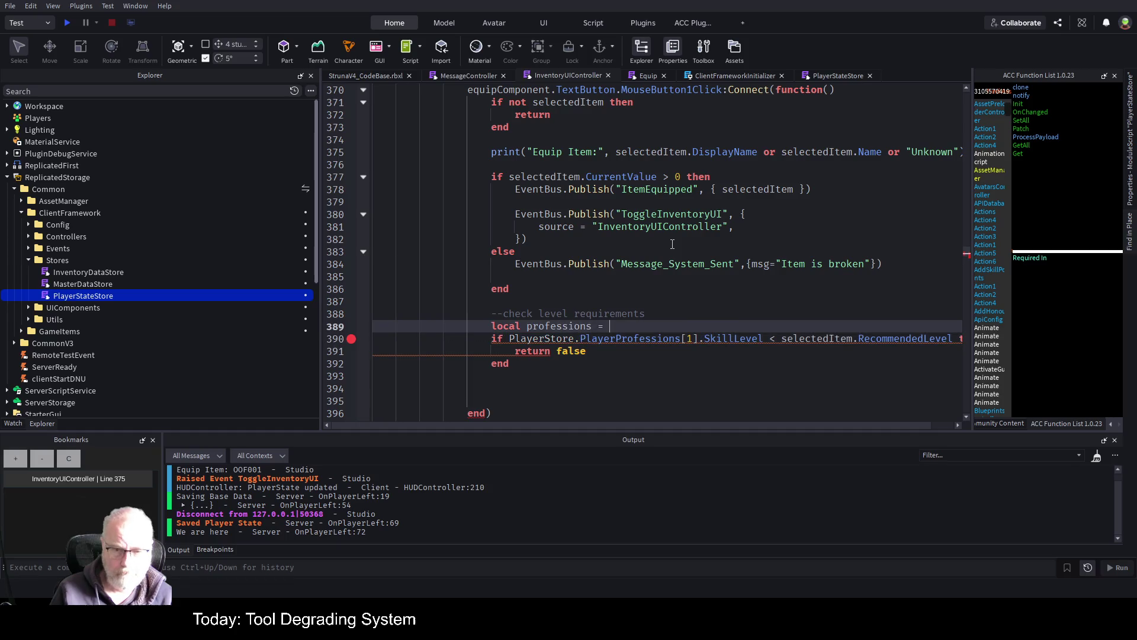
pyautogui.hotkey('ctrl', 'v')
pyautogui.write('Get')
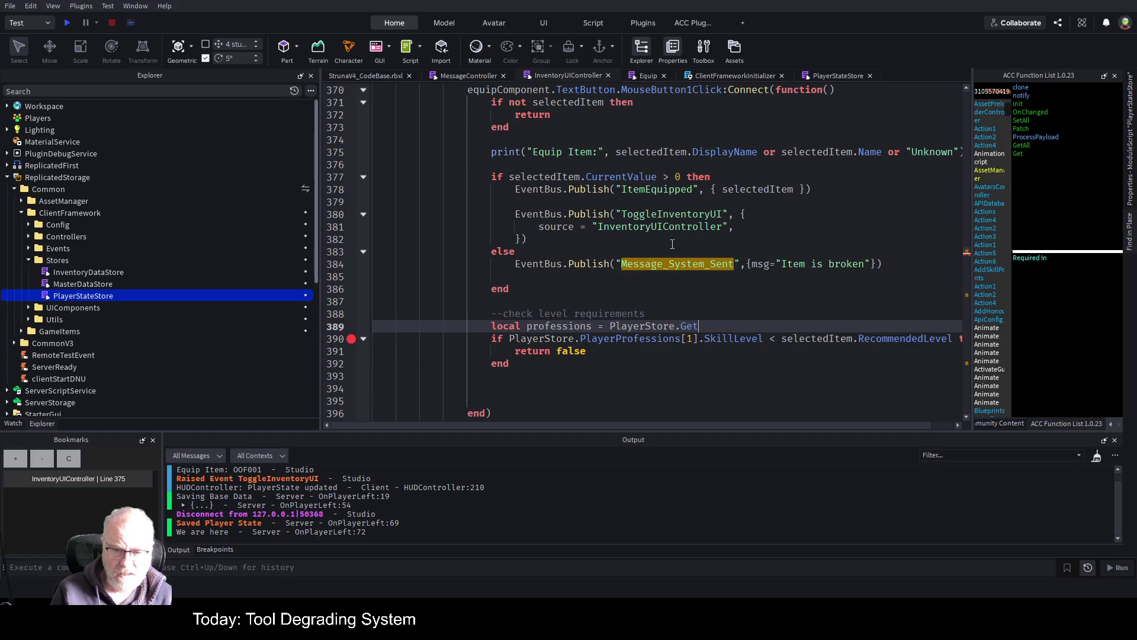
pyautogui.write('("')
# - Complete the call as PlayerStore.Get("PlayerProfessions") and add a blank line after it
pyautogui.press('Down')
pyautogui.press('Left')
pyautogui.press('Left')
pyautogui.press('Left')
pyautogui.press('Left')
pyautogui.press('Left')
pyautogui.press('Left')
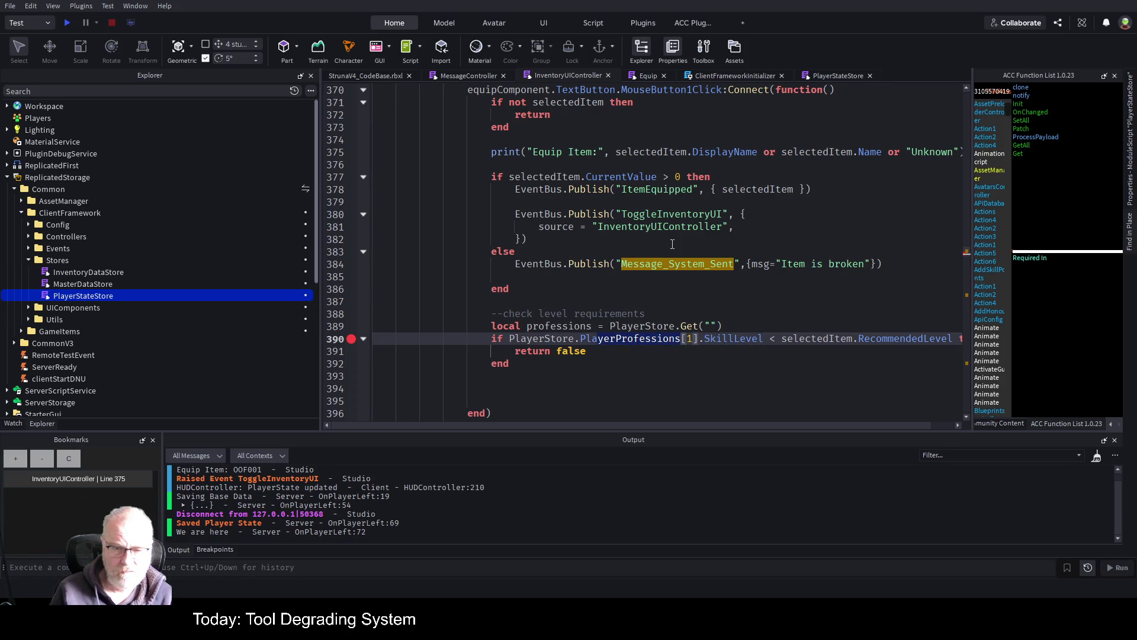
pyautogui.press('Up')
pyautogui.press('End')
pyautogui.press('Left')
pyautogui.press('Left')
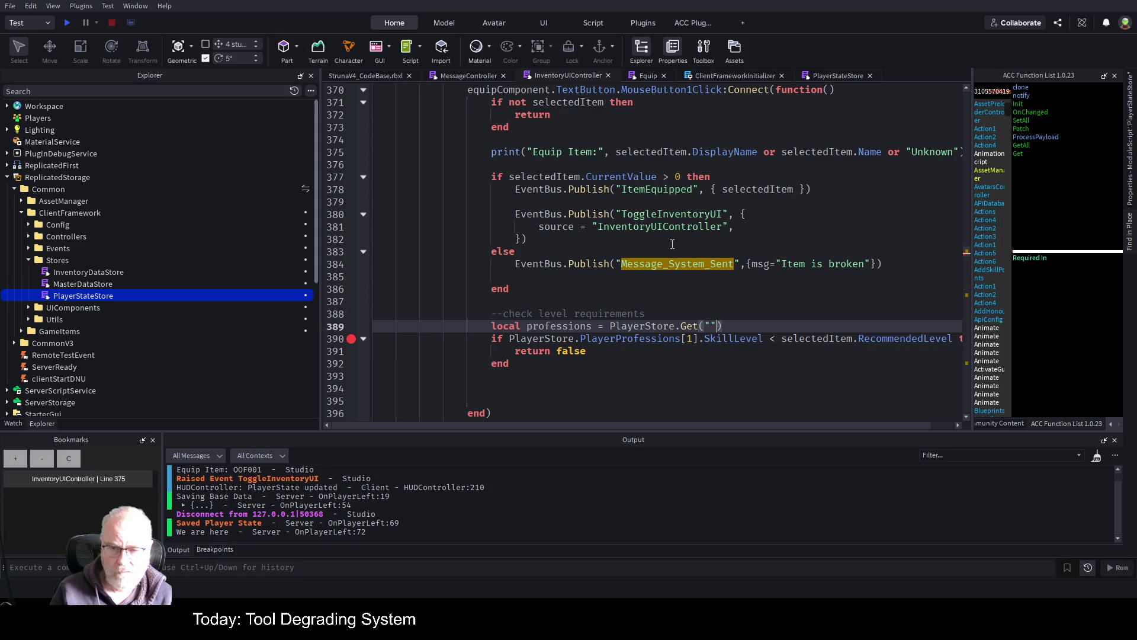
pyautogui.hotkey('ctrl', 'v')
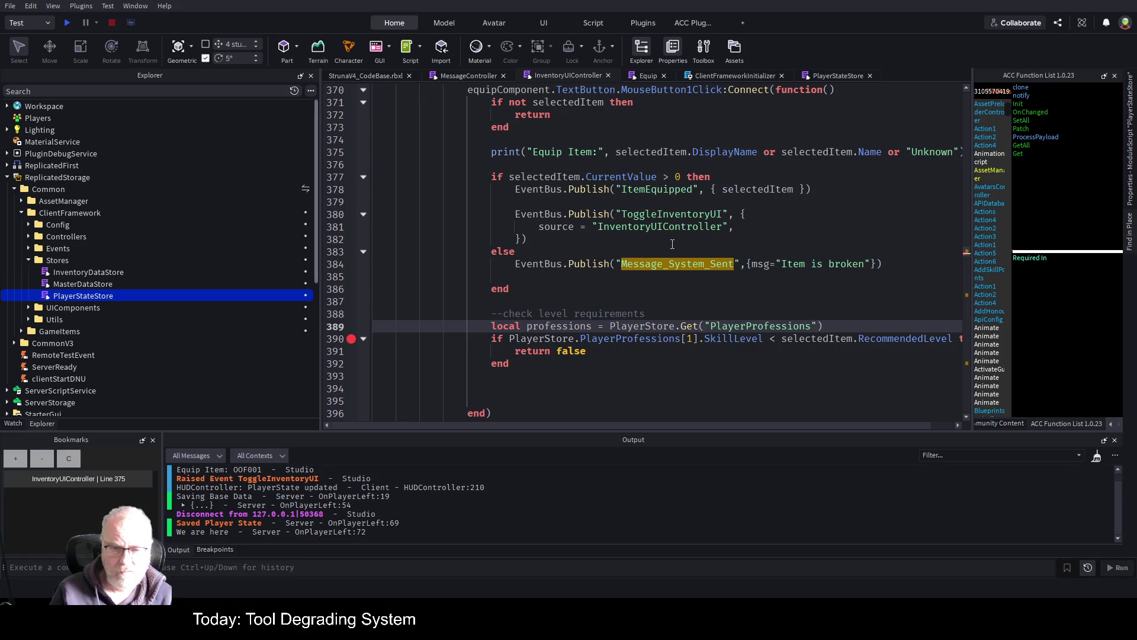
pyautogui.press('End')
pyautogui.press('Return')
# - Replace PlayerStore.PlayerProfessions with professions in the level check, save, and start a playtest
pyautogui.press('Down')
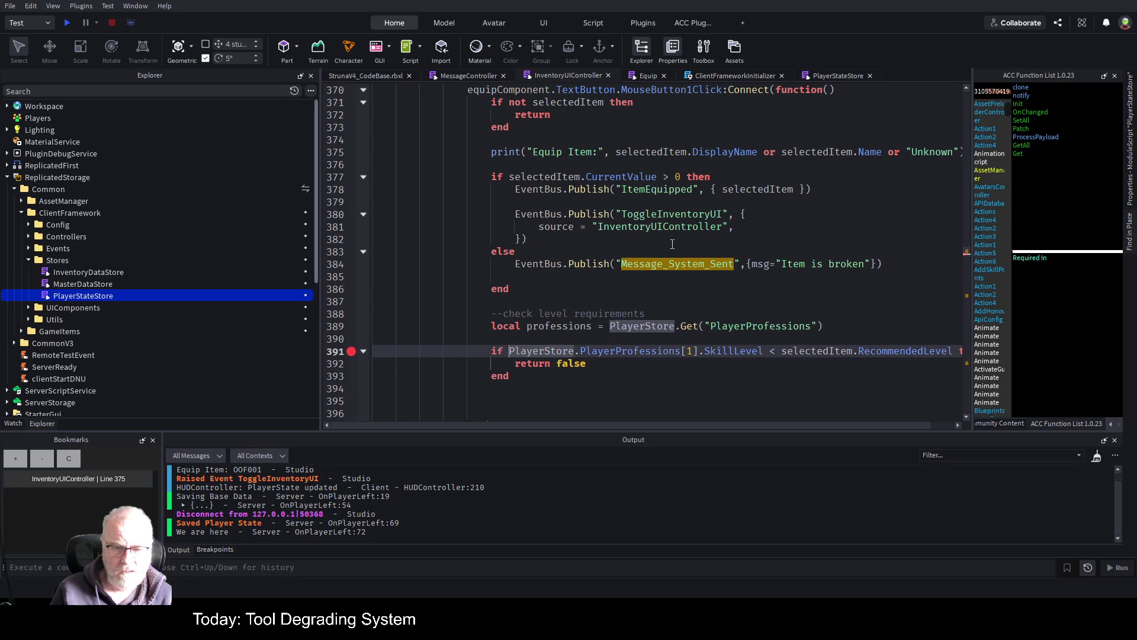
pyautogui.hotkey('shift', 'Right')
pyautogui.hotkey('shift', 'Right')
pyautogui.hotkey('shift', 'Right')
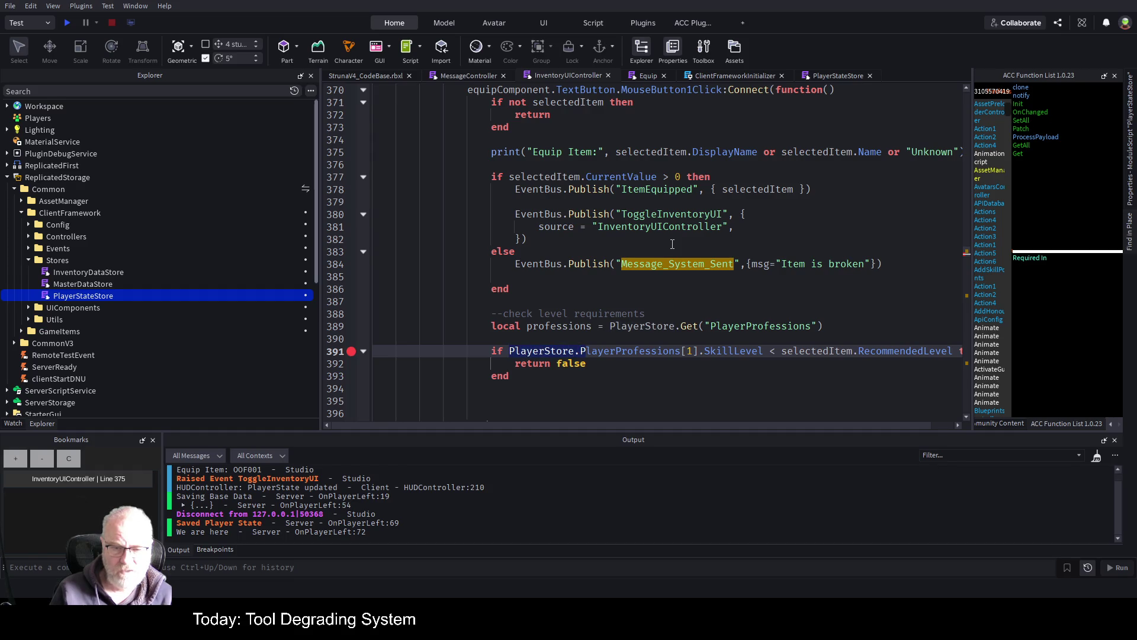
pyautogui.hotkey('shift', 'Right')
pyautogui.hotkey('shift', 'Right')
pyautogui.hotkey('shift', 'Right')
pyautogui.write('professions')
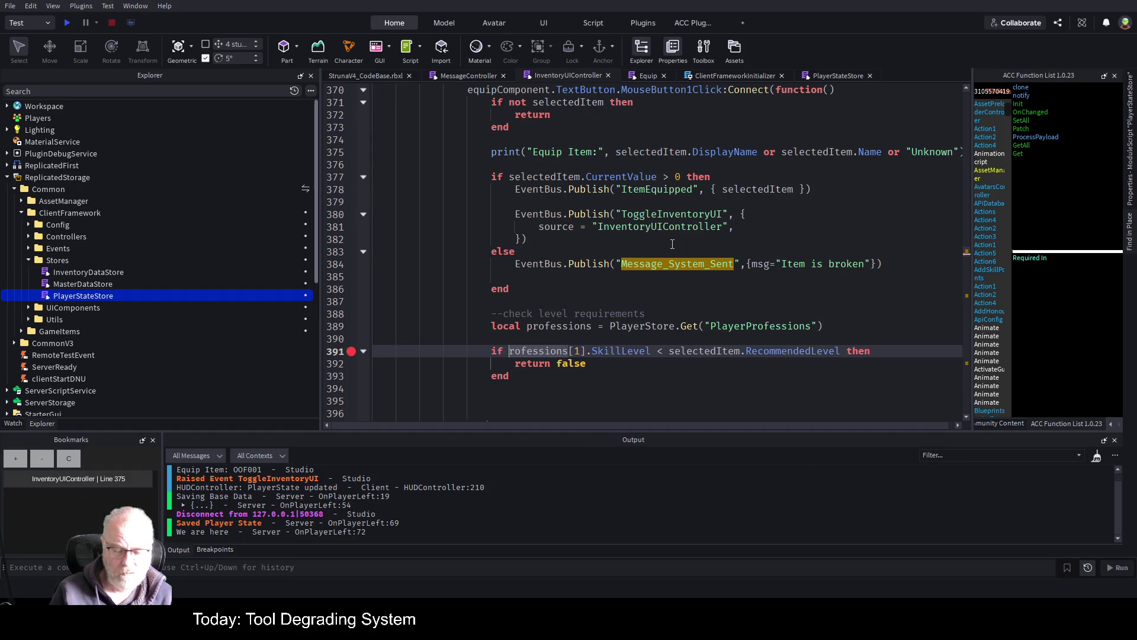
pyautogui.click(683, 339)
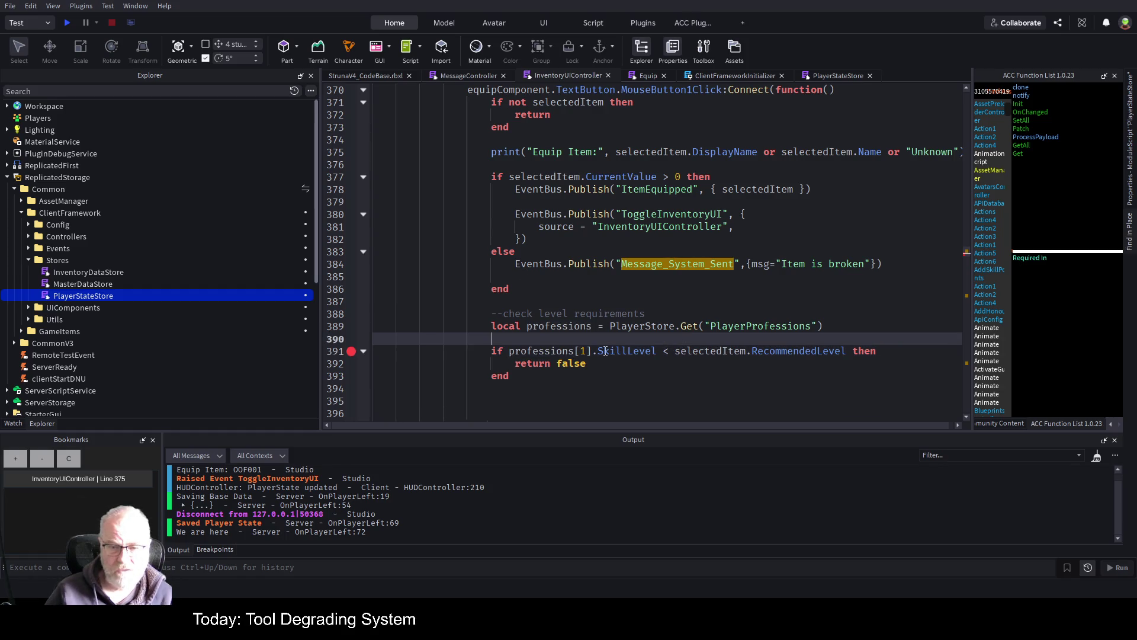
pyautogui.hotkey('ctrl', 's')
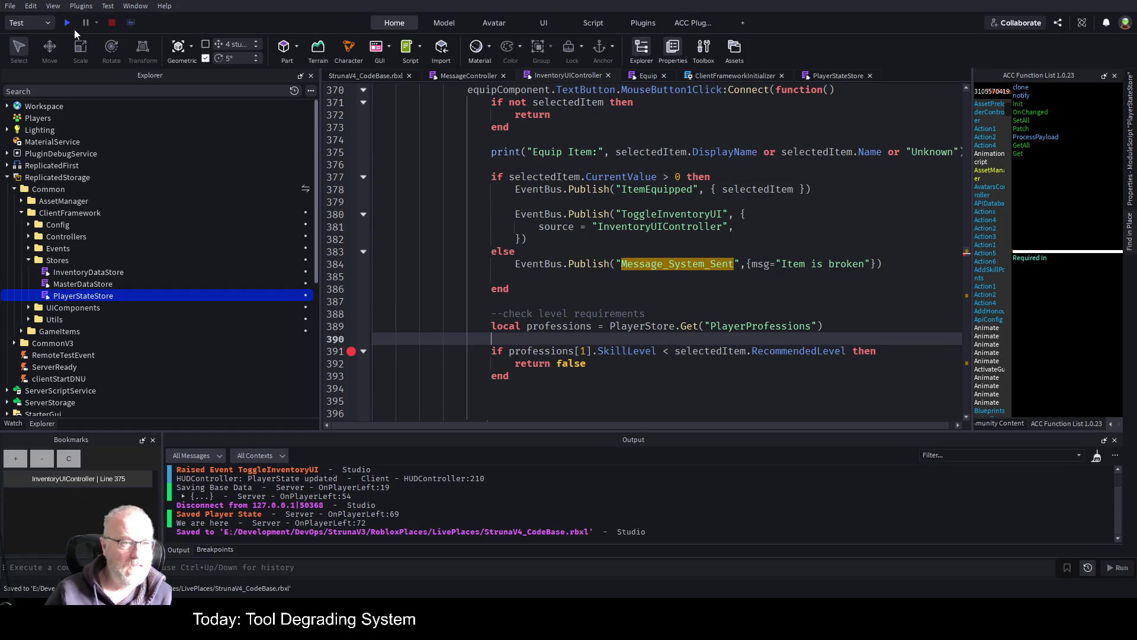
pyautogui.click(66, 23)
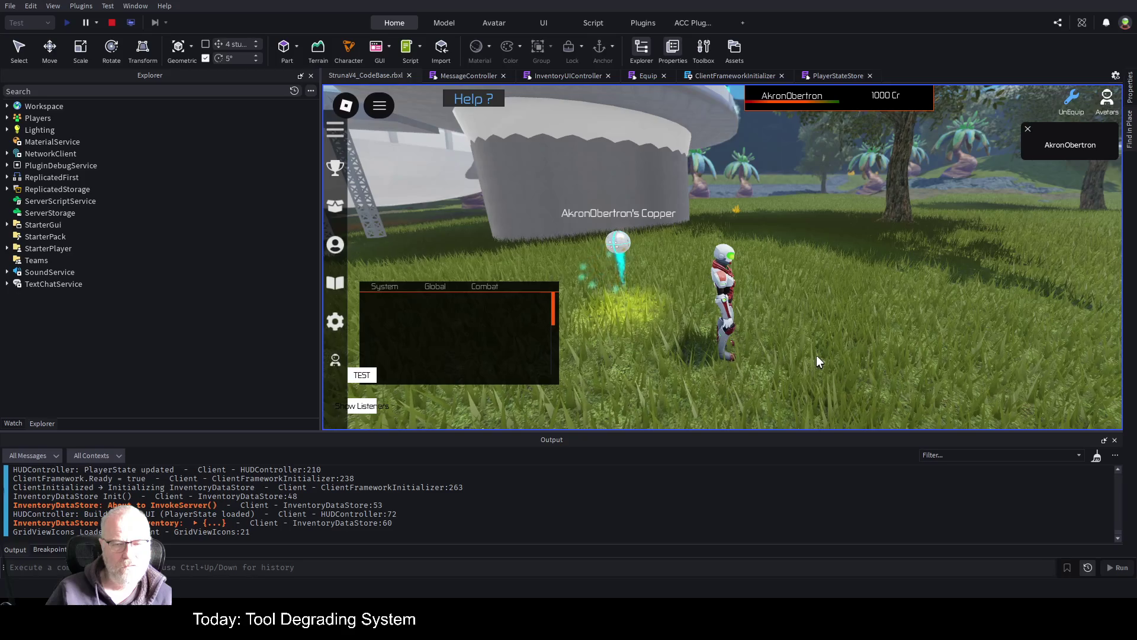
# - Open the Tools inventory with I and equip the middle-slot tool OOF001, hitting the line 391 breakpoint
pyautogui.press('i')
pyautogui.click(654, 201)
pyautogui.click(656, 327)
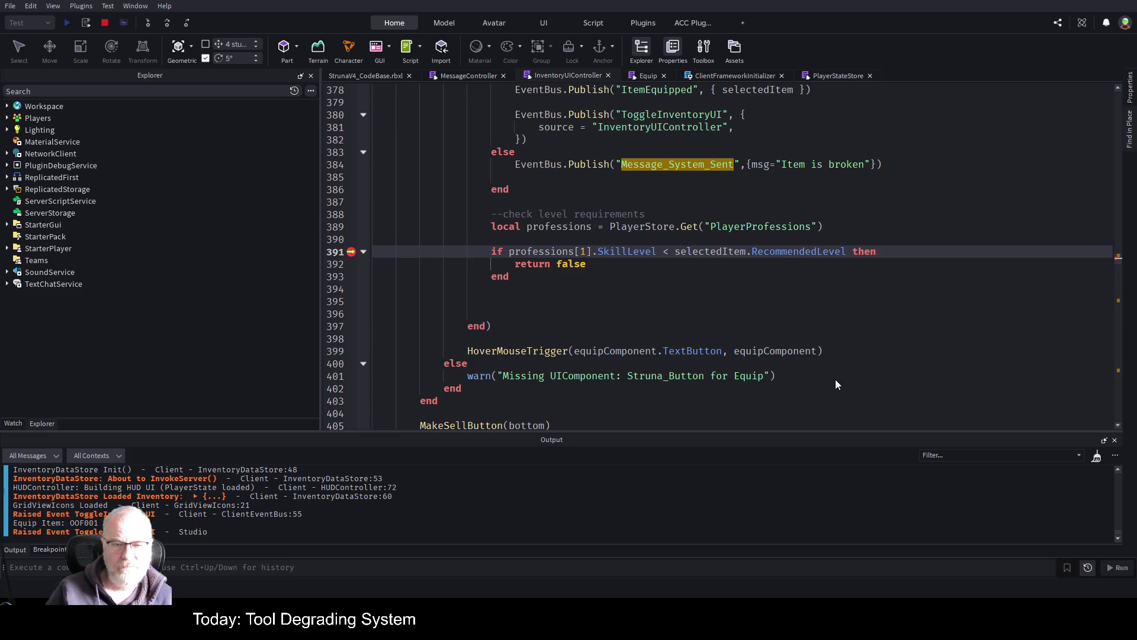
# - Switch back to the PlayerStateStore script at its Get and GetAll getters
pyautogui.click(556, 300)
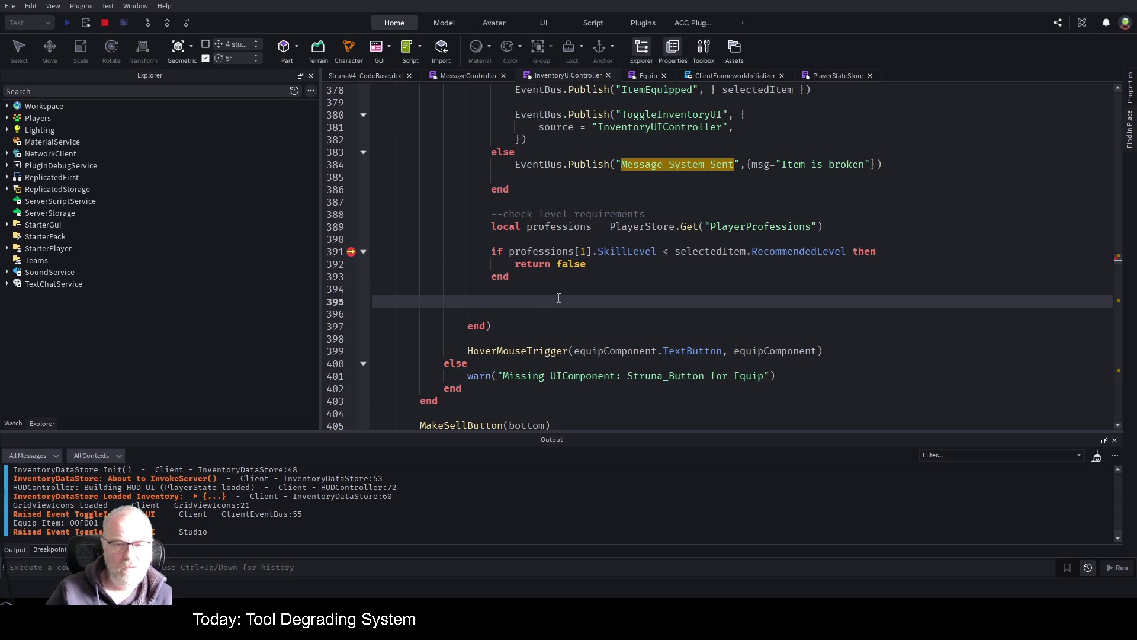
pyautogui.click(823, 80)
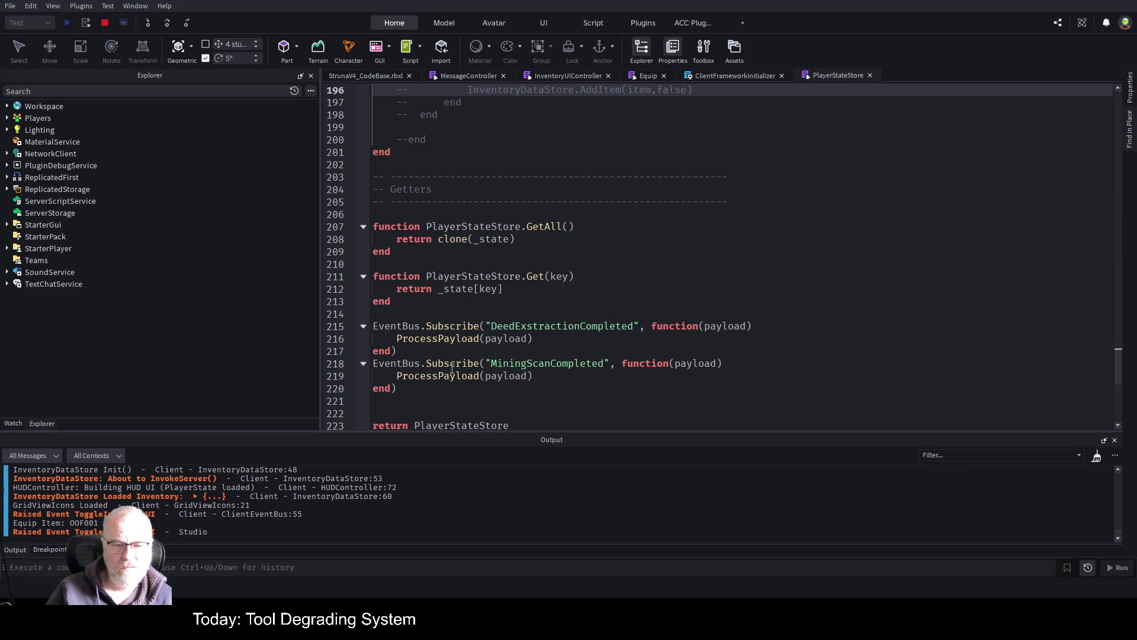
# - Below Get, add function PlayerStateStore.GetProfessions() returning _state.PlayerProfessions
pyautogui.click(524, 263)
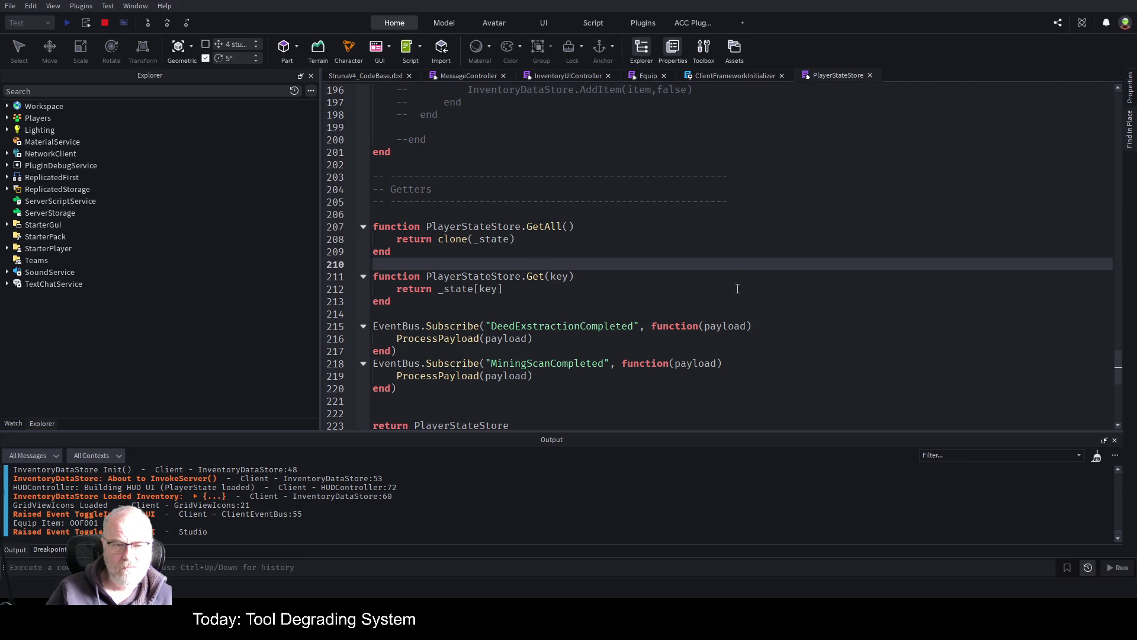
pyautogui.press('Down')
pyautogui.press('Down')
pyautogui.press('Down')
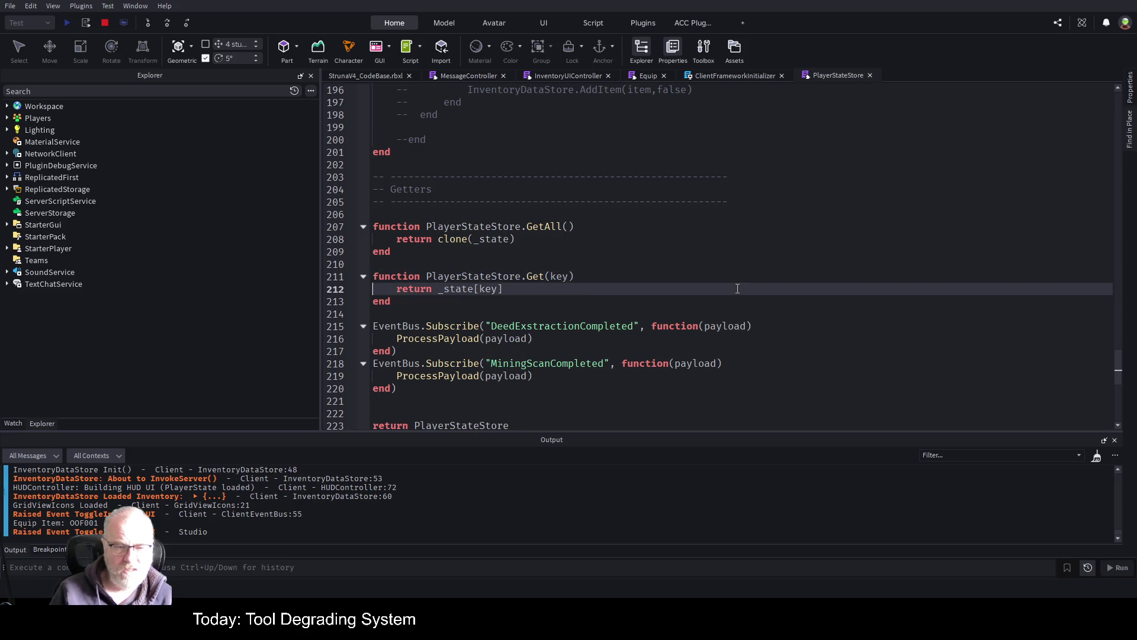
pyautogui.press('Return')
pyautogui.press('Return')
pyautogui.press('Return')
pyautogui.press('Up')
pyautogui.press('Up')
pyautogui.press('Up')
pyautogui.write('function PlayerState')
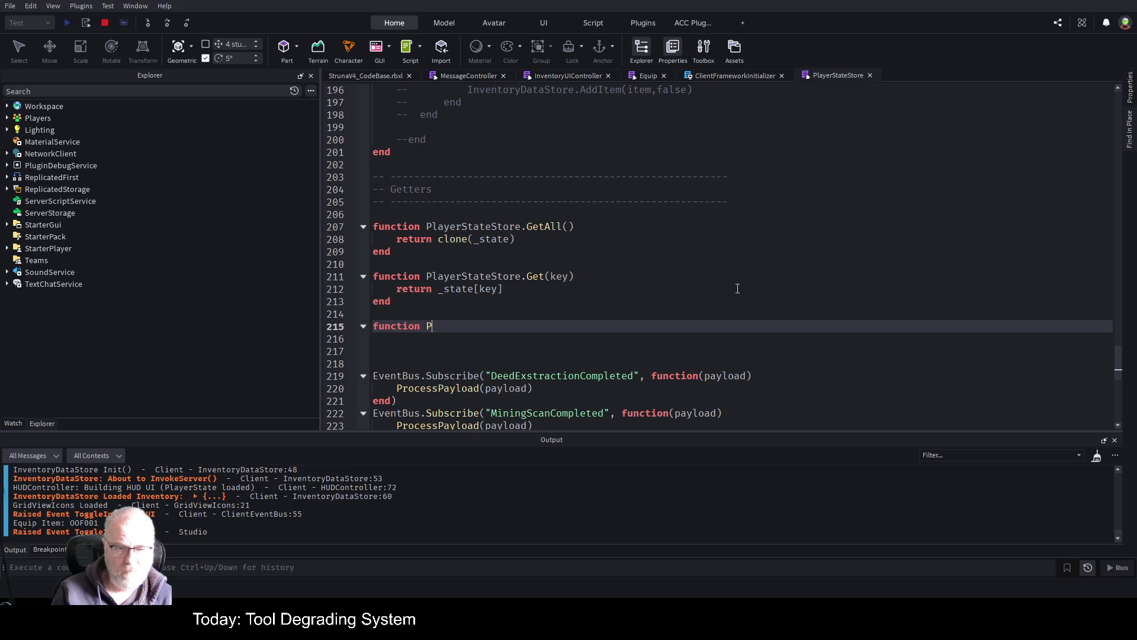
pyautogui.write('Store.Get')
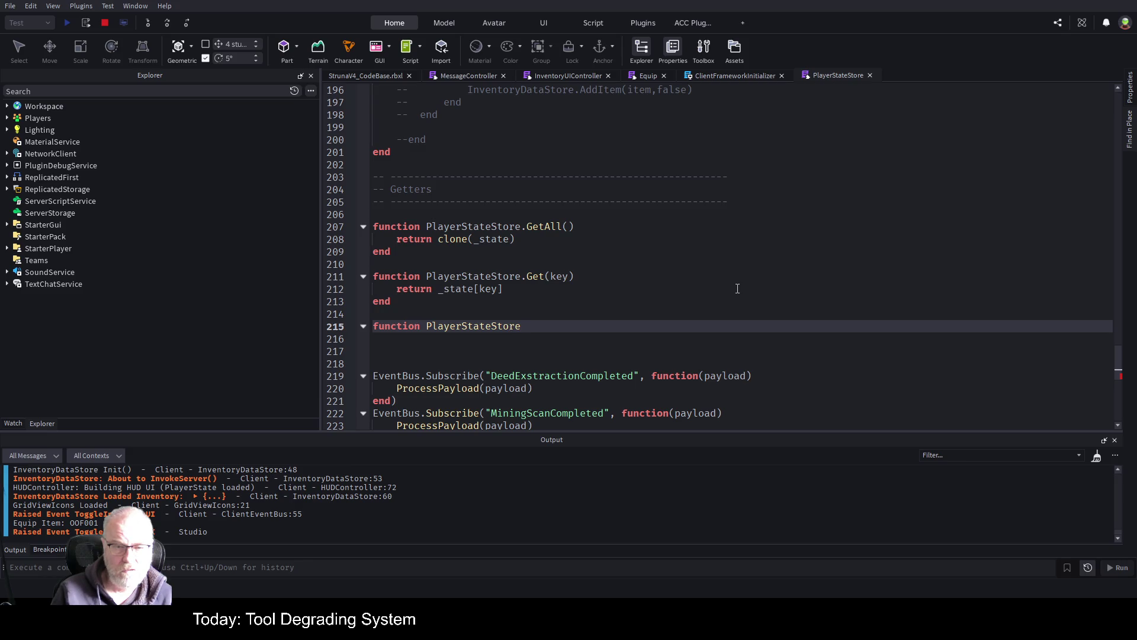
pyautogui.write('Profession')
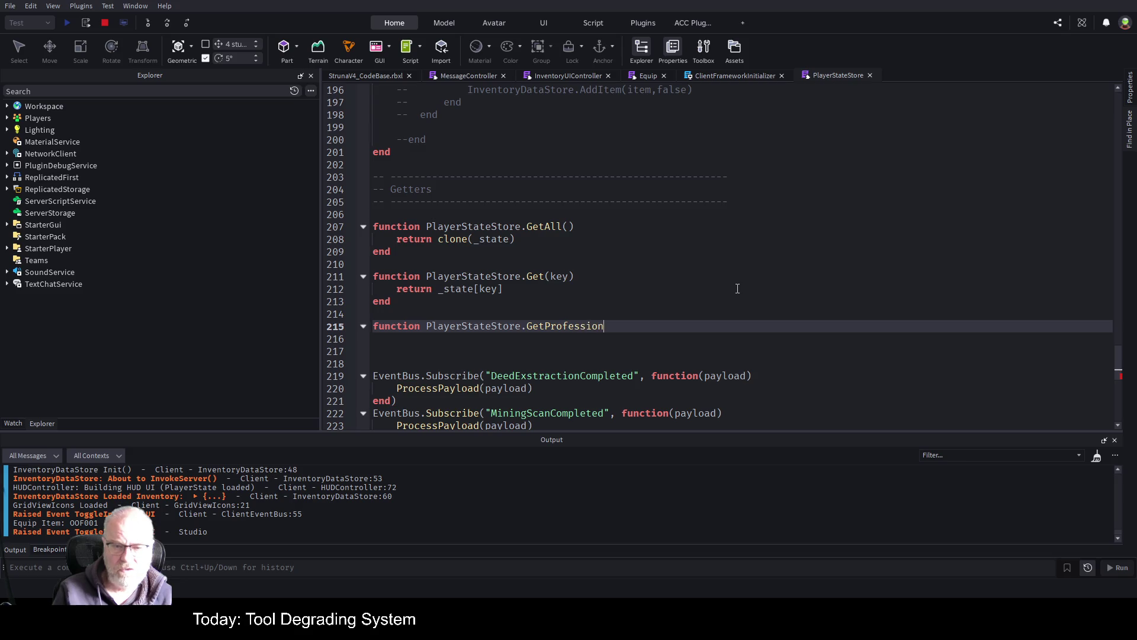
pyautogui.write('s()')
pyautogui.press('Return')
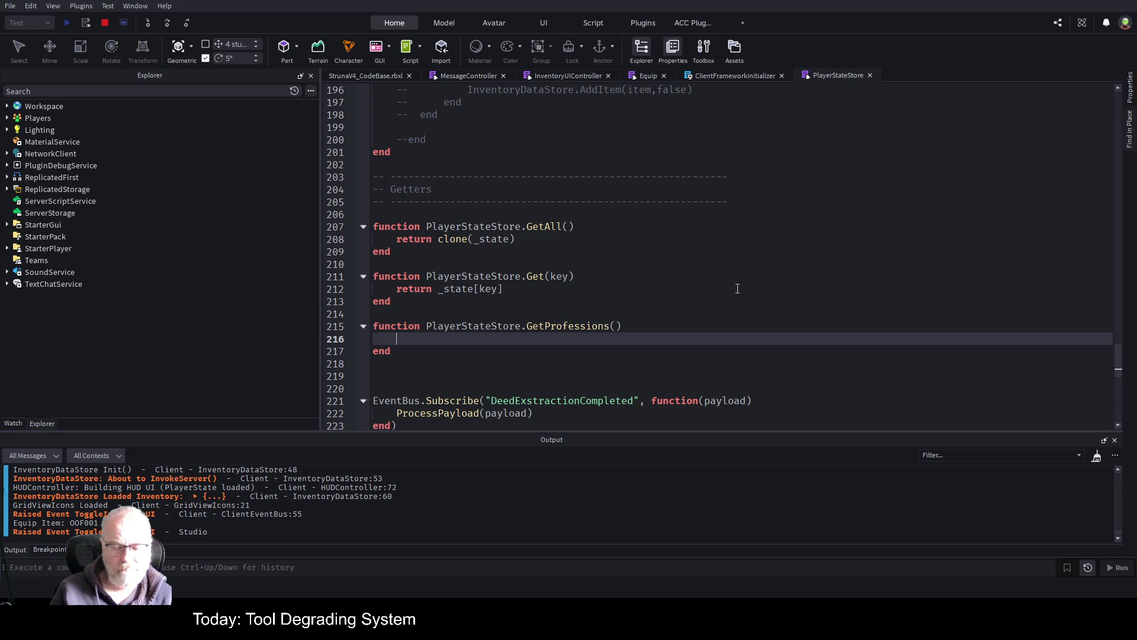
pyautogui.write('return')
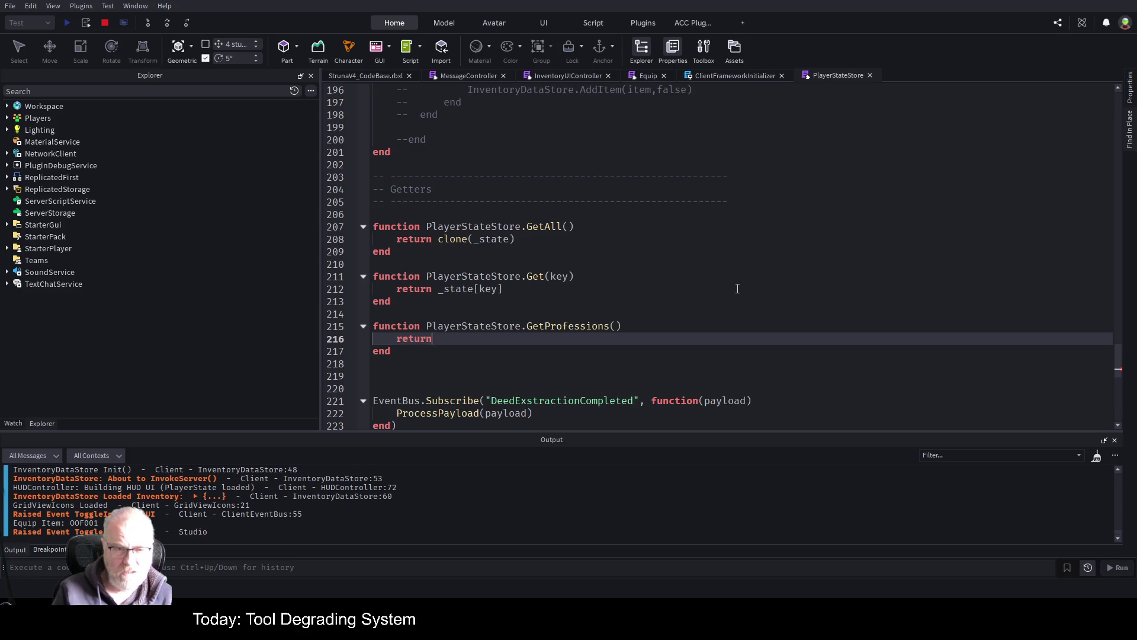
pyautogui.write(' _state')
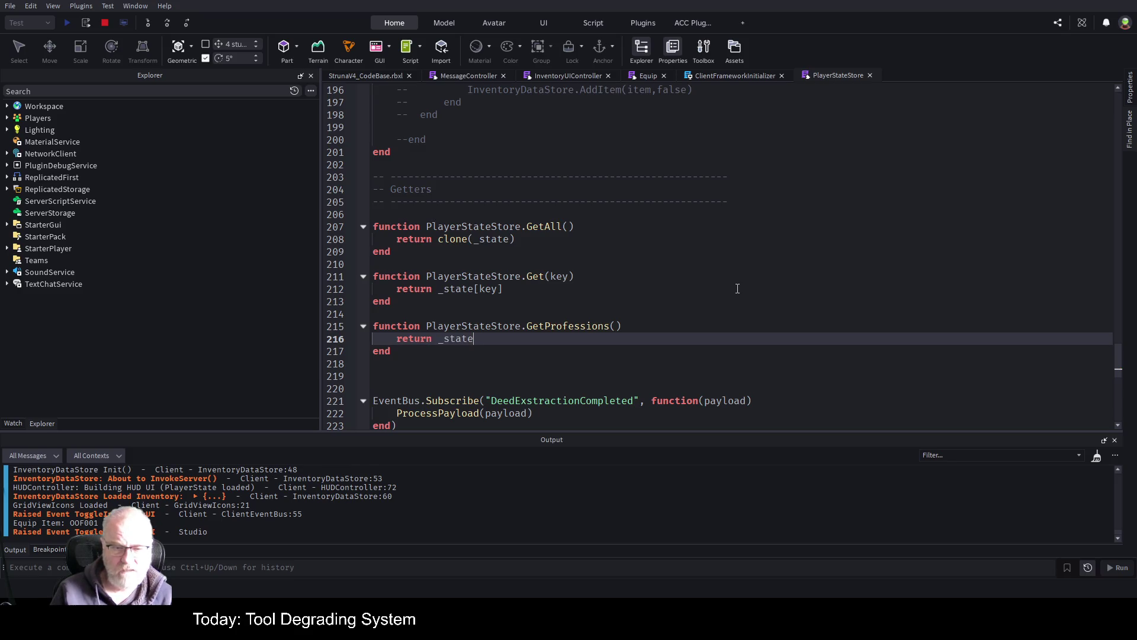
pyautogui.write('.Player')
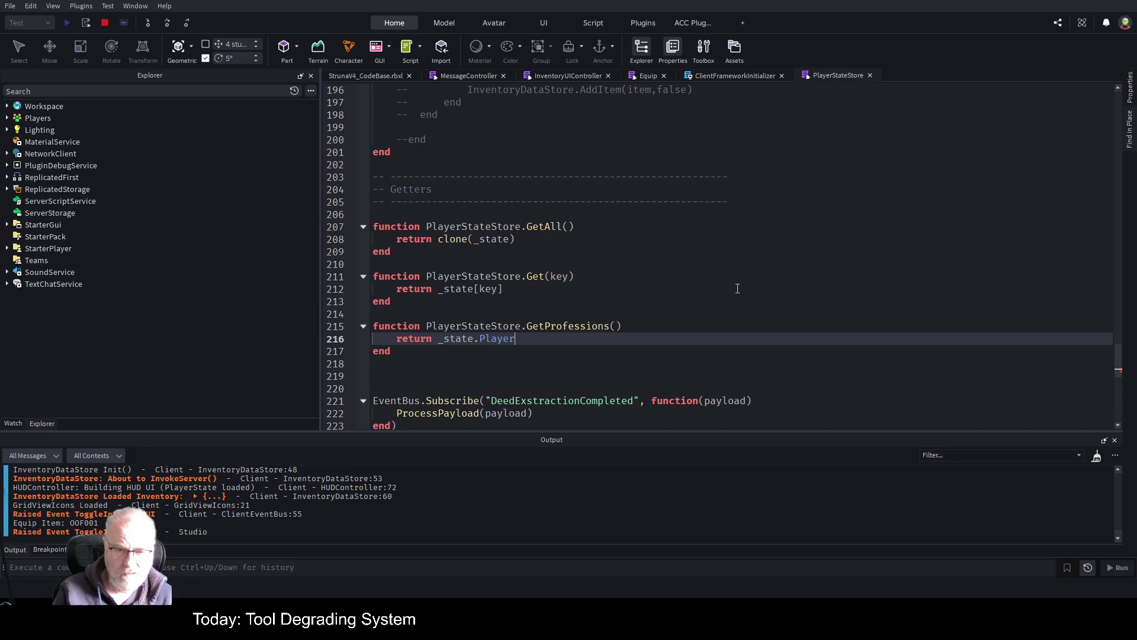
pyautogui.write('Professions')
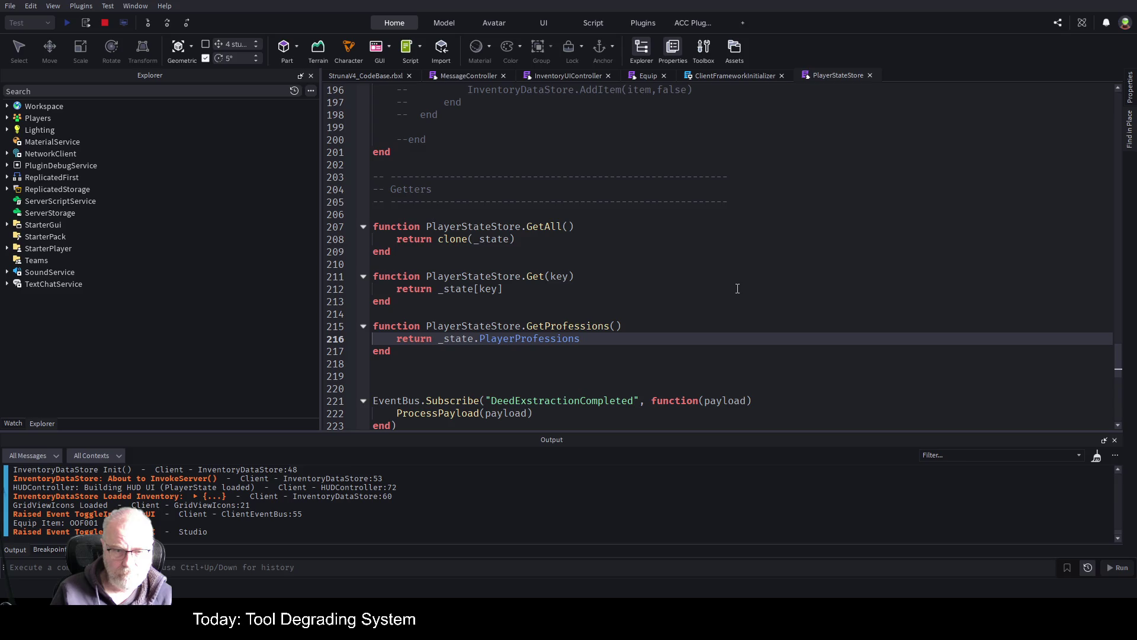
# - Clean up the function header and rename it to GetAllProfessions()
pyautogui.press('Up')
pyautogui.press('Right')
pyautogui.press('Right')
pyautogui.press('Right')
pyautogui.write('refactor')
pyautogui.press('Right')
pyautogui.press('BackSpace')
pyautogui.press('BackSpace')
pyautogui.press('BackSpace')
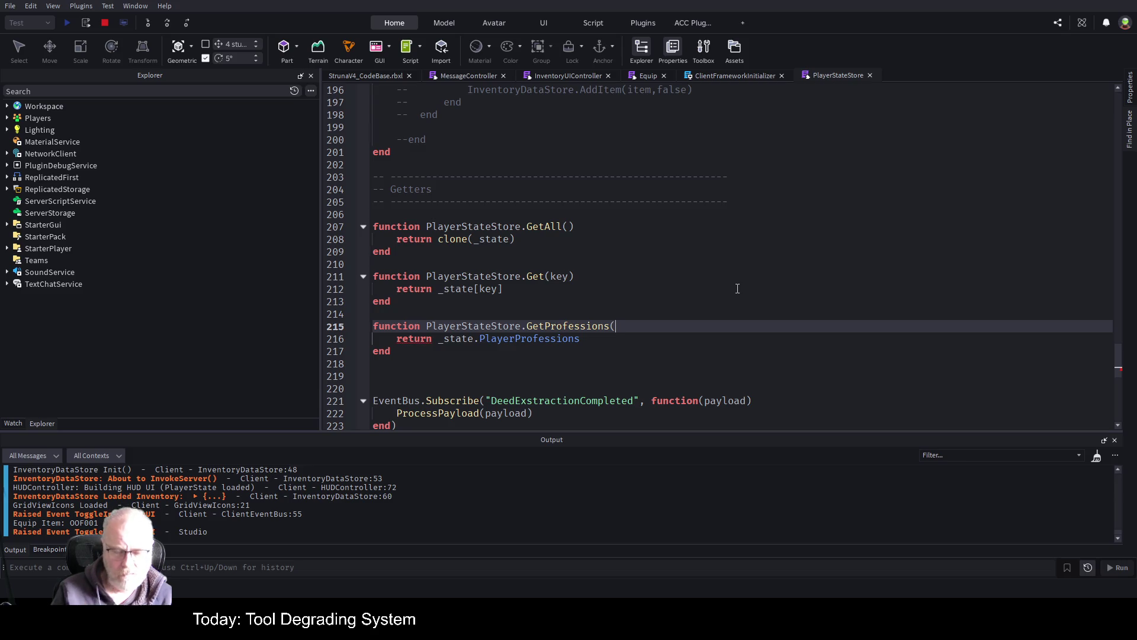
pyautogui.write(')')
pyautogui.press('Left')
pyautogui.press('Left')
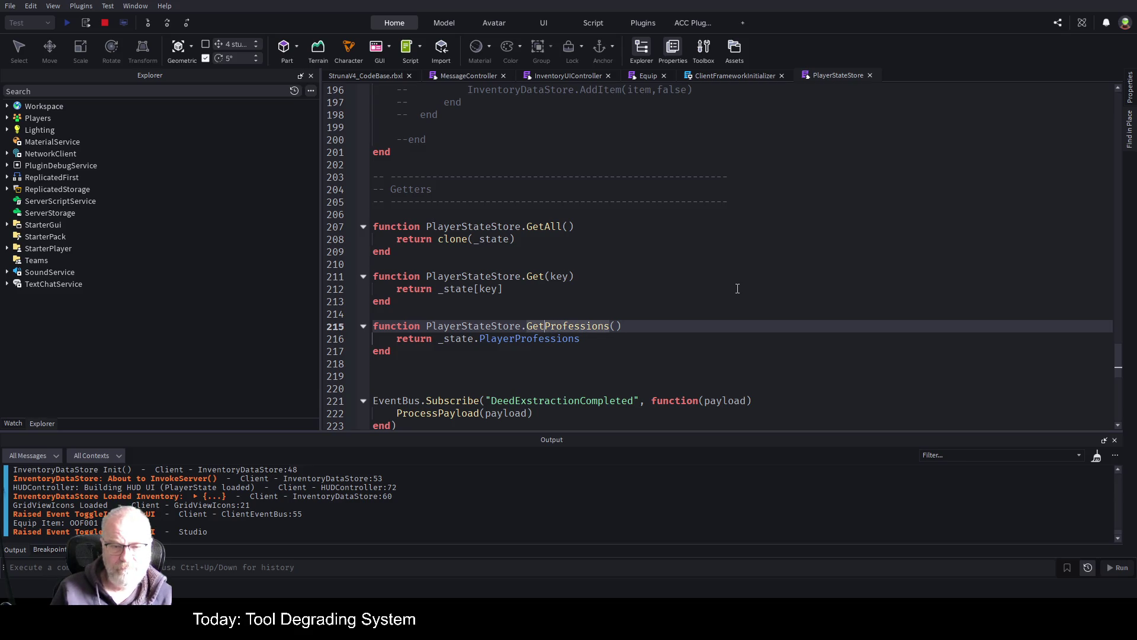
pyautogui.write('All')
# - Duplicate the GetAllProfessions function block directly below itself
pyautogui.press('Down')
pyautogui.press('Down')
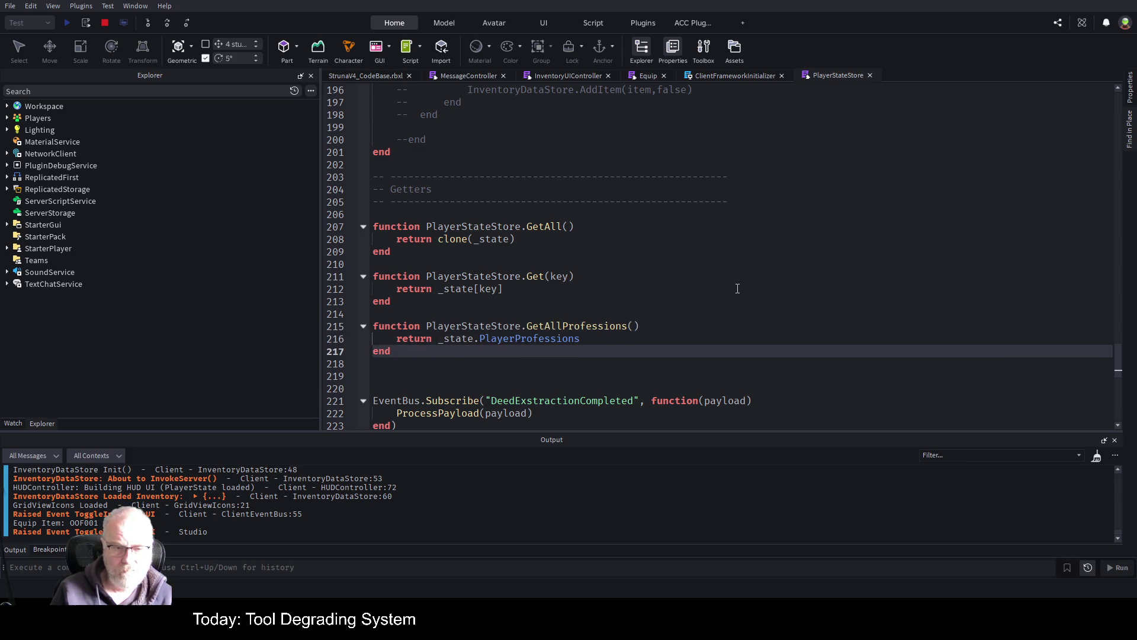
pyautogui.hotkey('shift', 'Up')
pyautogui.hotkey('shift', 'Up')
pyautogui.hotkey('shift', 'Up')
pyautogui.hotkey('ctrl', 'c')
pyautogui.press('Right')
pyautogui.press('Down')
pyautogui.hotkey('ctrl', 'v')
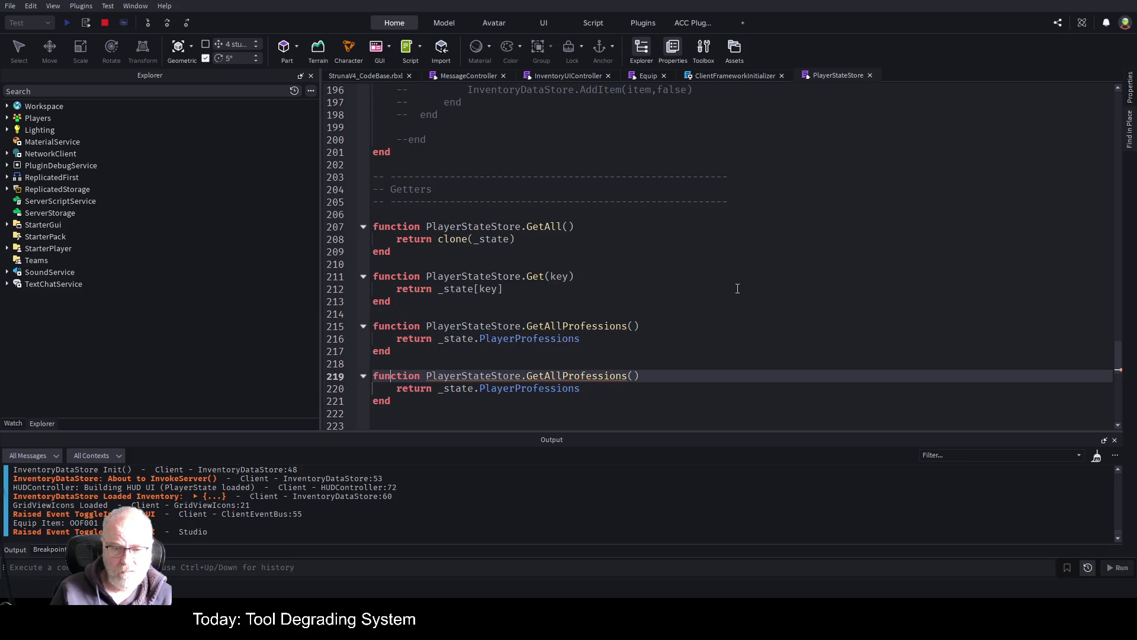
# - Rename the duplicated function to GetProfession(professionId)
pyautogui.press('Right')
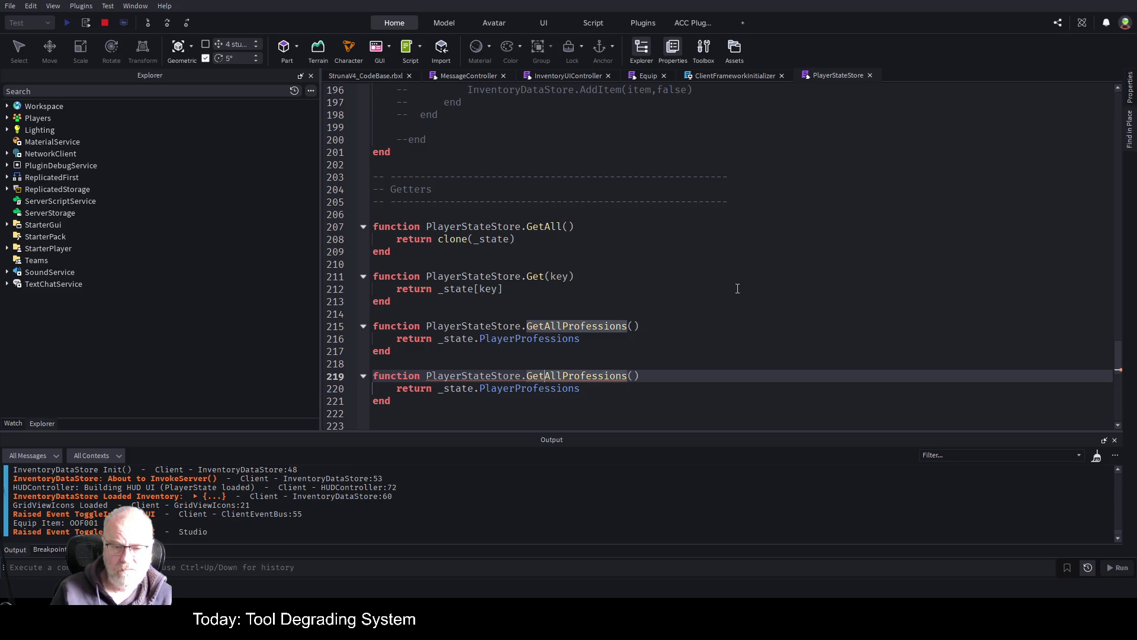
pyautogui.press('Delete')
pyautogui.press('Delete')
pyautogui.press('Delete')
pyautogui.hotkey('ctrl', 'Right')
pyautogui.press('BackSpace')
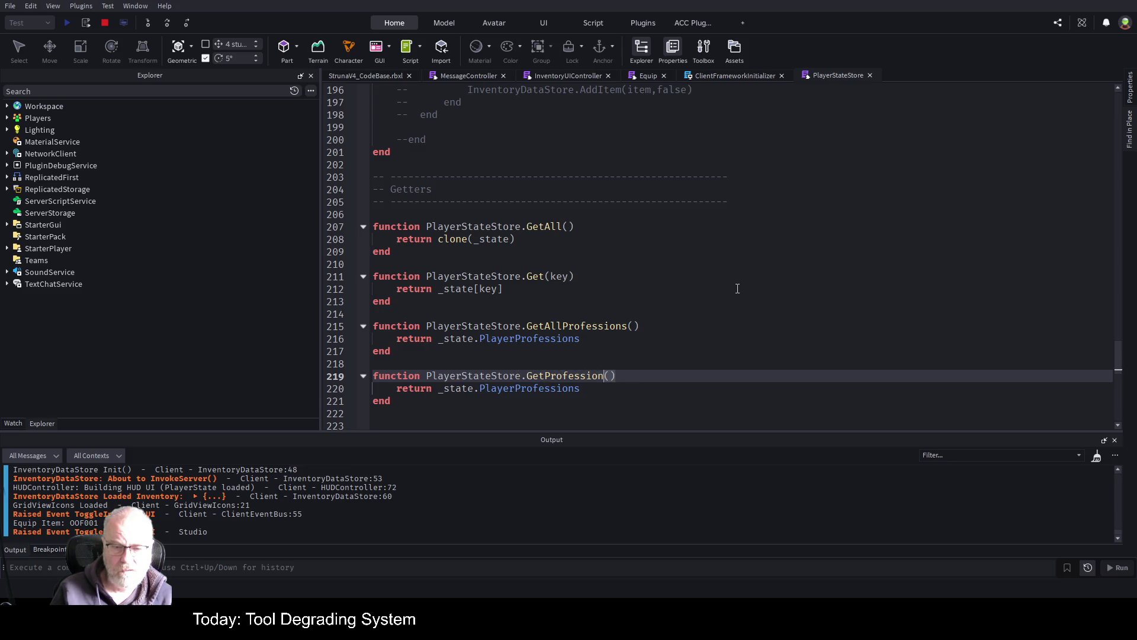
pyautogui.write('id')
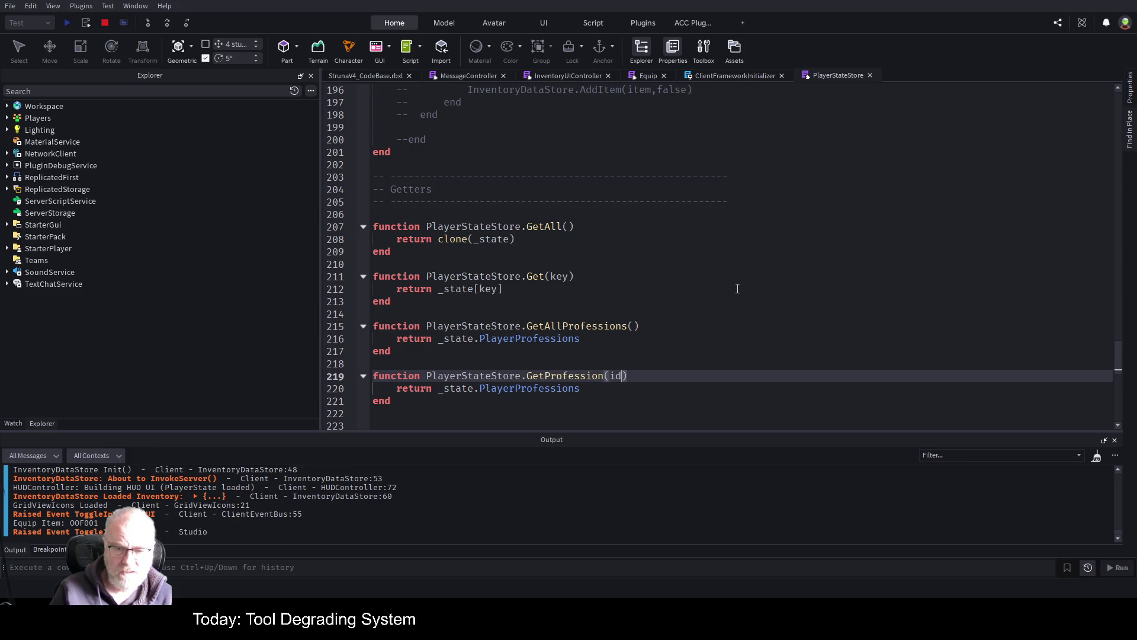
pyautogui.write('professionId')
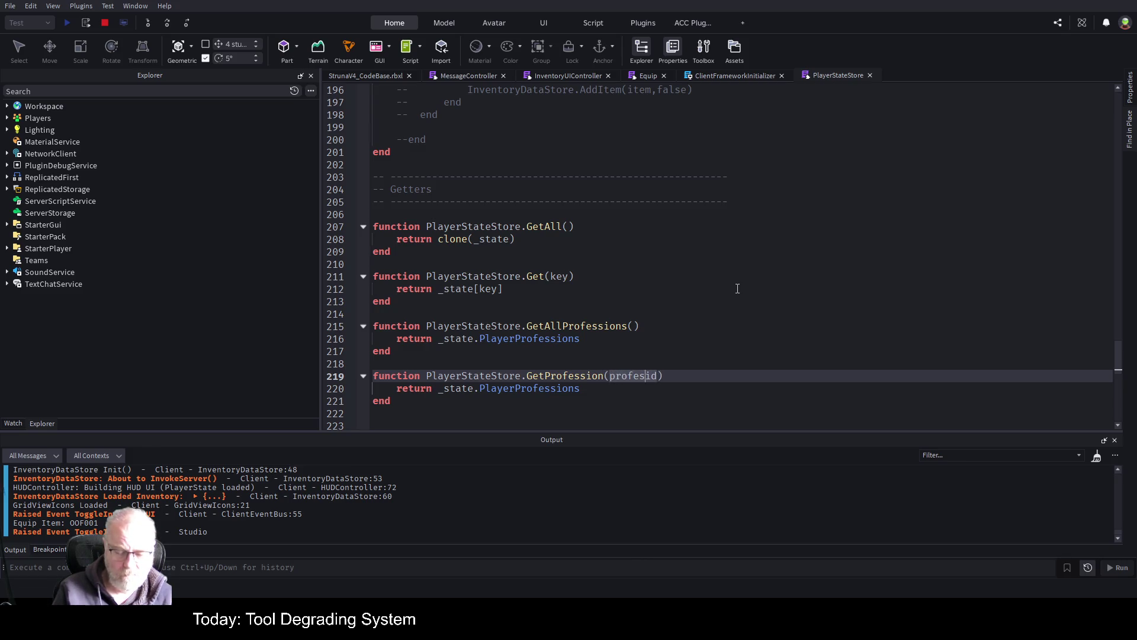
pyautogui.press('Delete')
pyautogui.press('Delete')
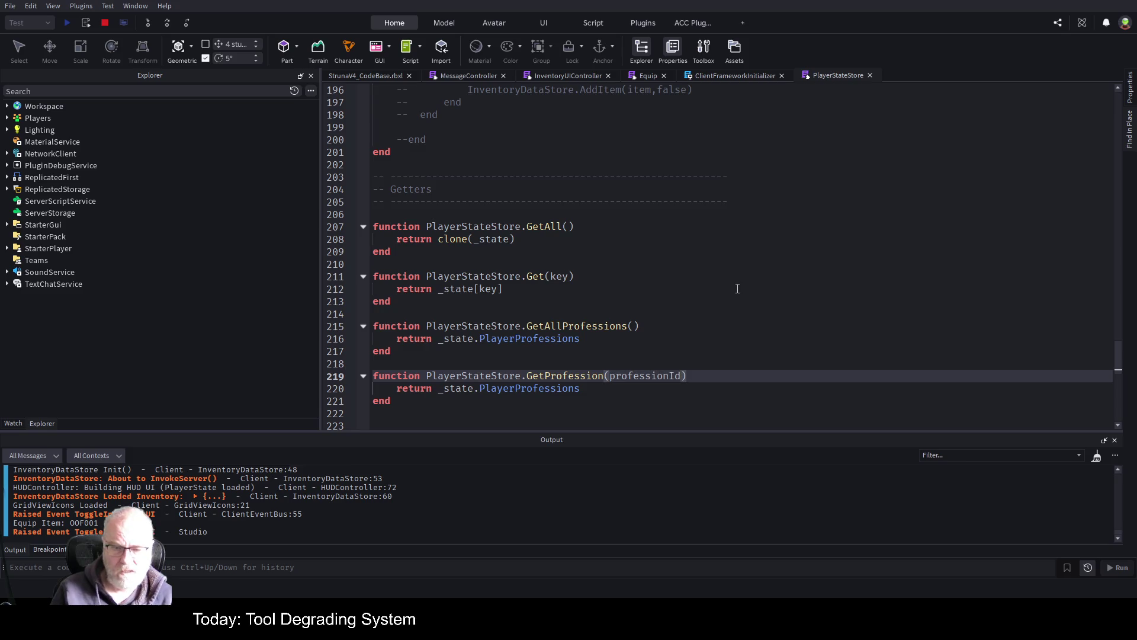
# - Insert a 'for key, profession in ipairs(' loop line above the return statement
pyautogui.press('Down')
pyautogui.press('Up')
pyautogui.press('End')
pyautogui.press('Return')
pyautogui.write('for ')
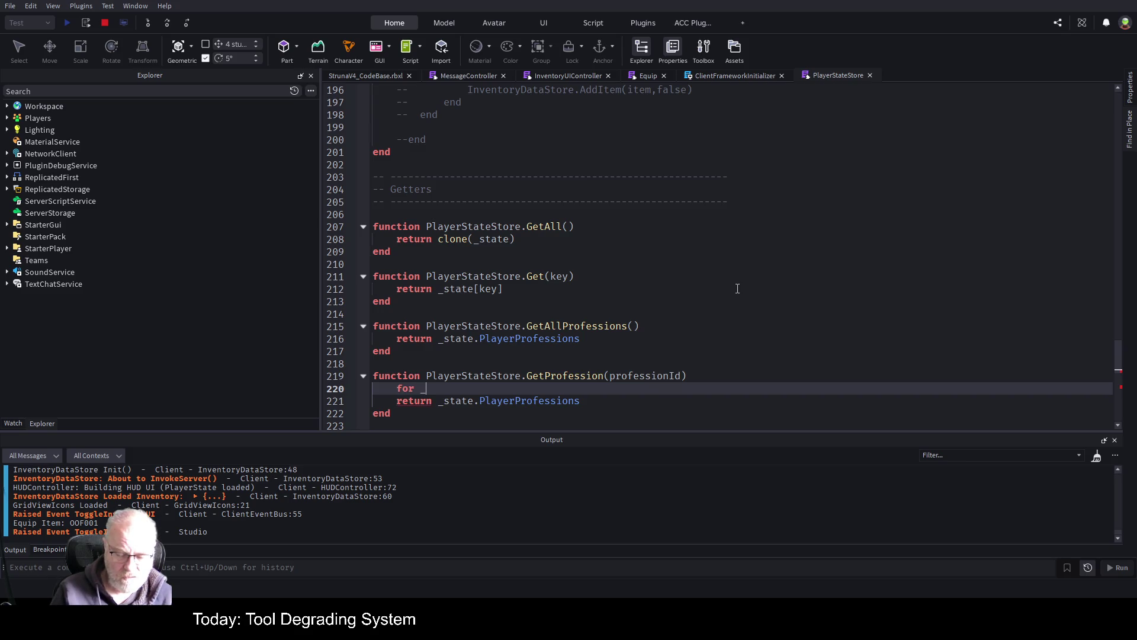
pyautogui.write('k,v')
pyautogui.write('profession')
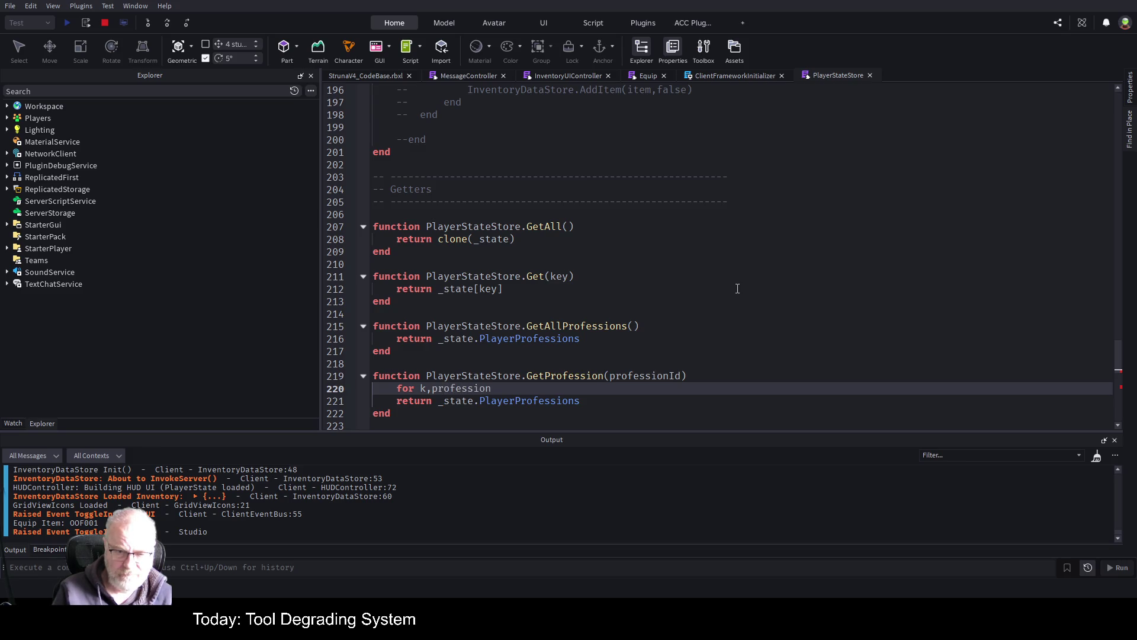
pyautogui.write('y')
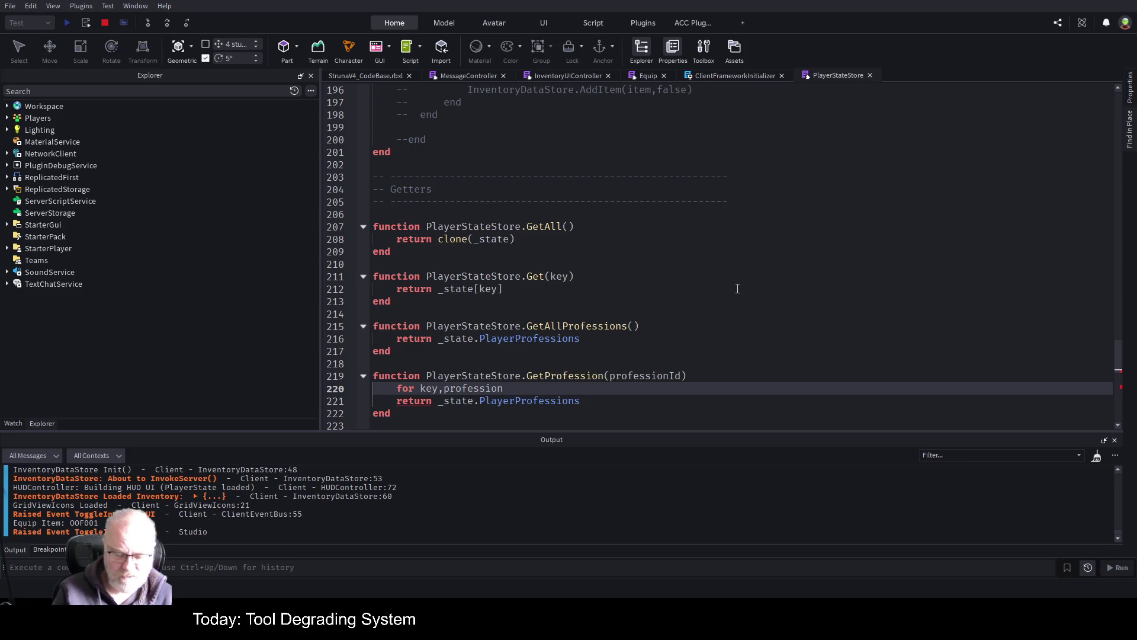
pyautogui.write('in ipairs(')
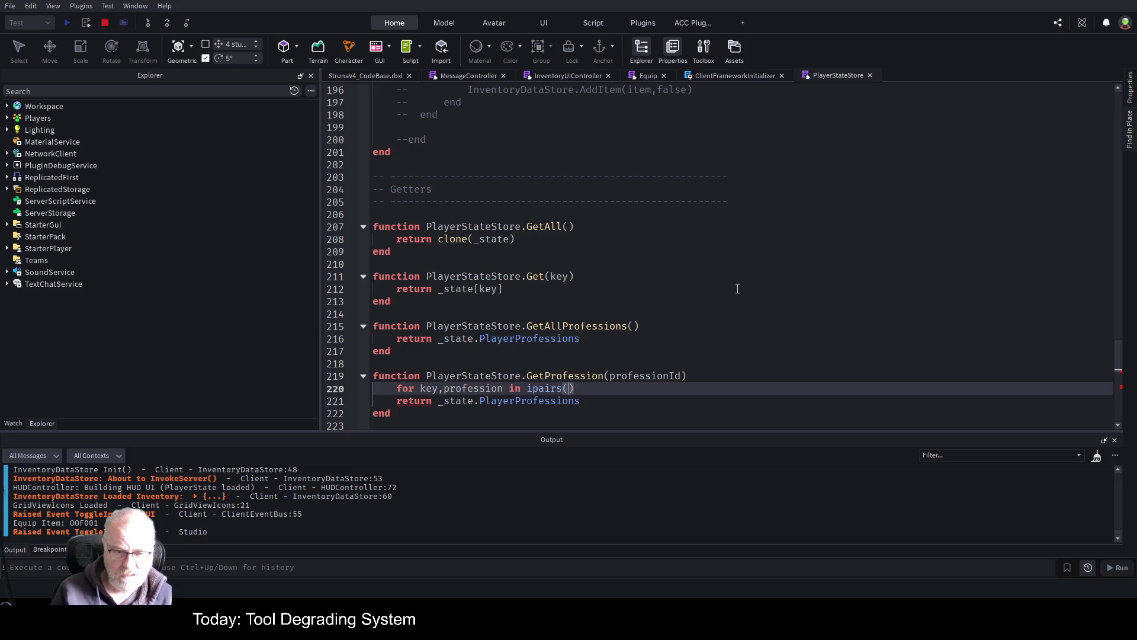
# - Move _state.PlayerProfessions into the ipairs call, finish with do, and open a line under the header
pyautogui.press('Down')
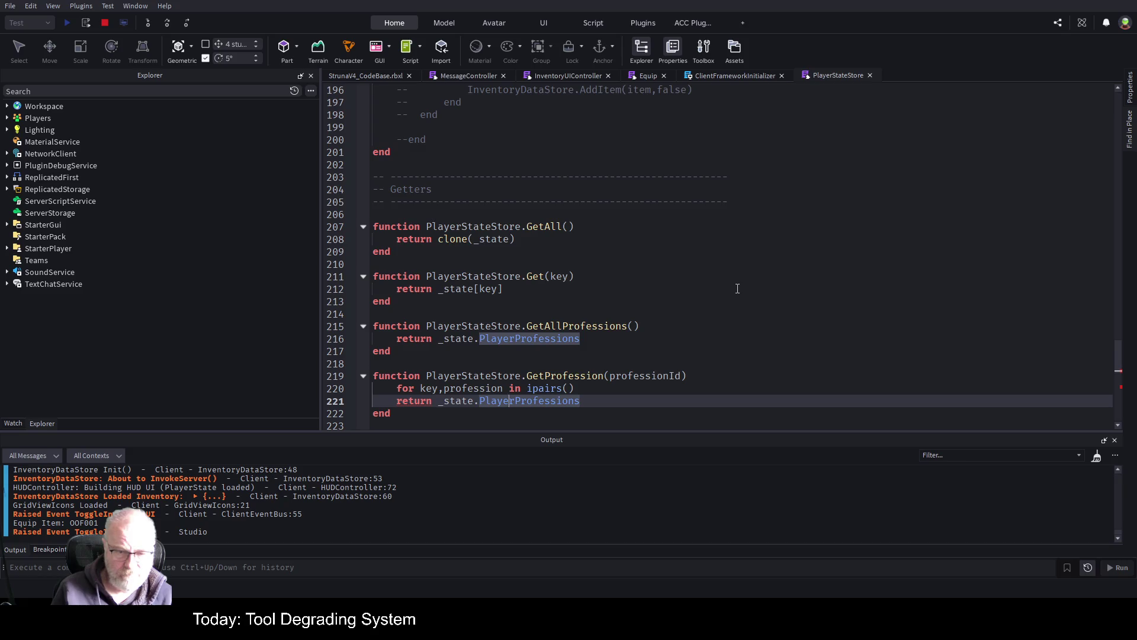
pyautogui.hotkey('ctrl', 'Left')
pyautogui.hotkey('ctrl', 'Left')
pyautogui.hotkey('shift', 'End')
pyautogui.hotkey('ctrl', 'x')
pyautogui.press('Up')
pyautogui.press('End')
pyautogui.press('Left')
pyautogui.hotkey('ctrl', 'v')
pyautogui.press('End')
pyautogui.write('do')
pyautogui.press('Return')
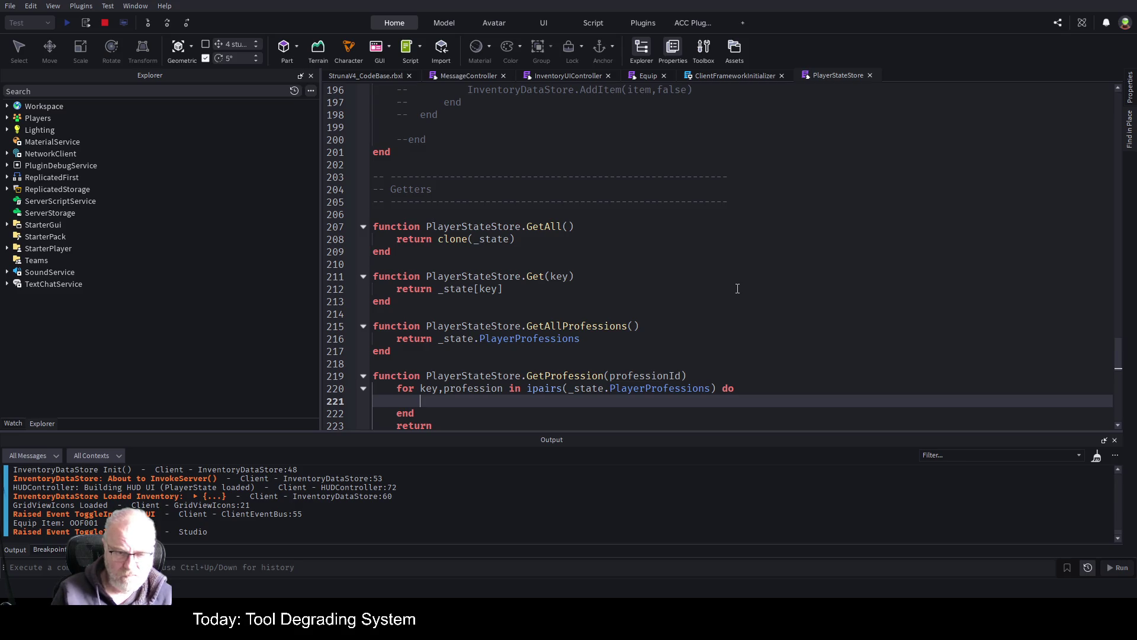
pyautogui.press('Up')
pyautogui.press('Up')
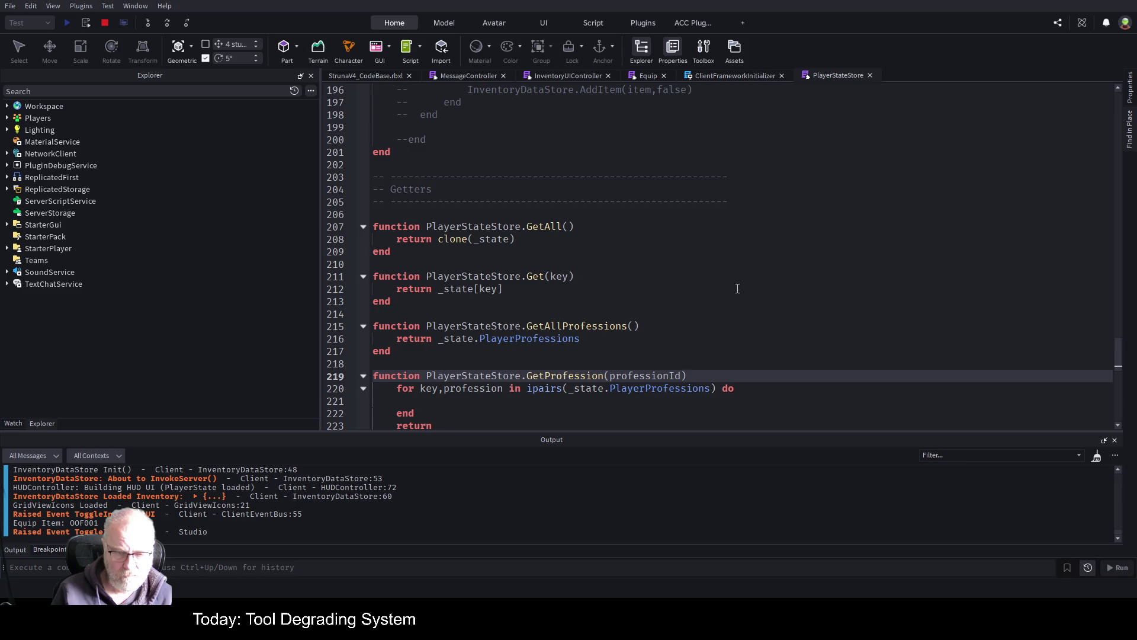
pyautogui.press('Return')
# - Declare 'local result = nil' at the top of GetProfession
pyautogui.write('local res')
pyautogui.press('BackSpace')
pyautogui.press('BackSpace')
pyautogui.press('BackSpace')
pyautogui.write('s')
pyautogui.press('BackSpace')
pyautogui.write('result =')
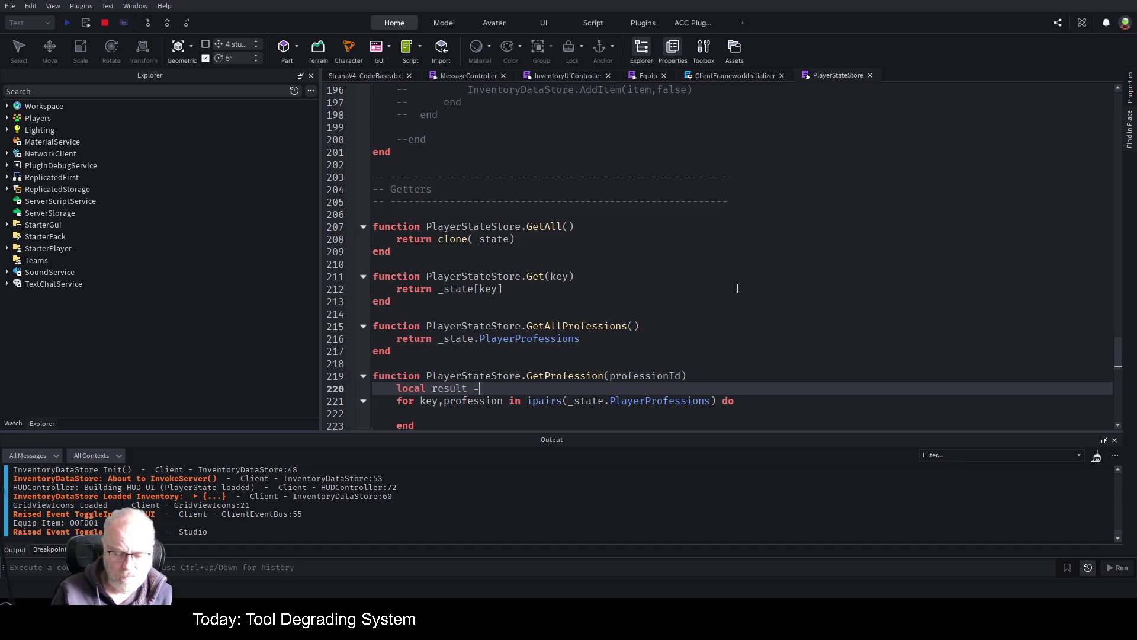
pyautogui.write(' nil')
# - Inside the loop, add 'if profession.ProfessionID == professionId then result=profession continue'
pyautogui.press('Down')
pyautogui.press('Down')
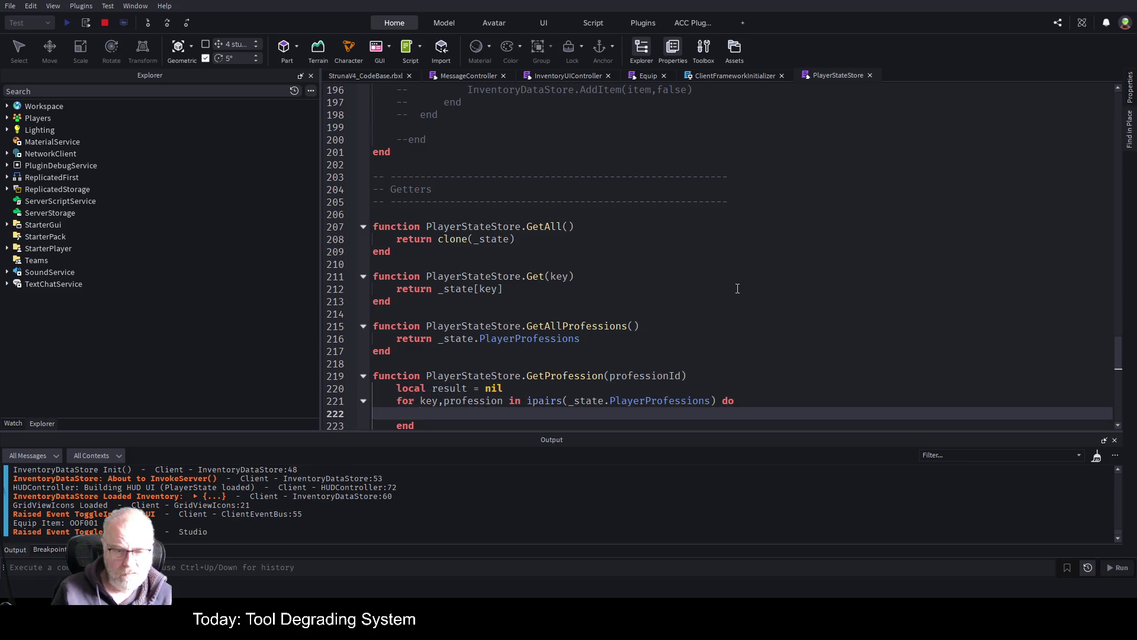
pyautogui.write('if profession')
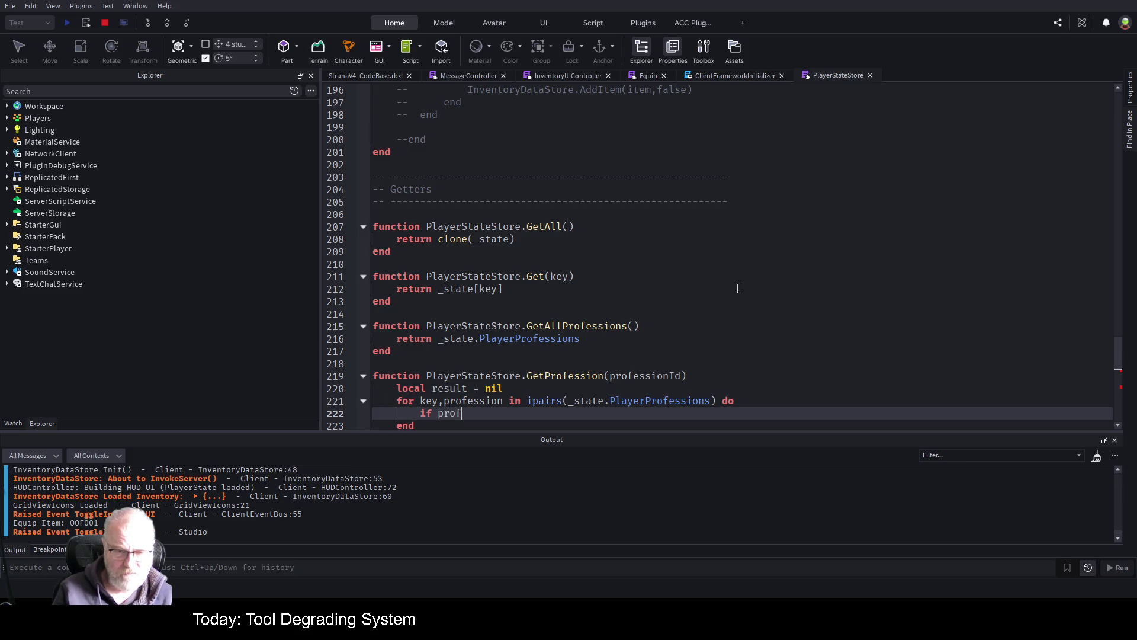
pyautogui.write('.ID =')
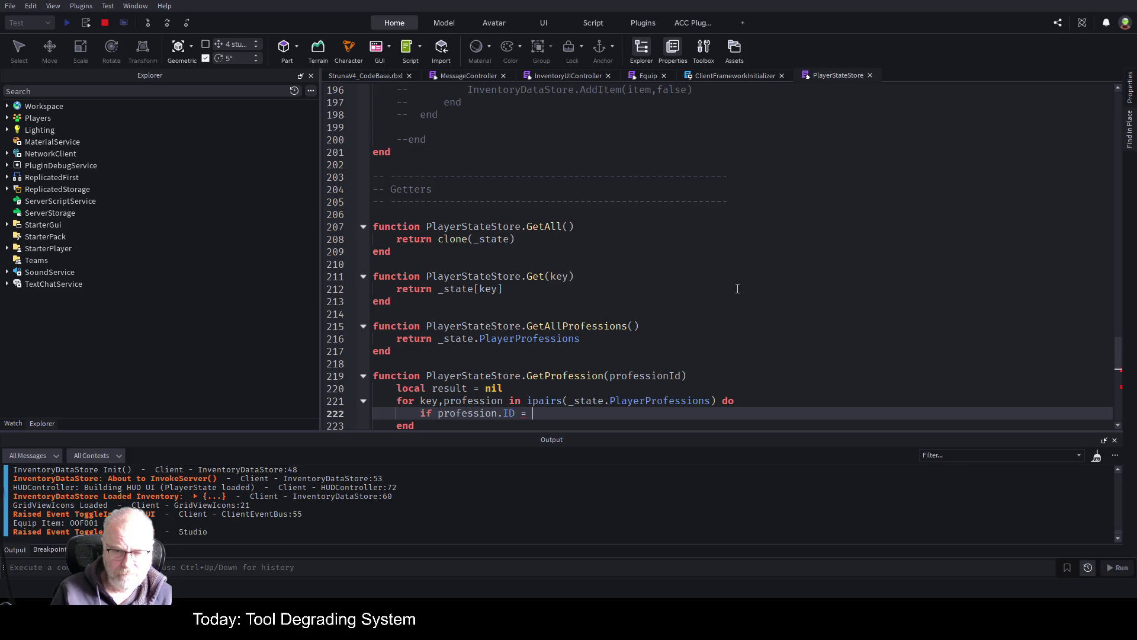
pyautogui.press('BackSpace')
pyautogui.press('BackSpace')
pyautogui.press('BackSpace')
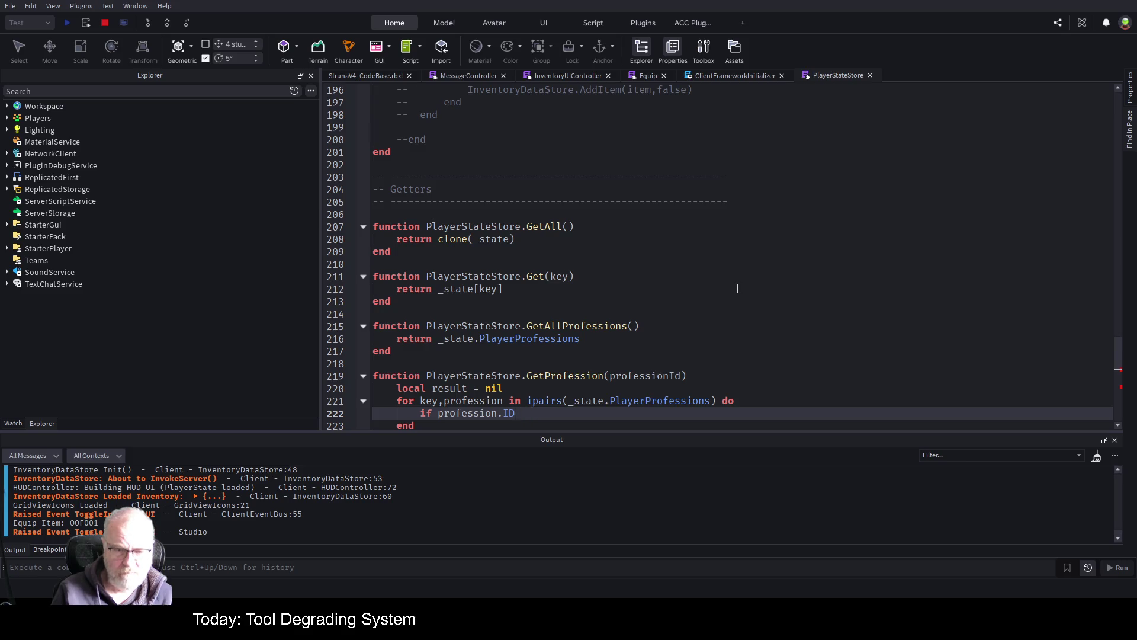
pyautogui.write('ProfessionID')
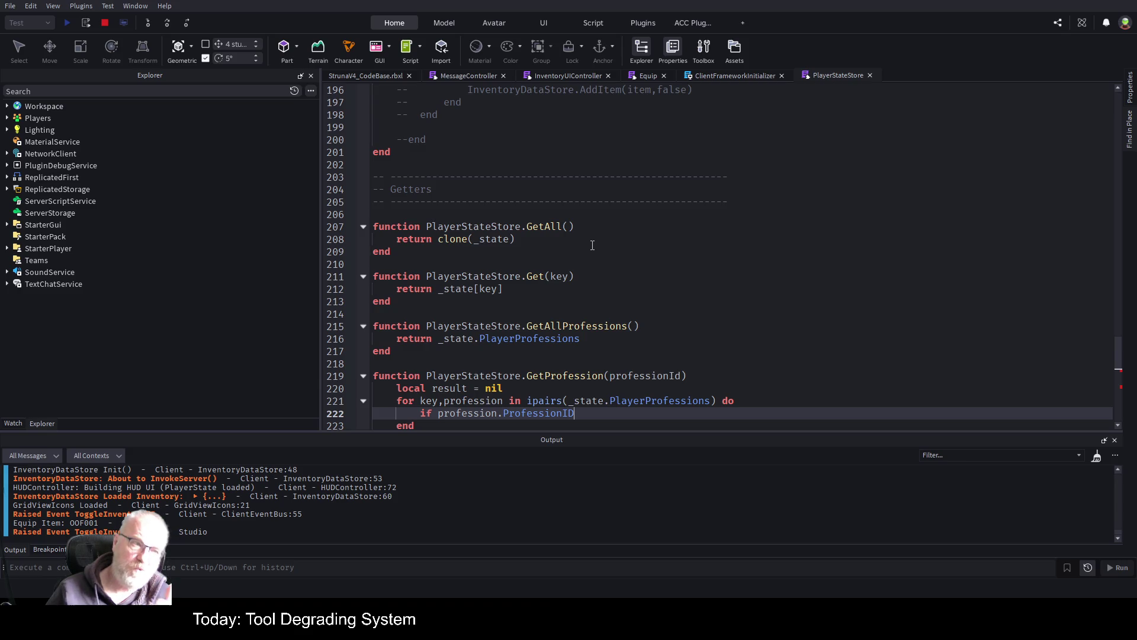
pyautogui.scroll(-2, 607, 291)
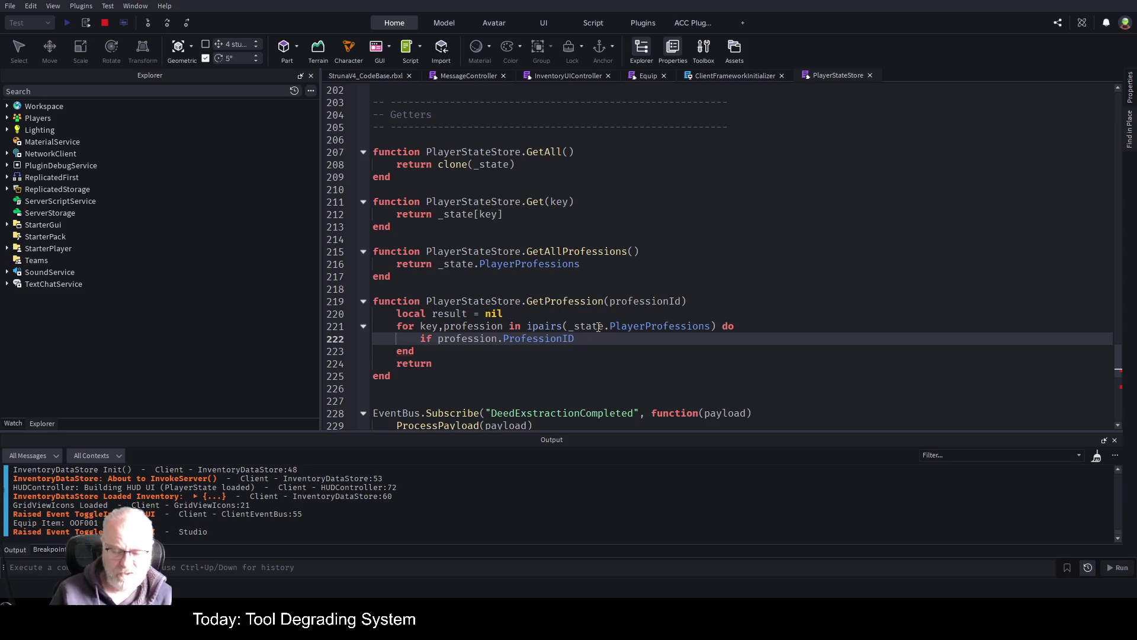
pyautogui.write(' = professionId')
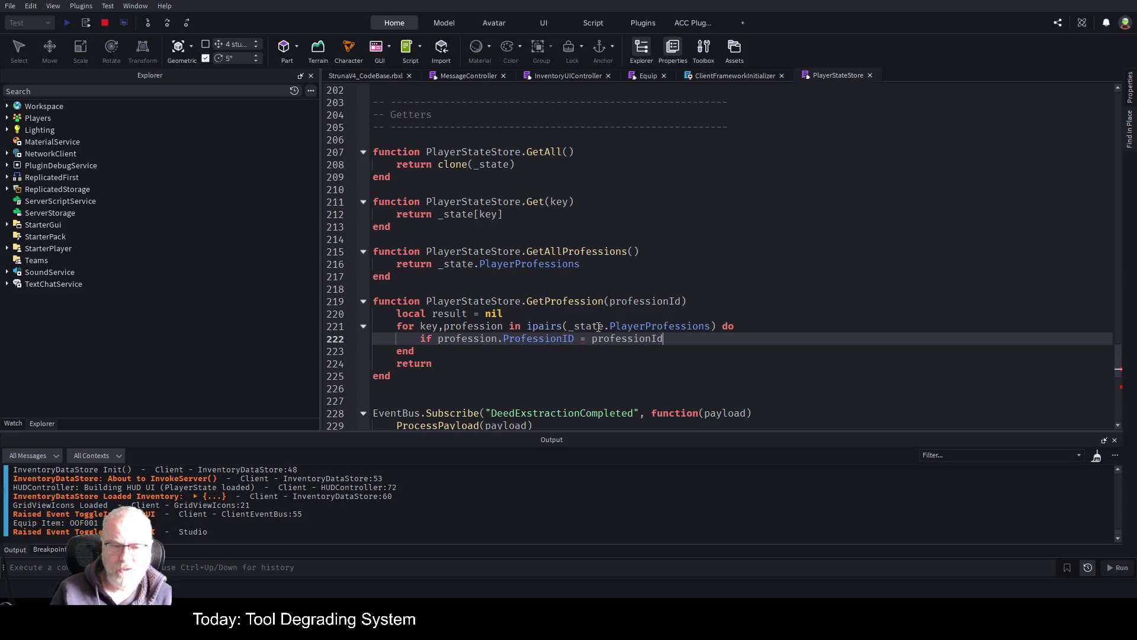
pyautogui.hotkey('ctrl', 'Left')
pyautogui.hotkey('ctrl', 'Left')
pyautogui.write('=')
pyautogui.write(' then')
pyautogui.press('Return')
pyautogui.write('result=')
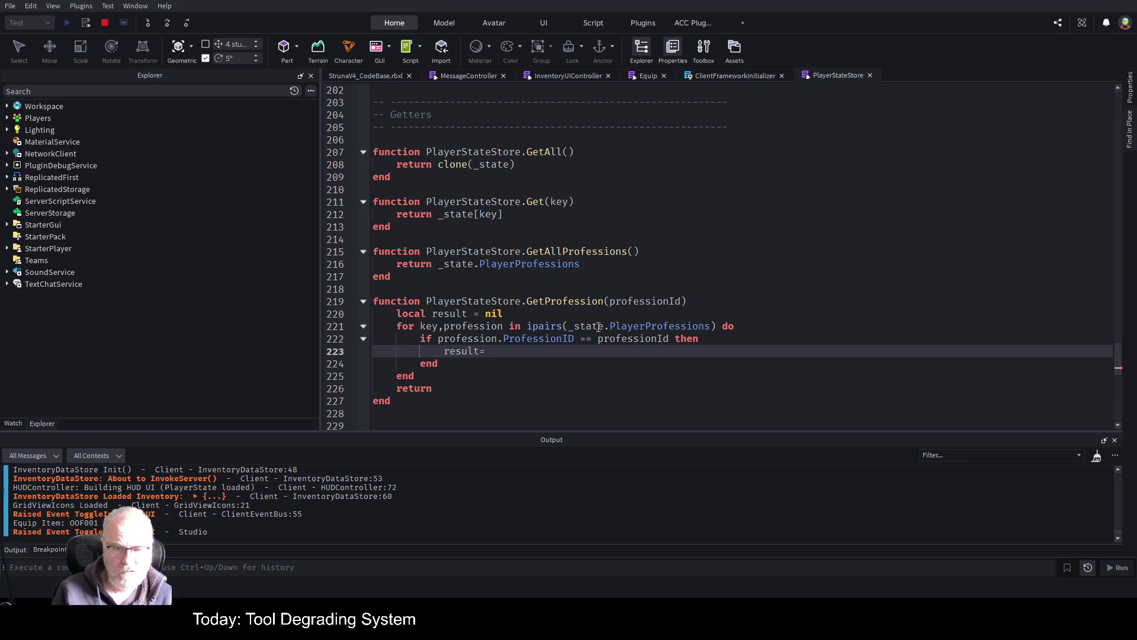
pyautogui.write('profession')
pyautogui.press('Return')
pyautogui.write('continue')
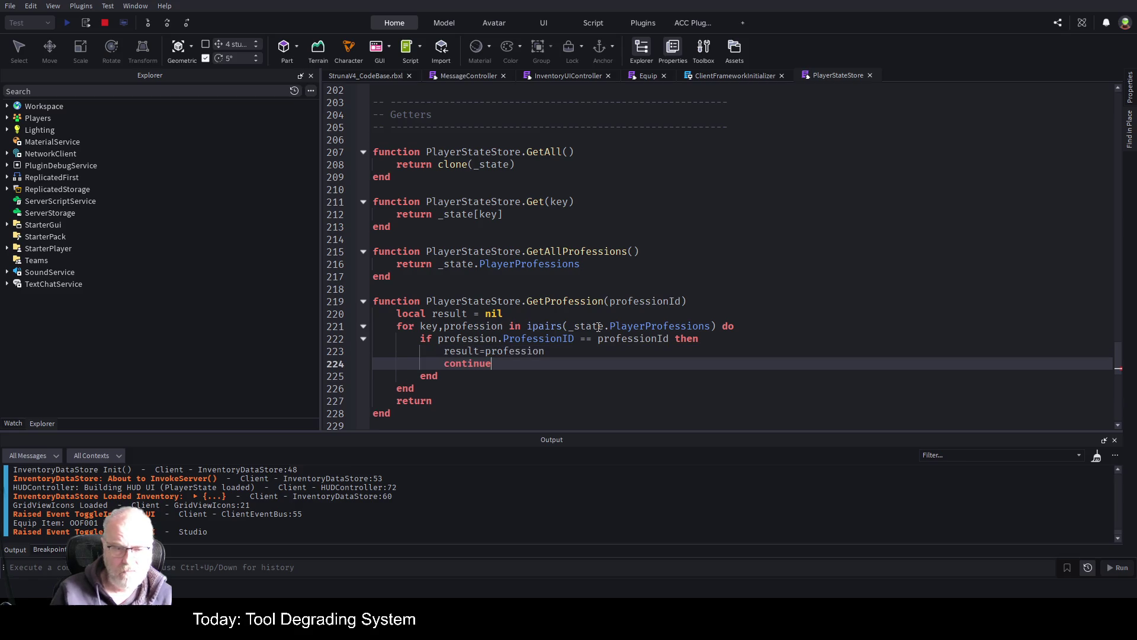
# - Make GetProfession return result, select its signature, and stop the playtest
pyautogui.press('Down')
pyautogui.press('Down')
pyautogui.press('Down')
pyautogui.write('r')
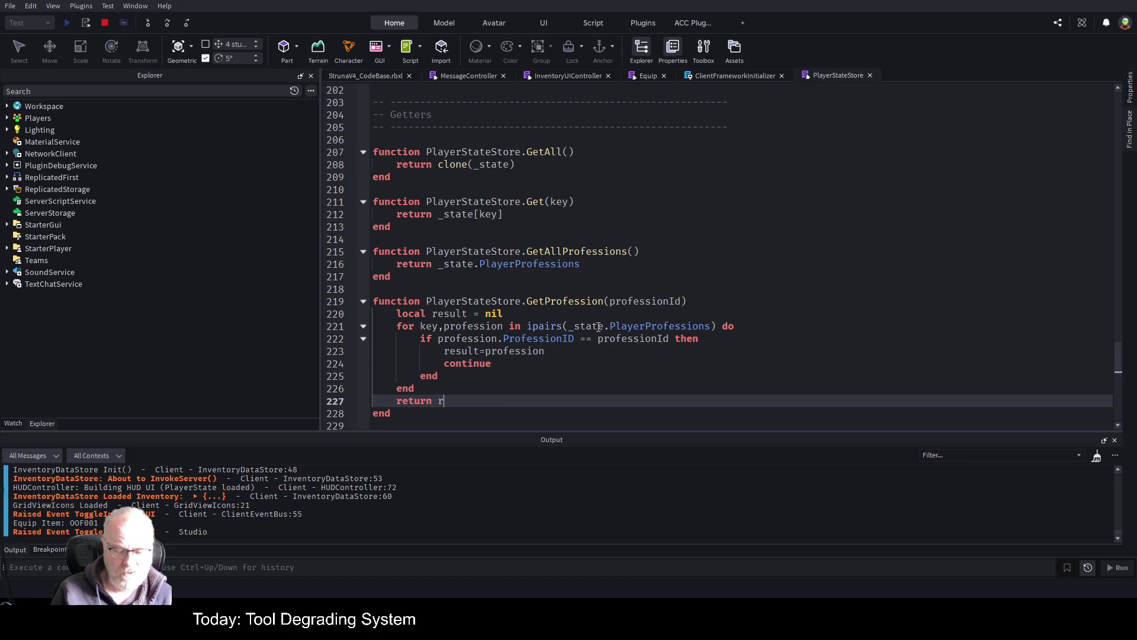
pyautogui.write('esult')
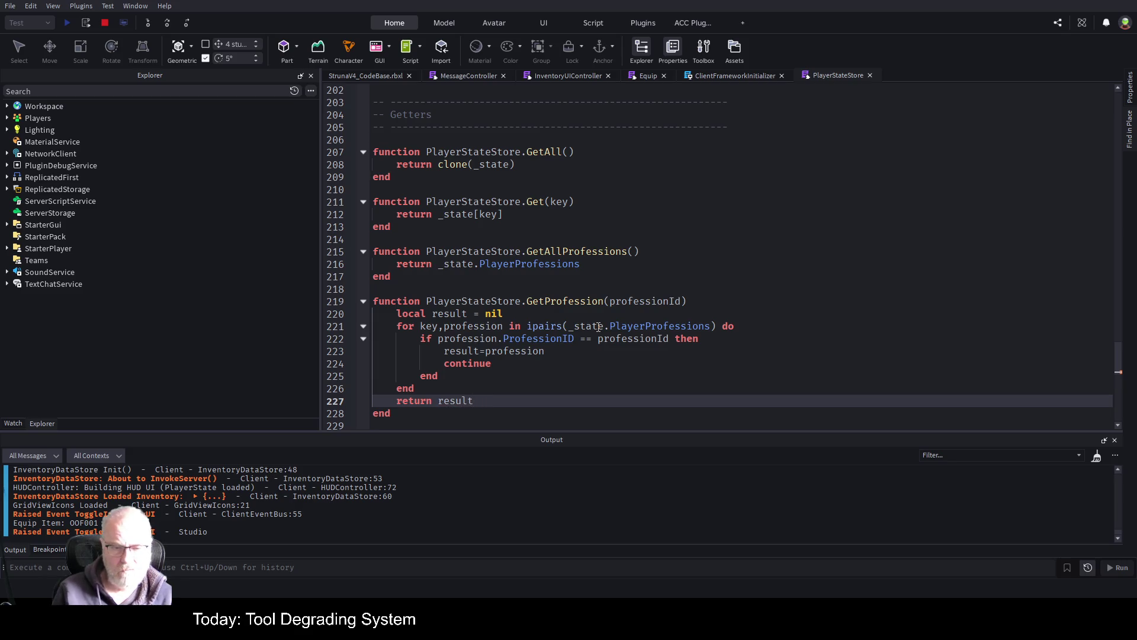
pyautogui.press('Up')
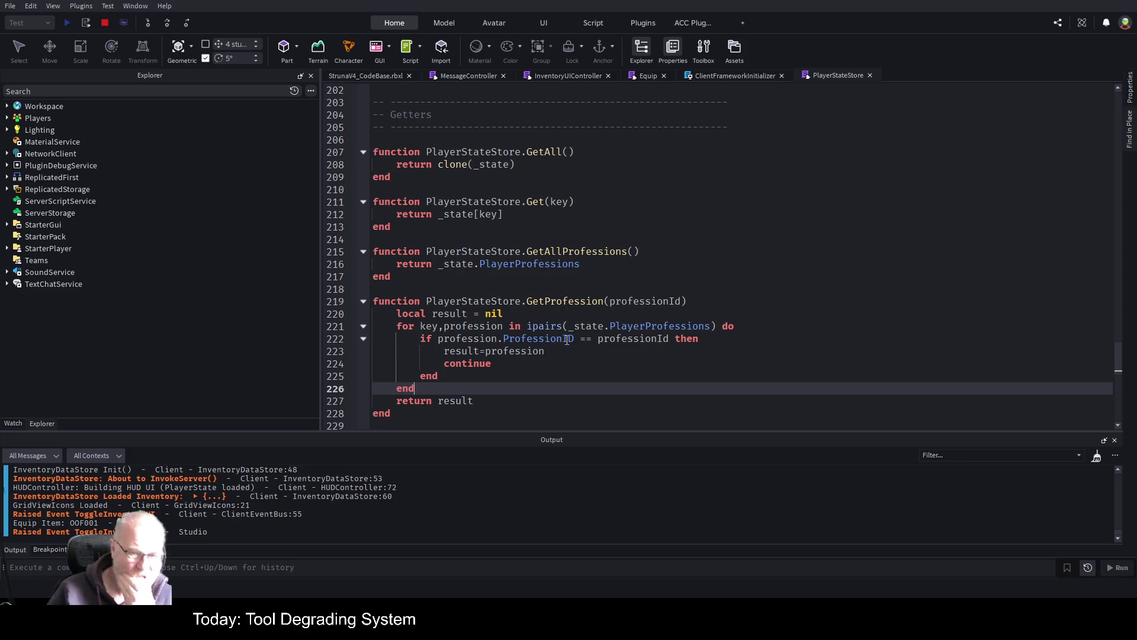
pyautogui.click(578, 289)
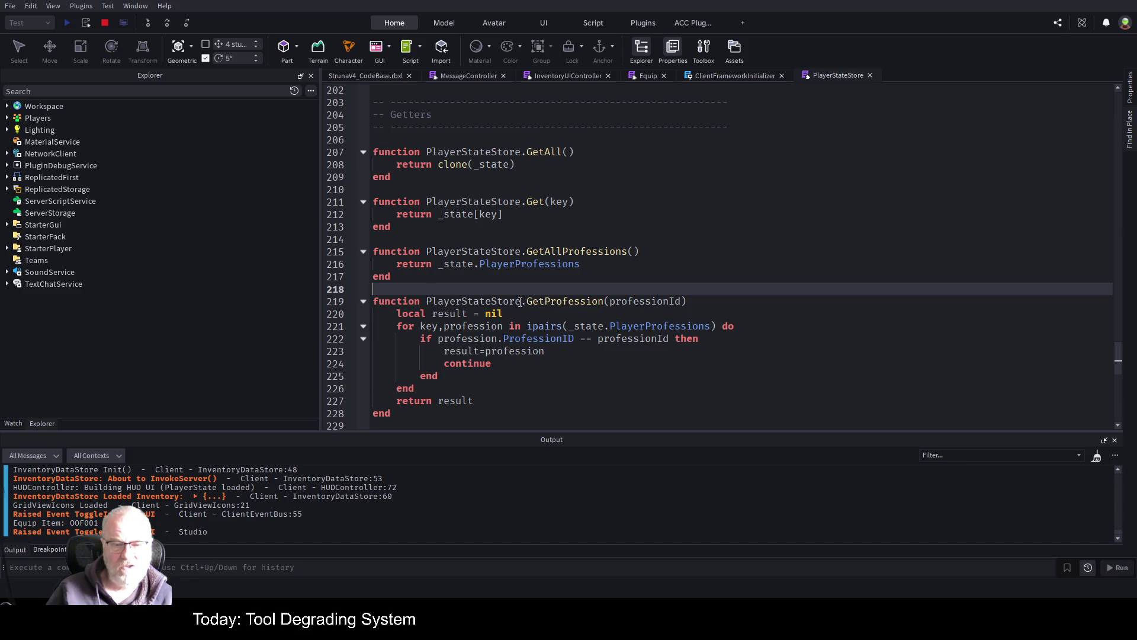
pyautogui.moveTo(520, 301); pyautogui.dragTo(697, 300)
pyautogui.hotkey('ctrl', 'c')
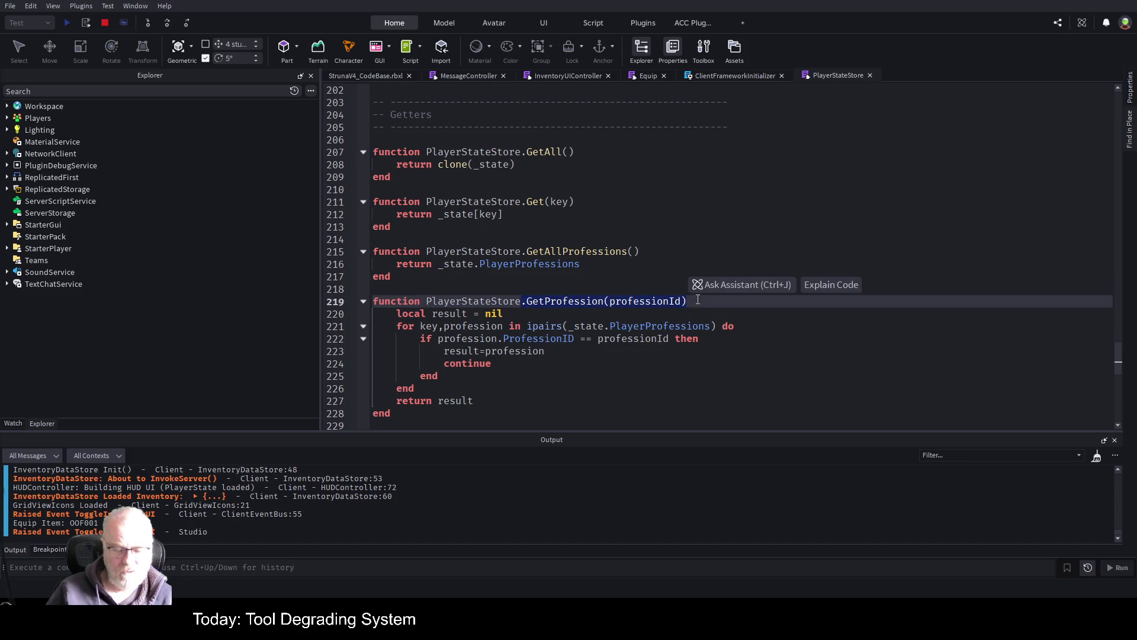
pyautogui.click(106, 25)
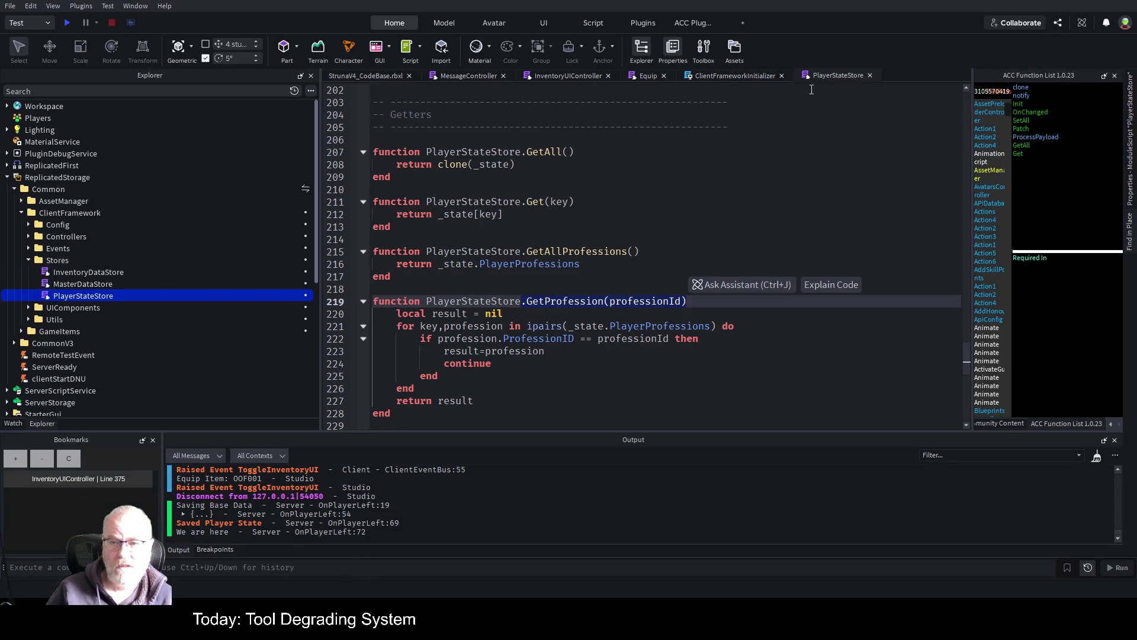
# - Replace the Get("PlayerProfessions") call on line 389 with the pasted GetProfession call
pyautogui.click(552, 75)
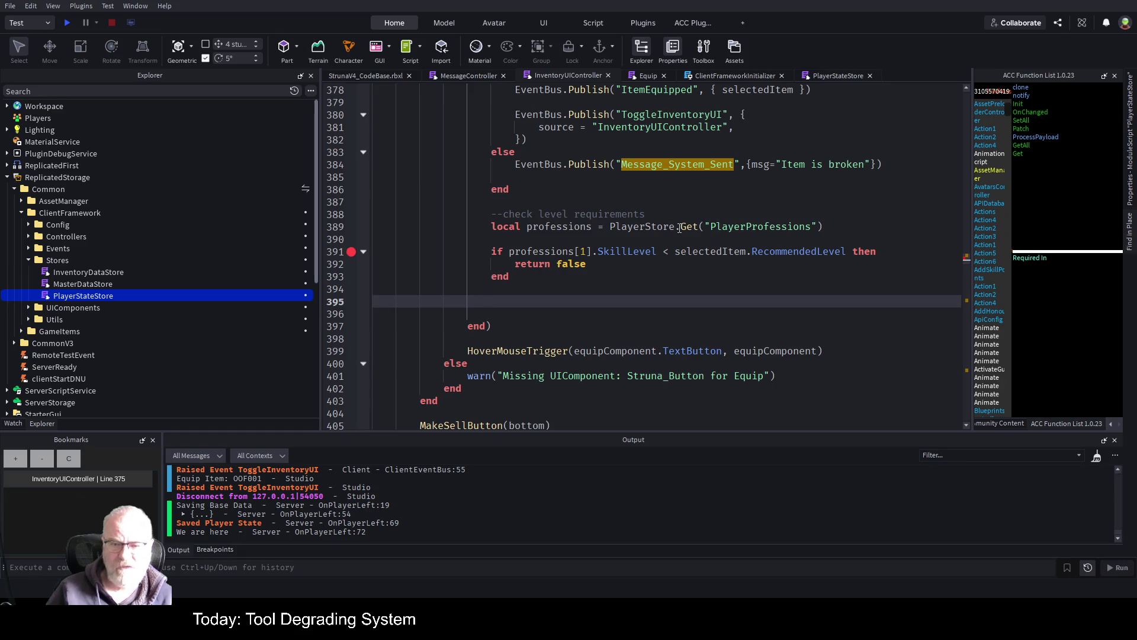
pyautogui.moveTo(681, 228); pyautogui.dragTo(845, 221)
pyautogui.hotkey('ctrl', 'v')
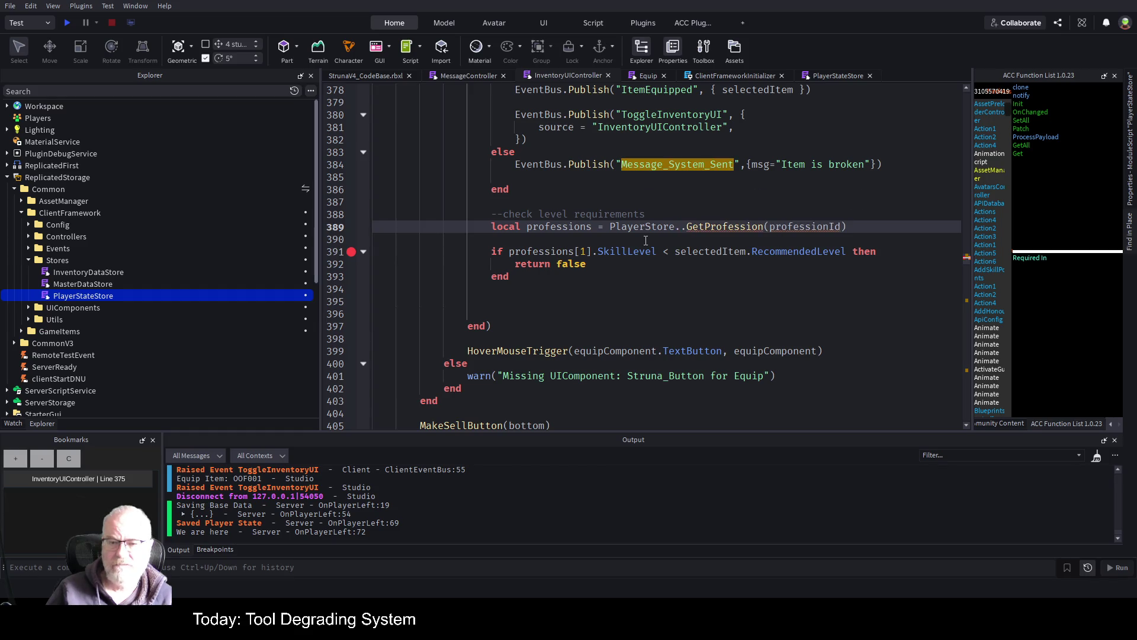
pyautogui.click(685, 227)
pyautogui.press('BackSpace')
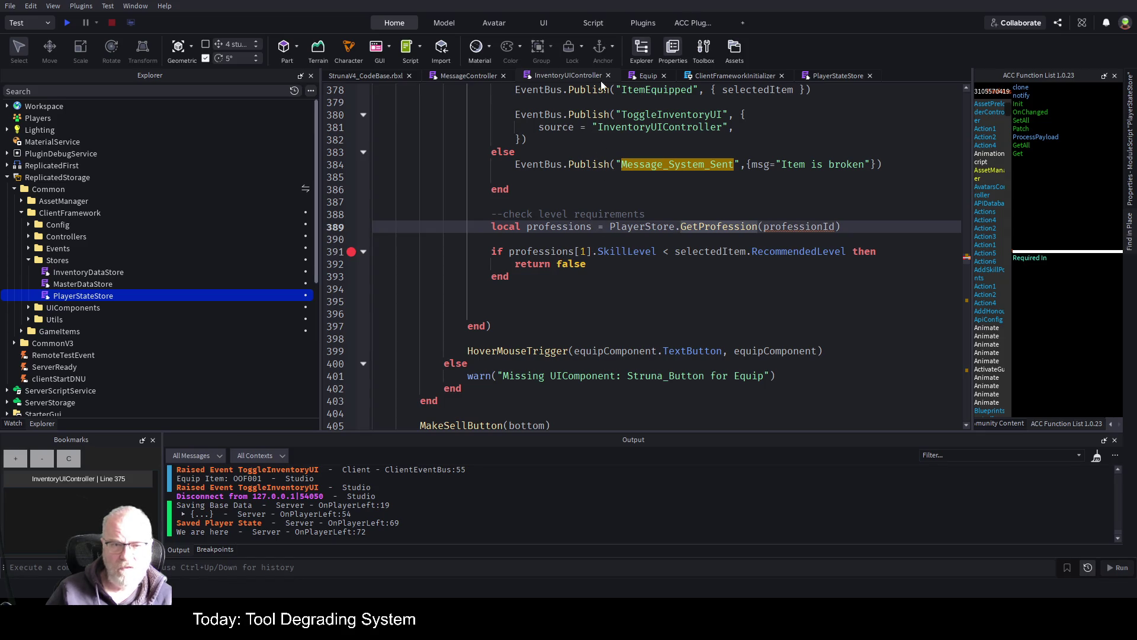
# - Pass selectedItem.ProfessionID as the GetProfession argument instead of professionId
pyautogui.doubleClick(713, 252)
pyautogui.hotkey('ctrl', 'c')
pyautogui.doubleClick(795, 227)
pyautogui.hotkey('ctrl', 'v')
pyautogui.write('.Professio')
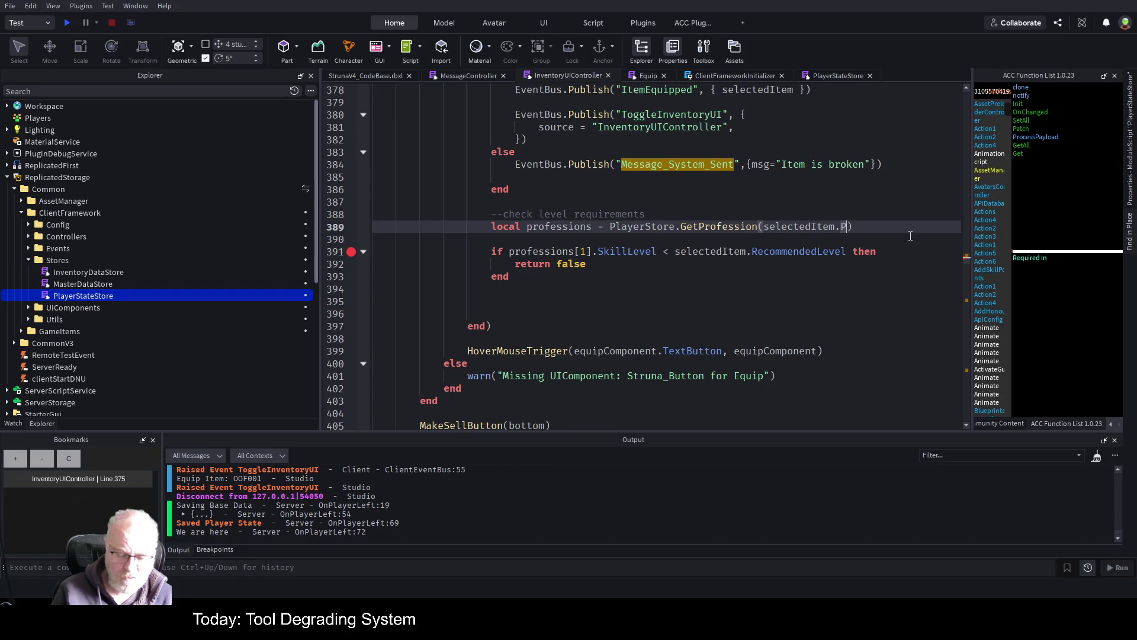
pyautogui.write('nID')
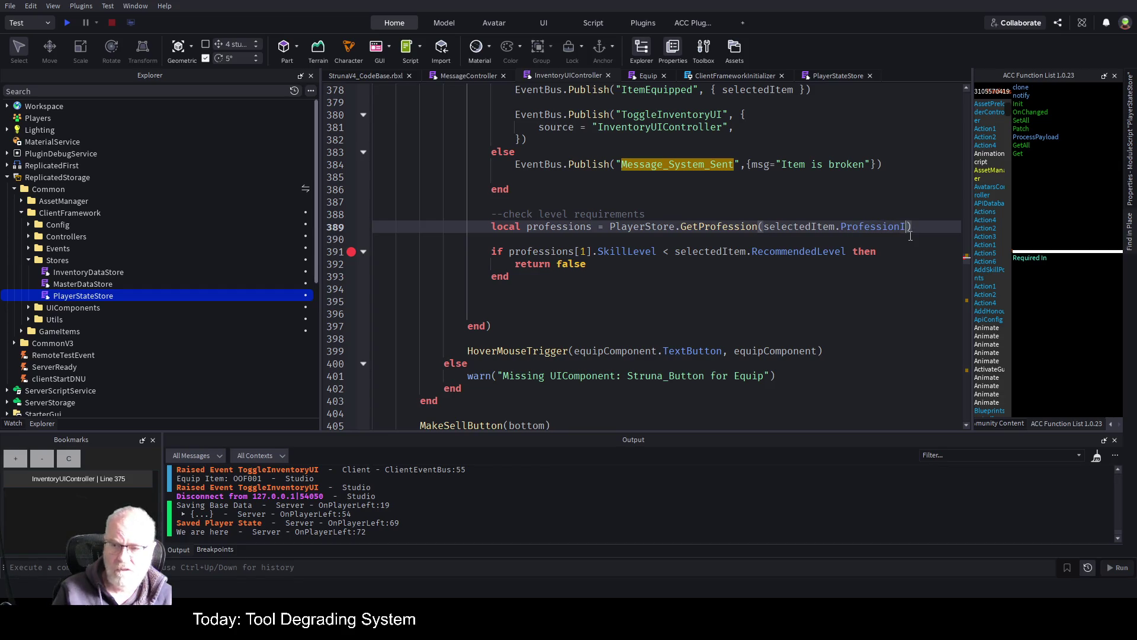
pyautogui.press('Down')
pyautogui.press('Up')
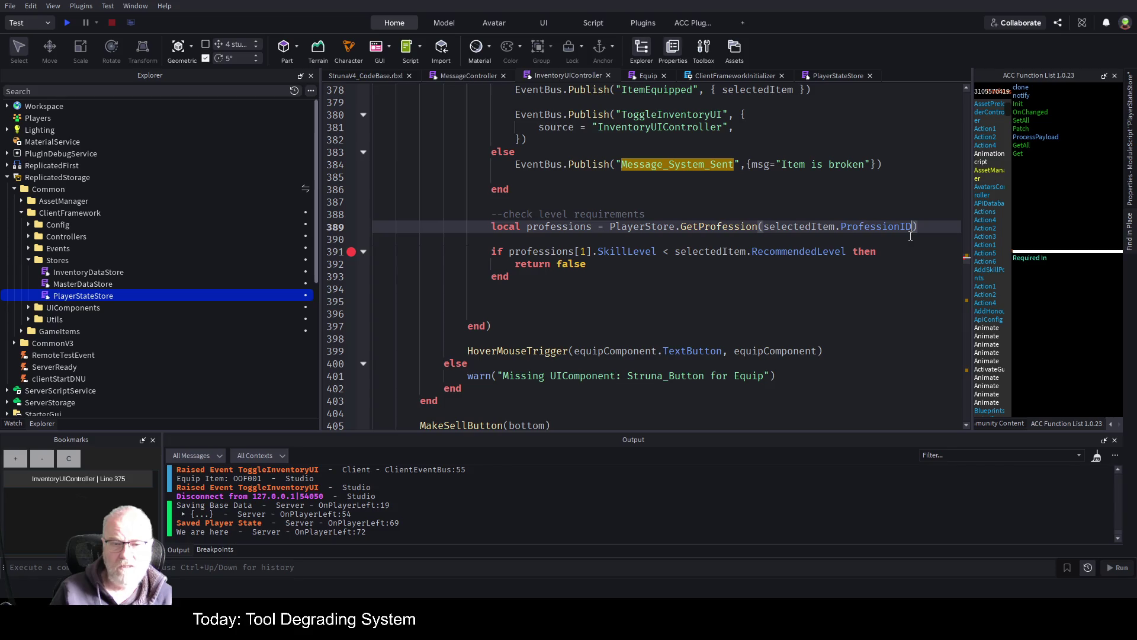
# - Rename the line 389 variable to playerProfession
pyautogui.press('BackSpace')
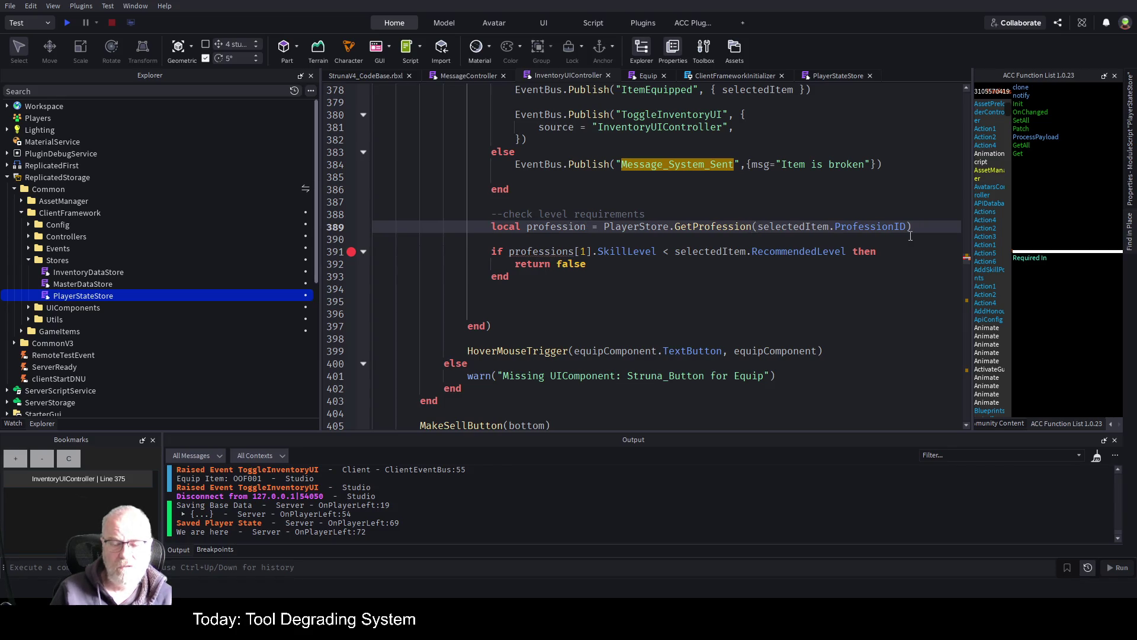
pyautogui.hotkey('ctrl', 'Left')
pyautogui.write('playerP')
pyautogui.press('Delete')
pyautogui.press('Delete')
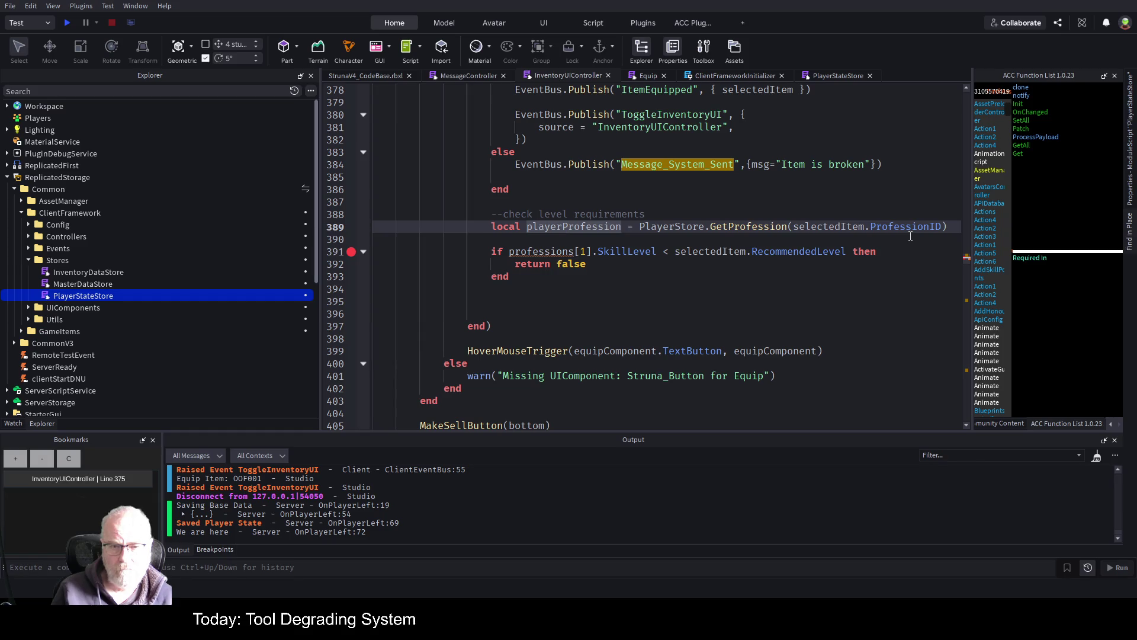
# - Change the professions[1] reference on line 391 to playerProfession
pyautogui.press('Down')
pyautogui.press('Down')
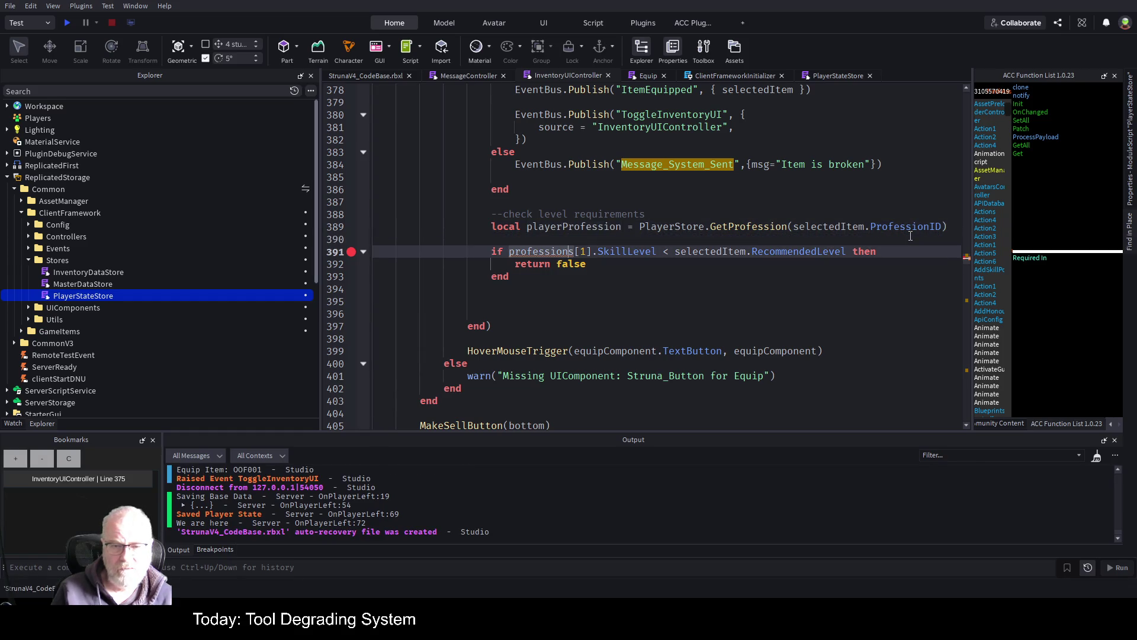
pyautogui.press('BackSpace')
pyautogui.press('Delete')
pyautogui.press('Delete')
pyautogui.press('Delete')
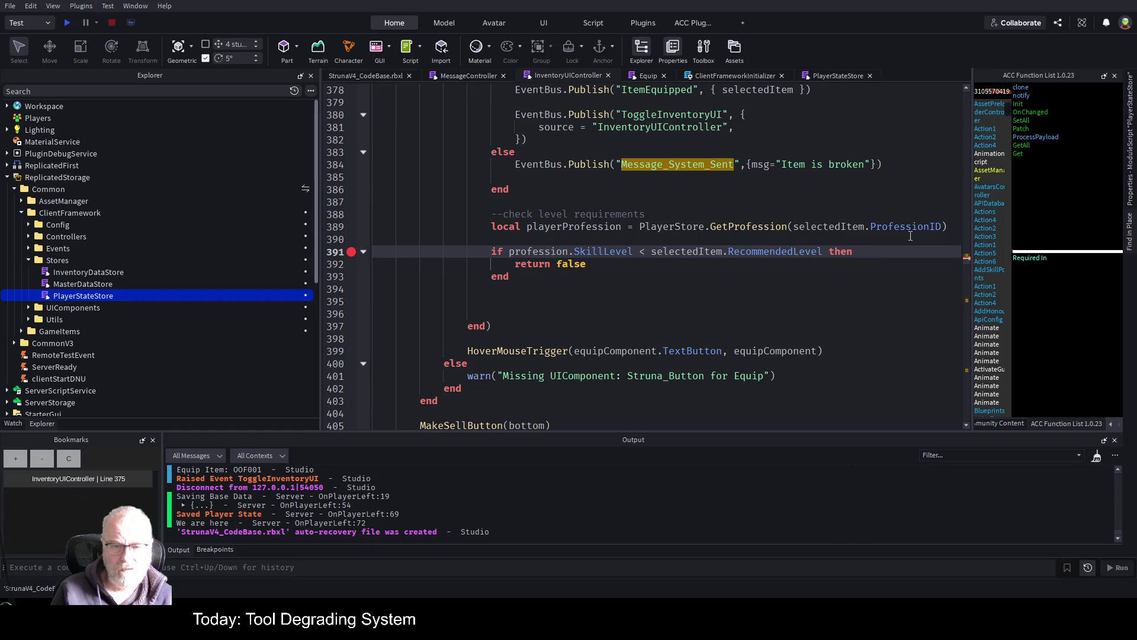
pyautogui.hotkey('ctrl', 'Left')
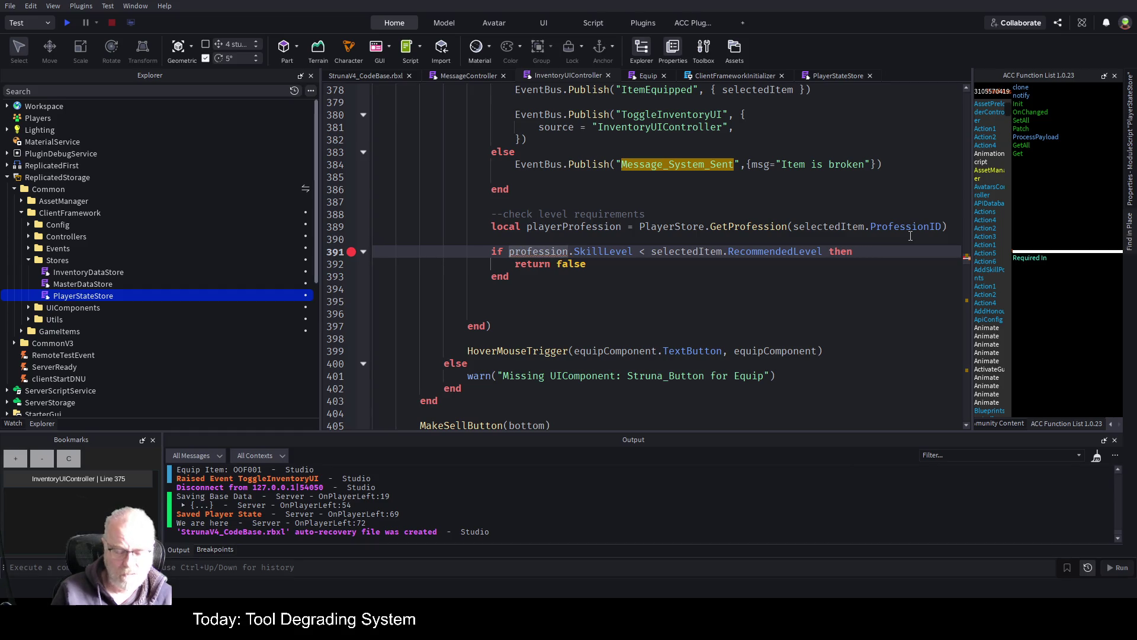
pyautogui.write('player')
pyautogui.hotkey('ctrl', 'z')
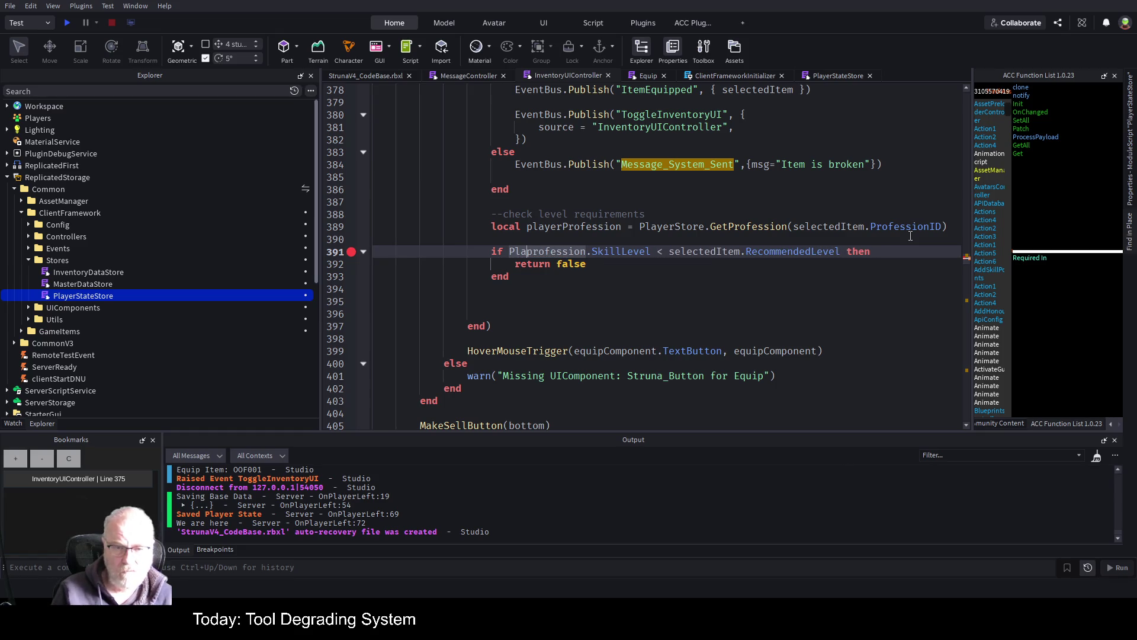
pyautogui.write('playerProfession')
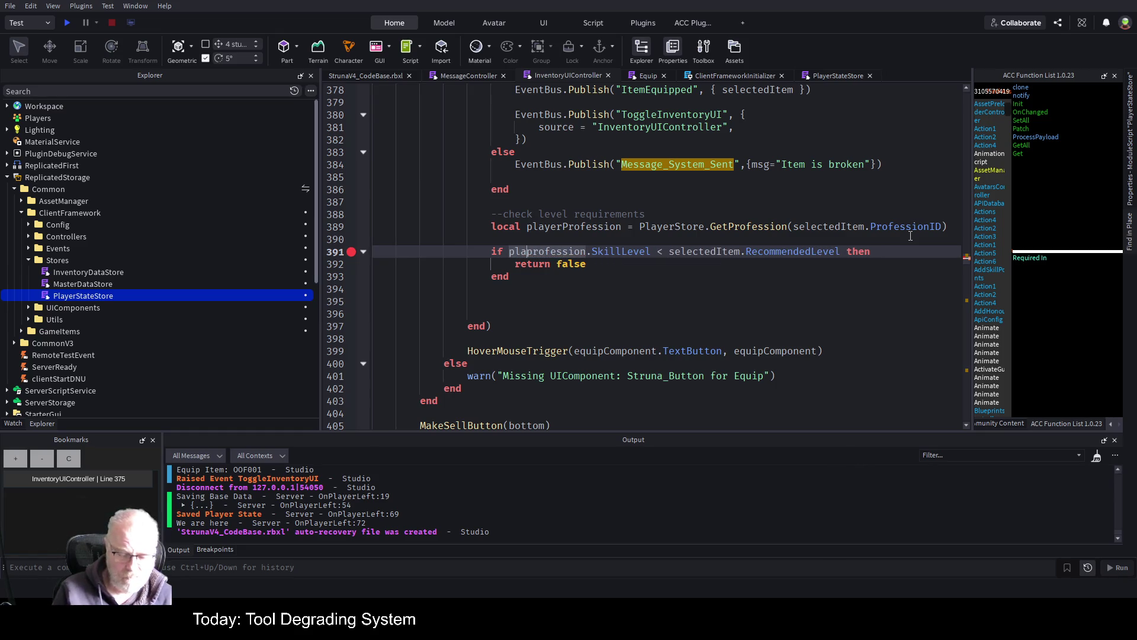
pyautogui.press('Delete')
pyautogui.press('Delete')
pyautogui.press('Delete')
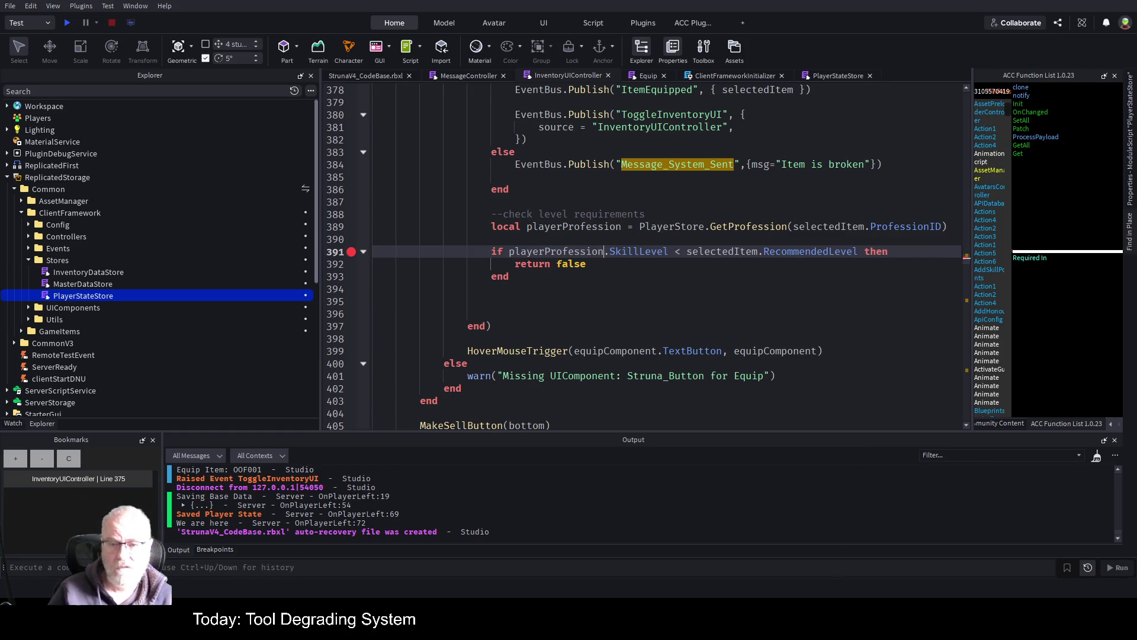
# - Save the place file and start a new playtest
pyautogui.click(778, 300)
pyautogui.hotkey('ctrl', 's')
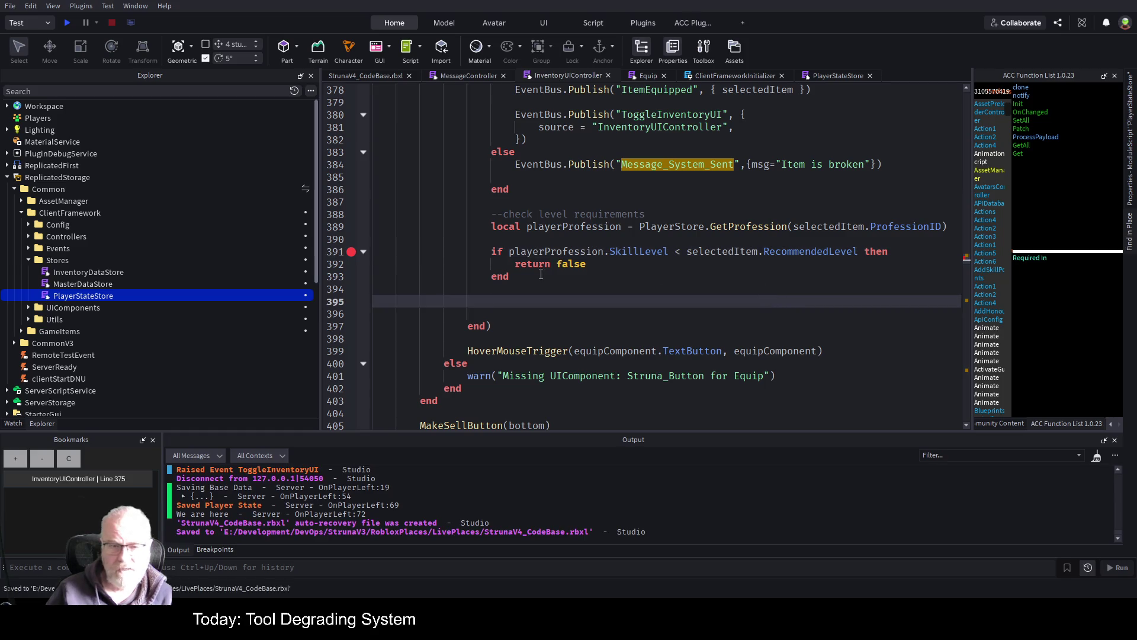
pyautogui.click(66, 24)
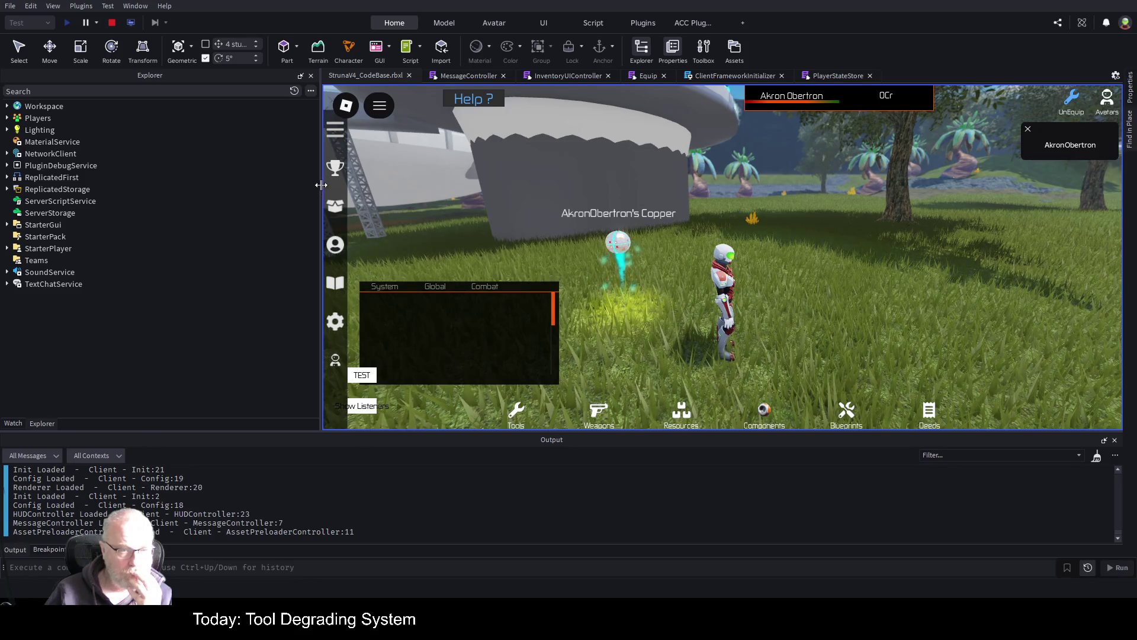
# - Clear the log and equip OOF001 from the in-game Tools inventory
pyautogui.moveTo(320, 187); pyautogui.dragTo(149, 202)
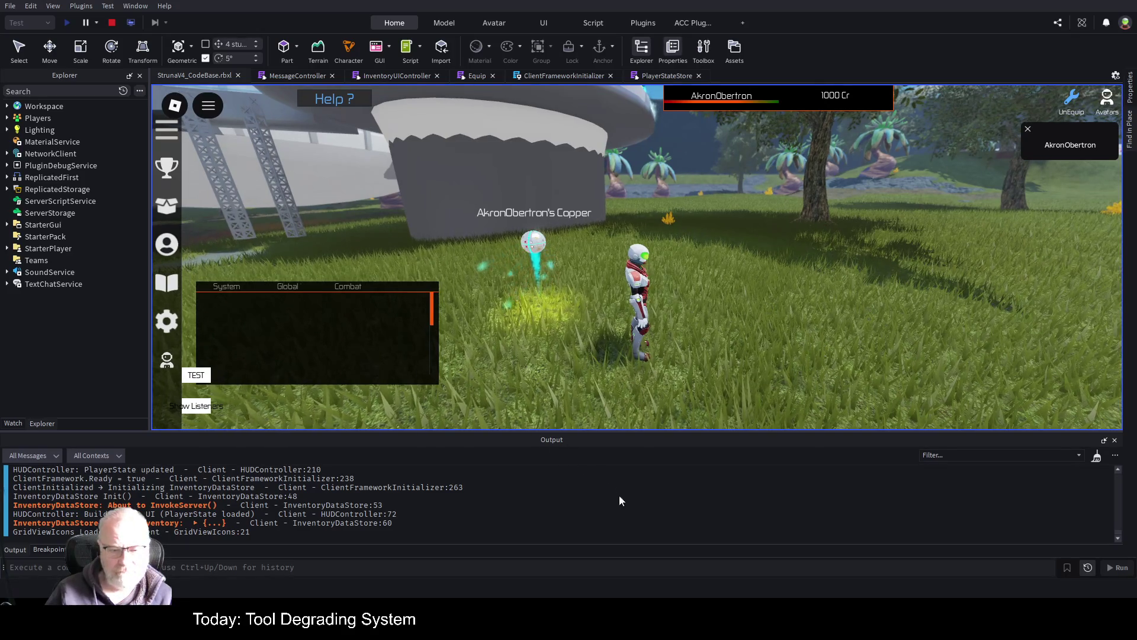
pyautogui.hotkey('ctrl', 'k')
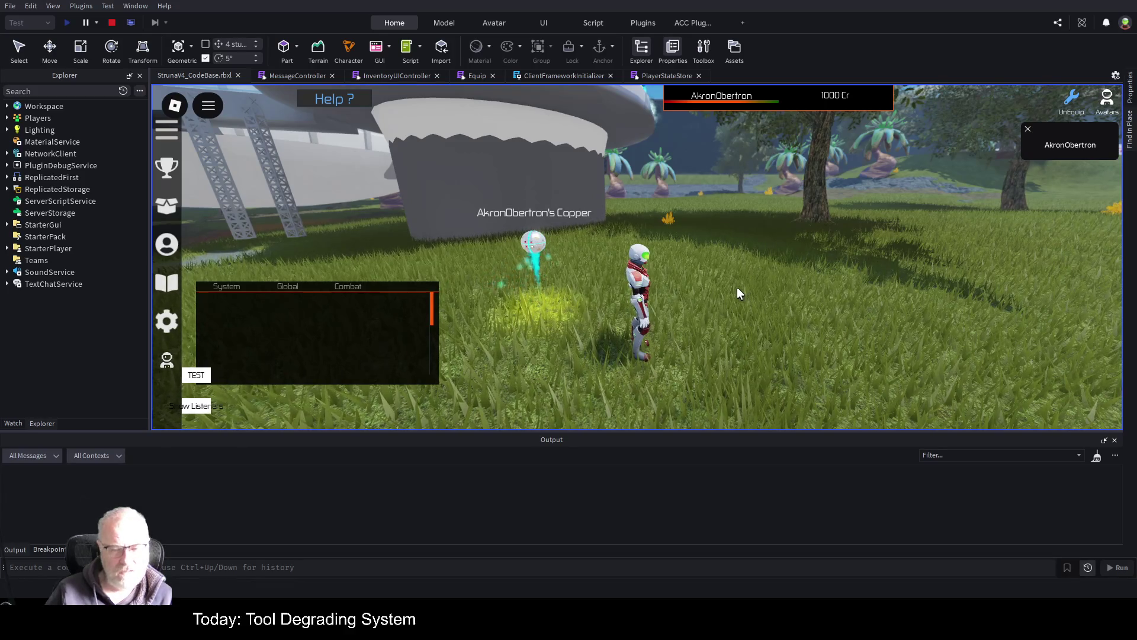
pyautogui.press('i')
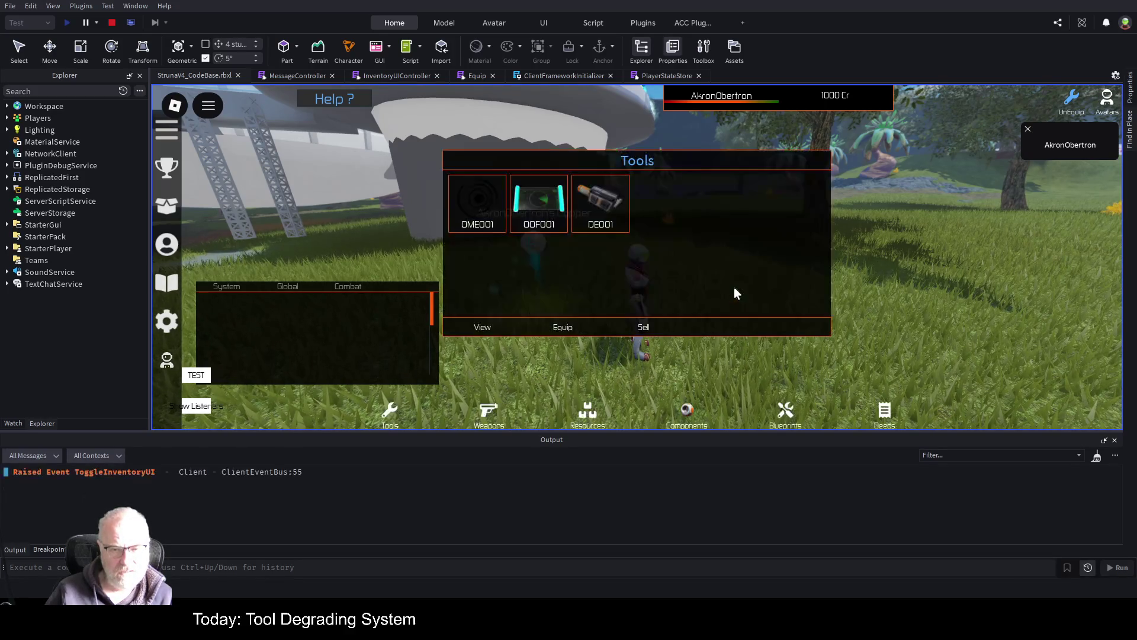
pyautogui.click(539, 205)
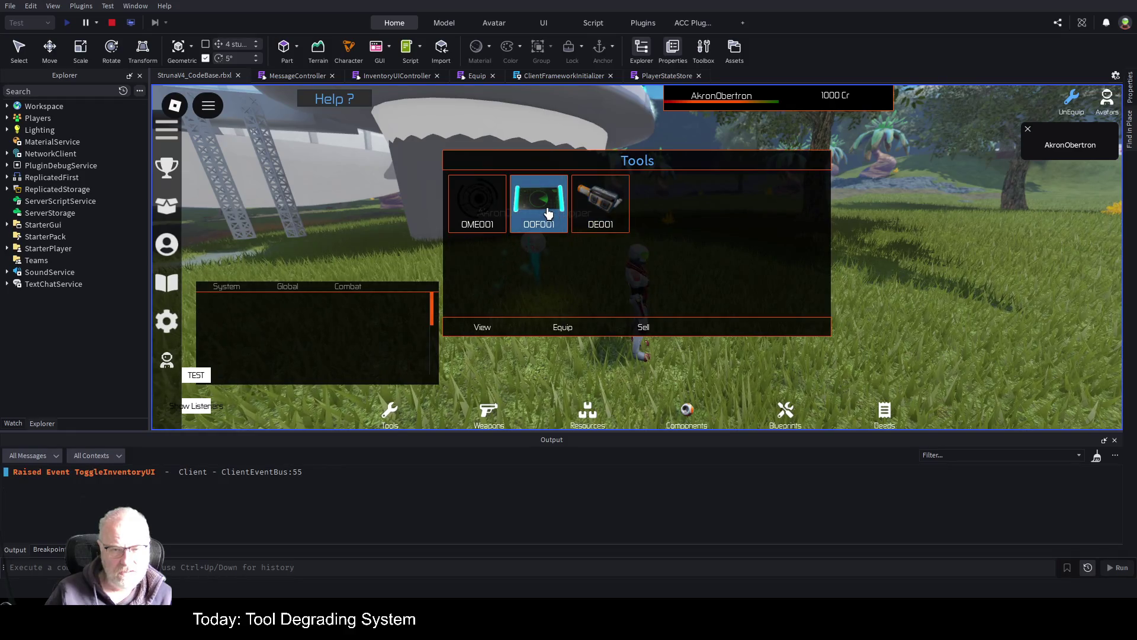
pyautogui.click(570, 330)
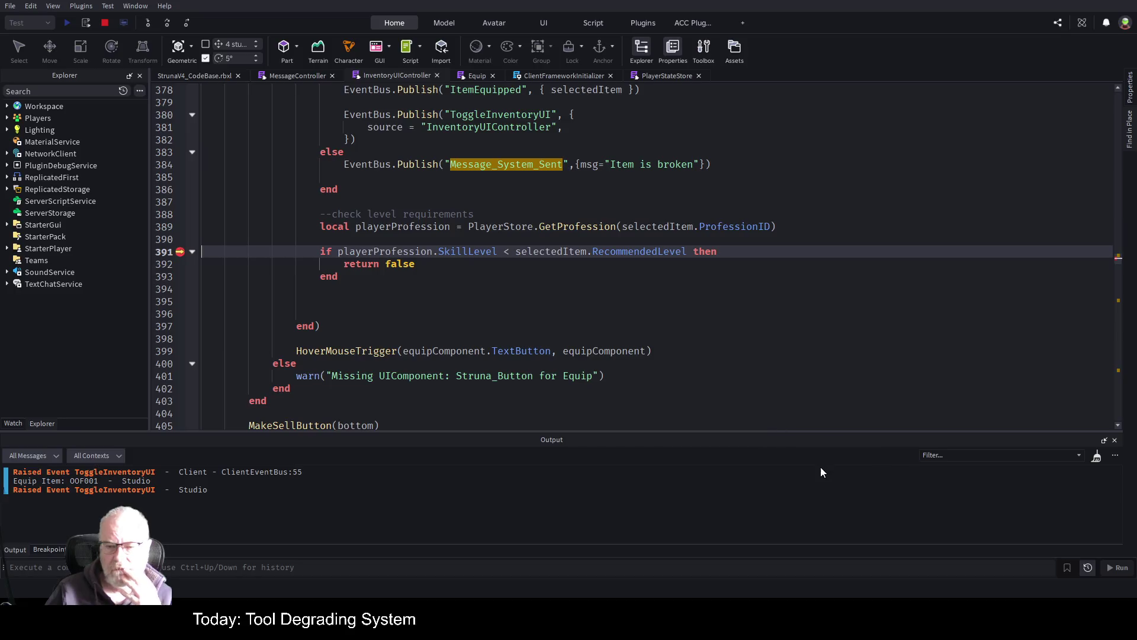
# - Search the script for selectedItem and step through its matches
pyautogui.click(551, 302)
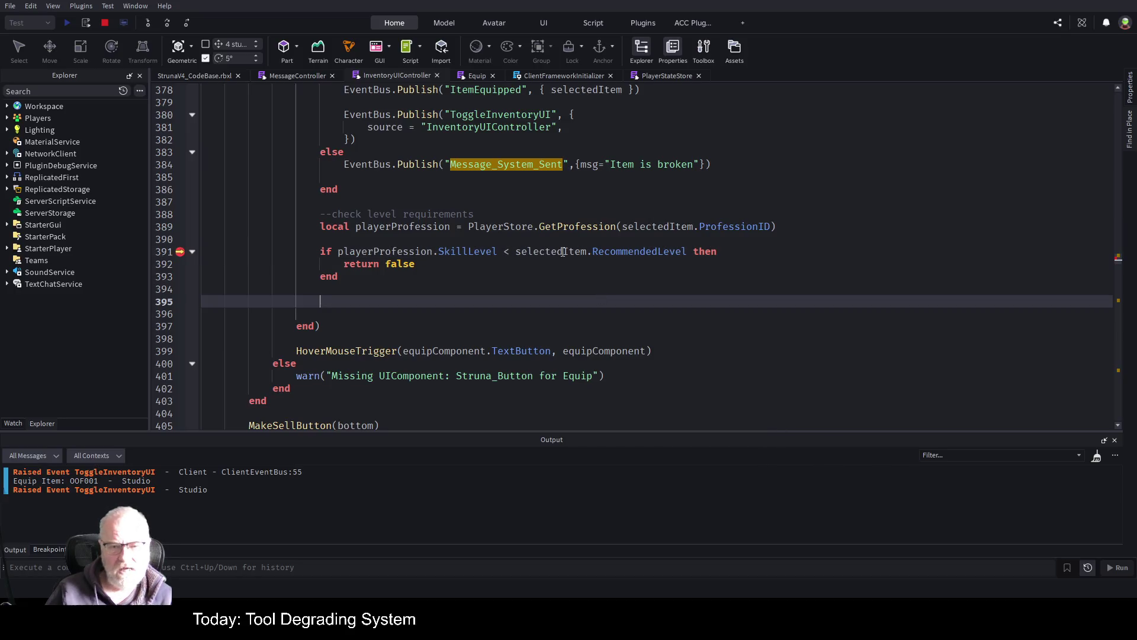
pyautogui.doubleClick(524, 249)
pyautogui.hotkey('ctrl', 'f')
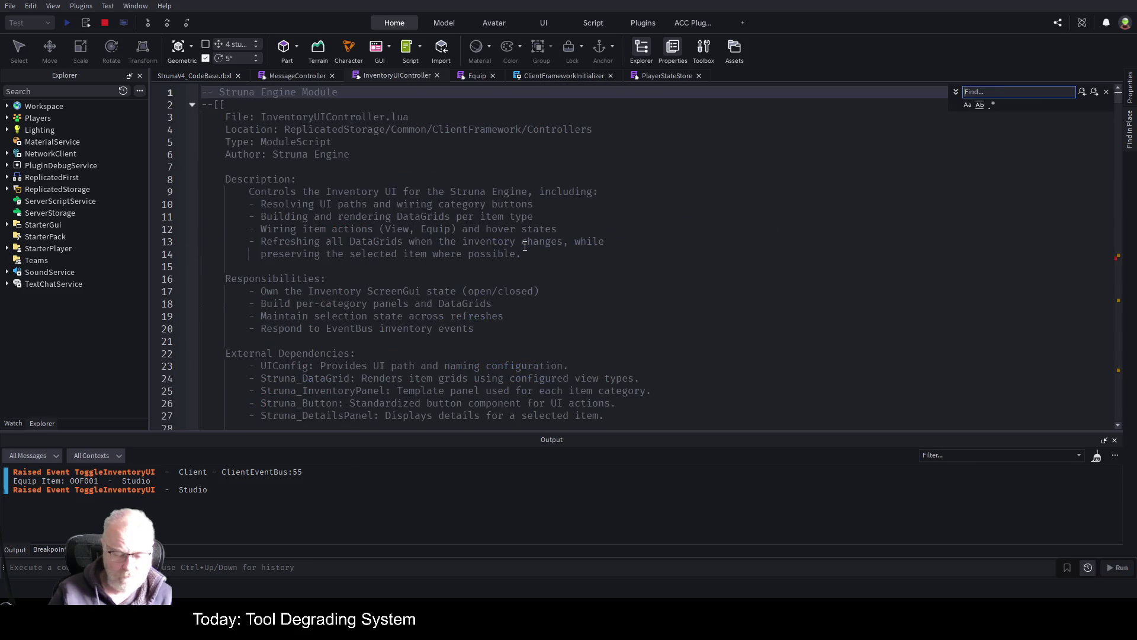
pyautogui.press('Return')
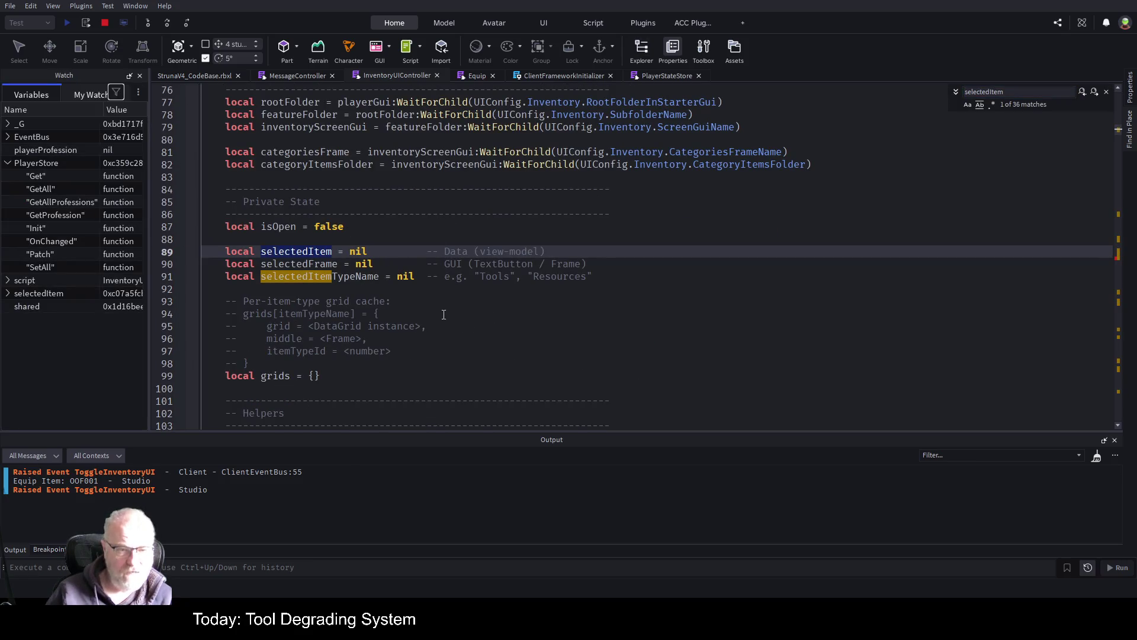
pyautogui.click(1095, 93)
pyautogui.click(1095, 94)
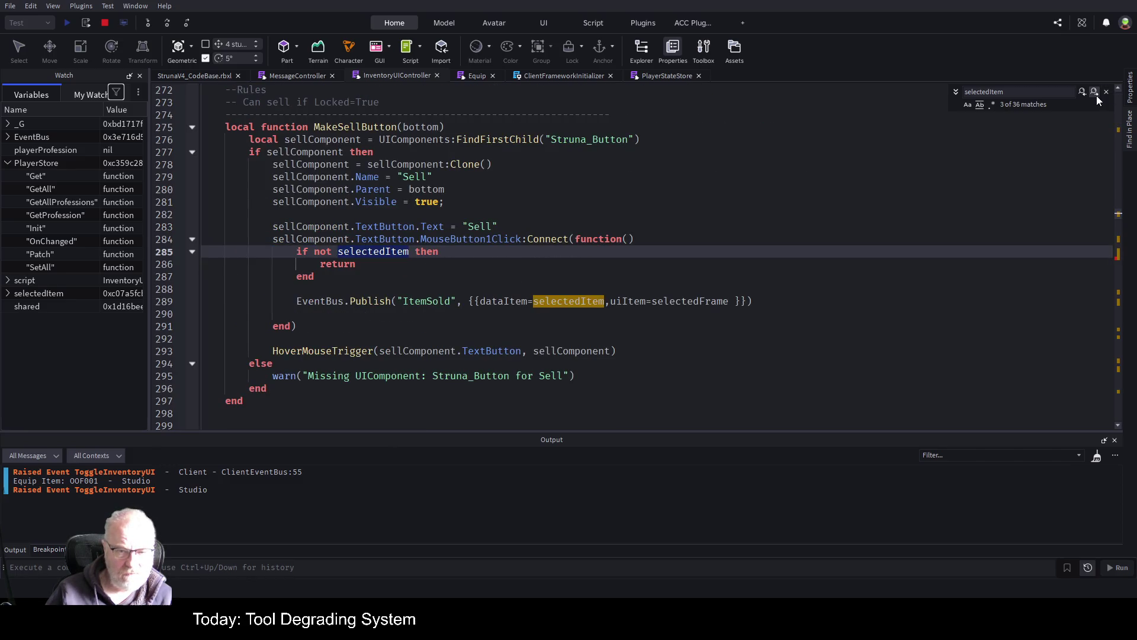
pyautogui.click(1095, 94)
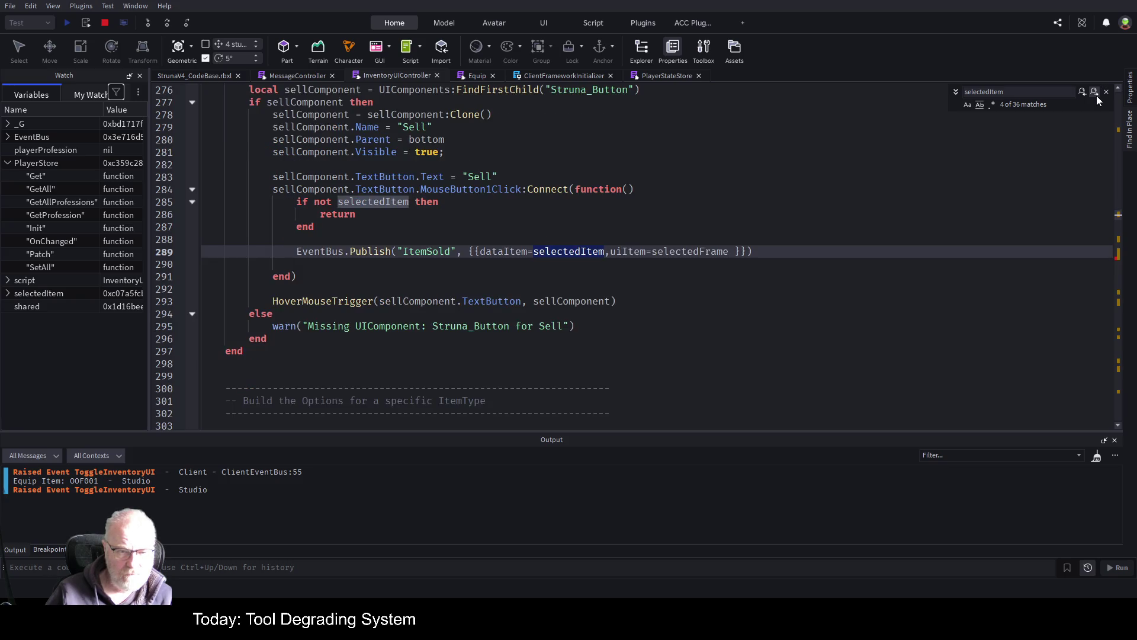
# - Narrow the search to 'selectedItem =' assignments, then start searching for viewModels
pyautogui.click(1033, 91)
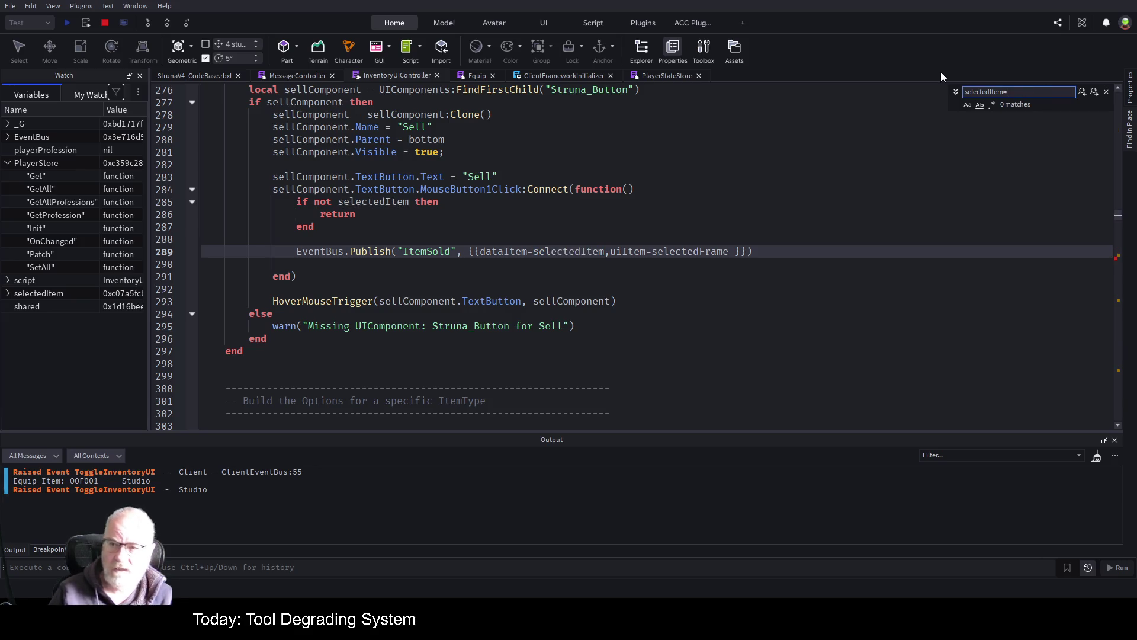
pyautogui.write('=')
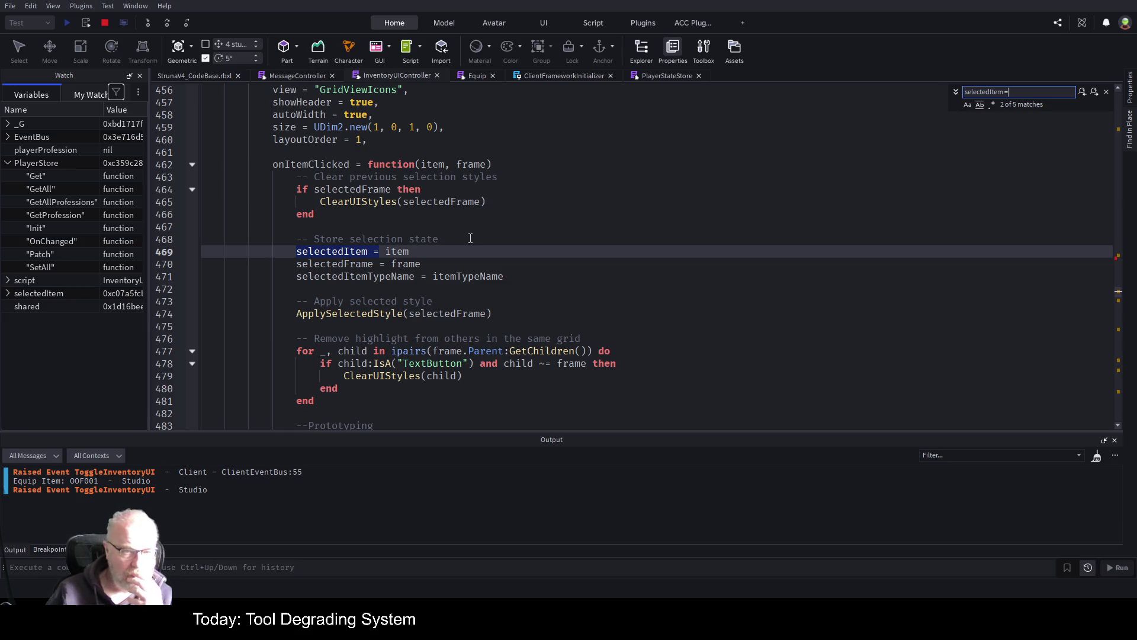
pyautogui.scroll(3, 515, 217)
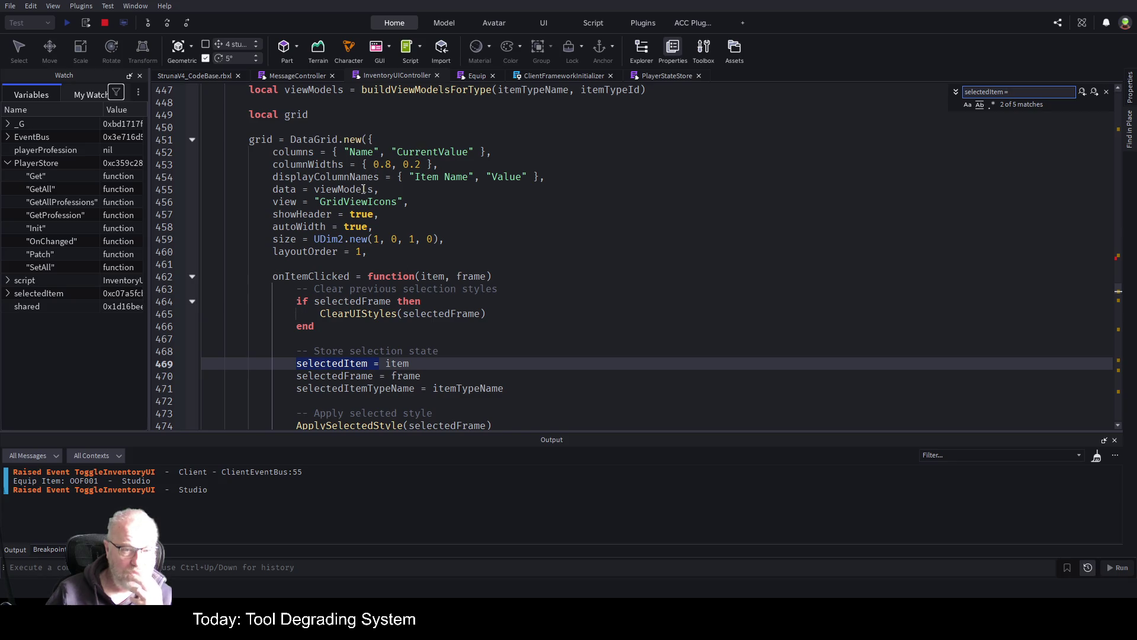
pyautogui.doubleClick(364, 189)
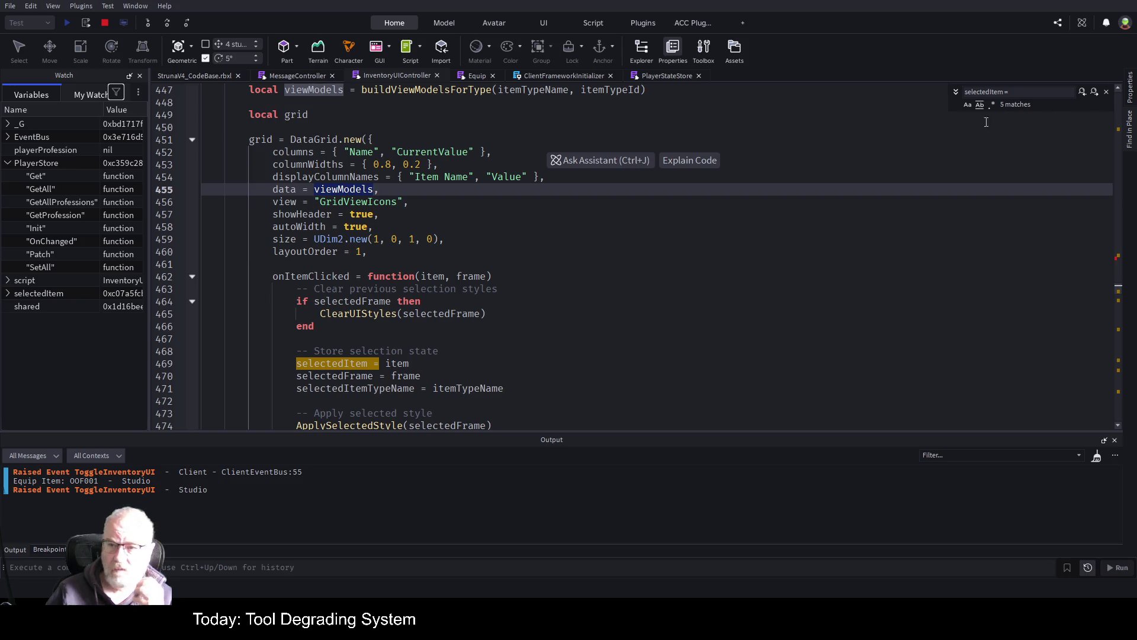
pyautogui.hotkey('ctrl', 'f')
pyautogui.write('viewModels')
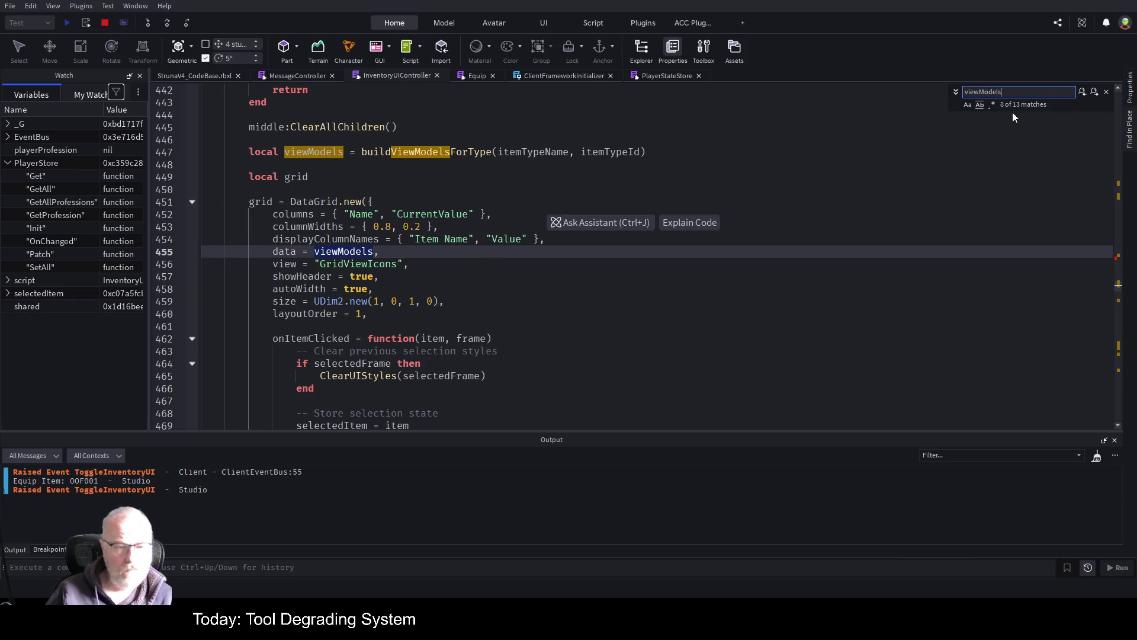
# - Cycle the three 'viewModels=' matches, ending on line 589's buildViewModelsForType call
pyautogui.click(1095, 92)
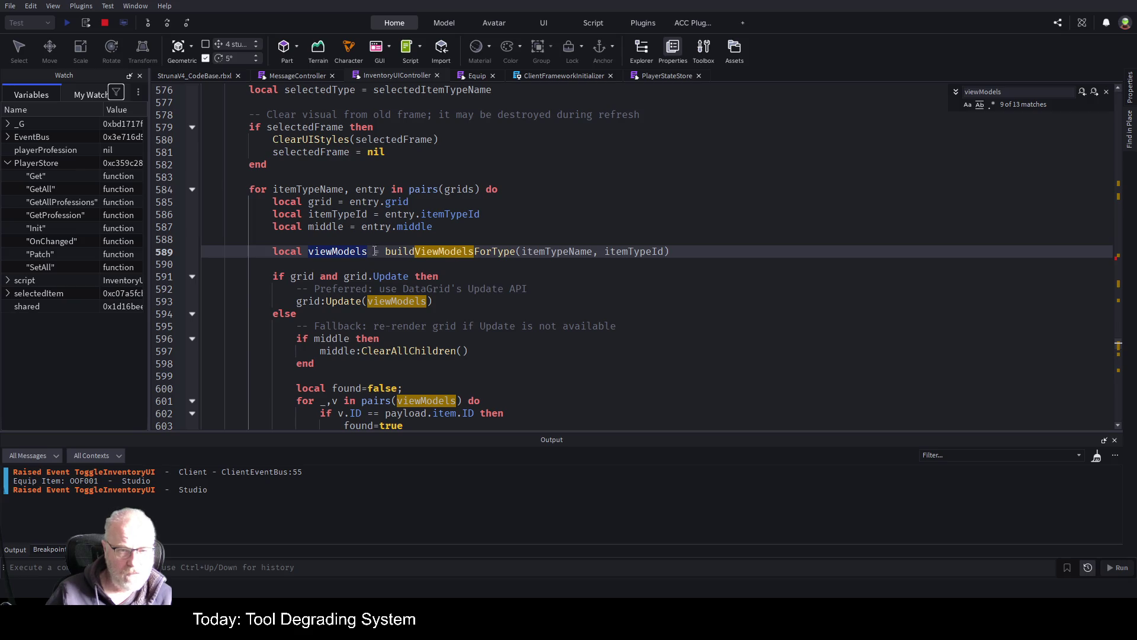
pyautogui.doubleClick(350, 251)
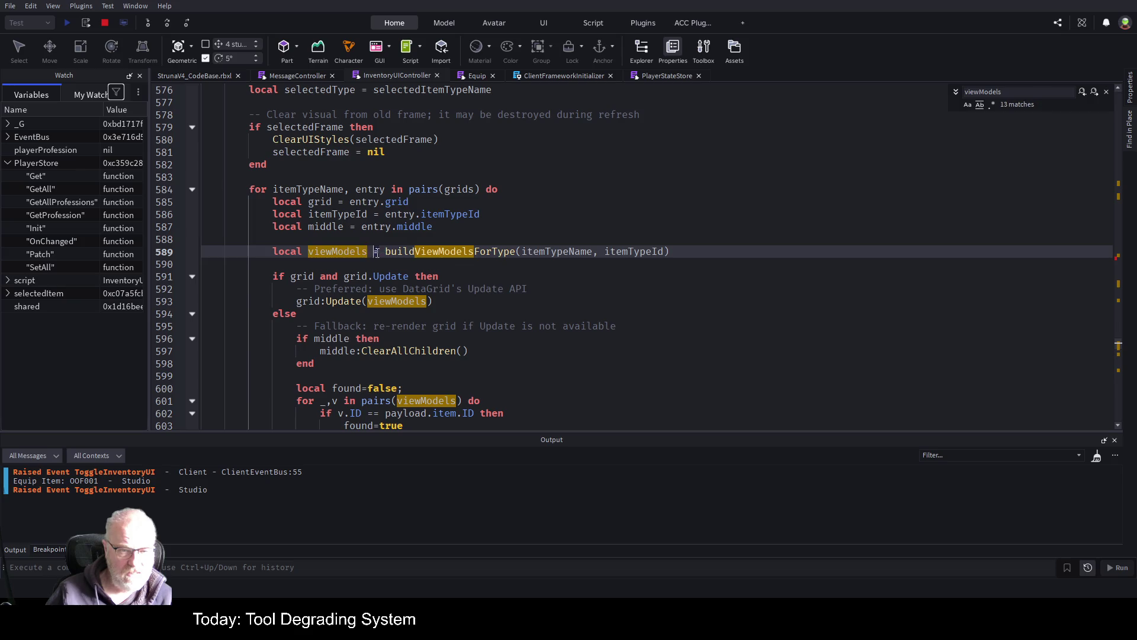
pyautogui.click(1010, 91)
pyautogui.write('=')
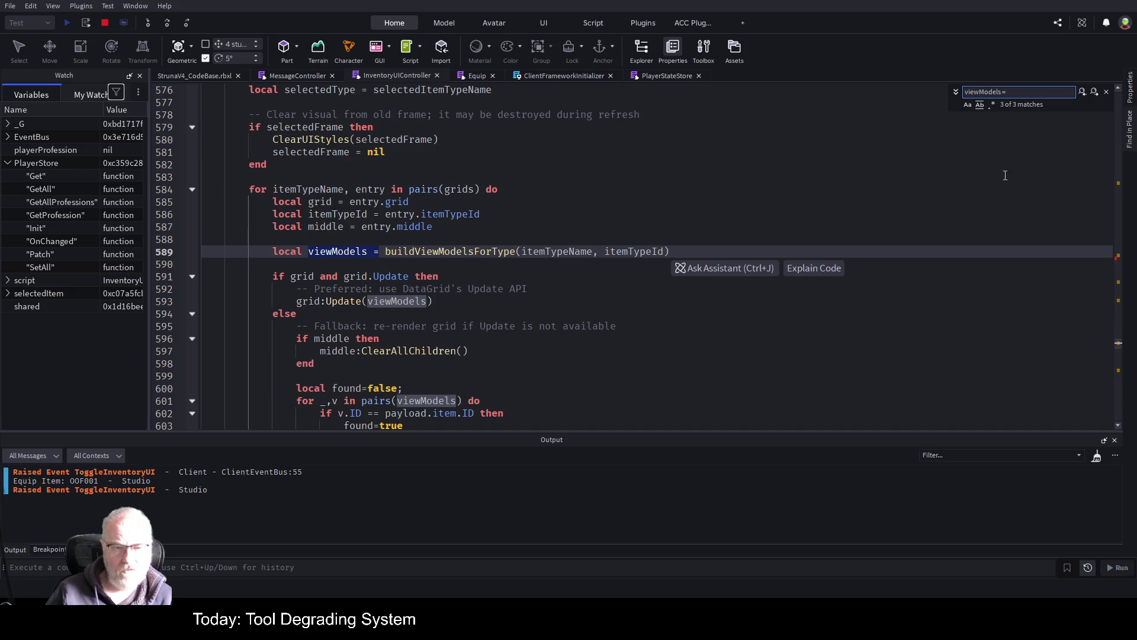
pyautogui.click(1095, 92)
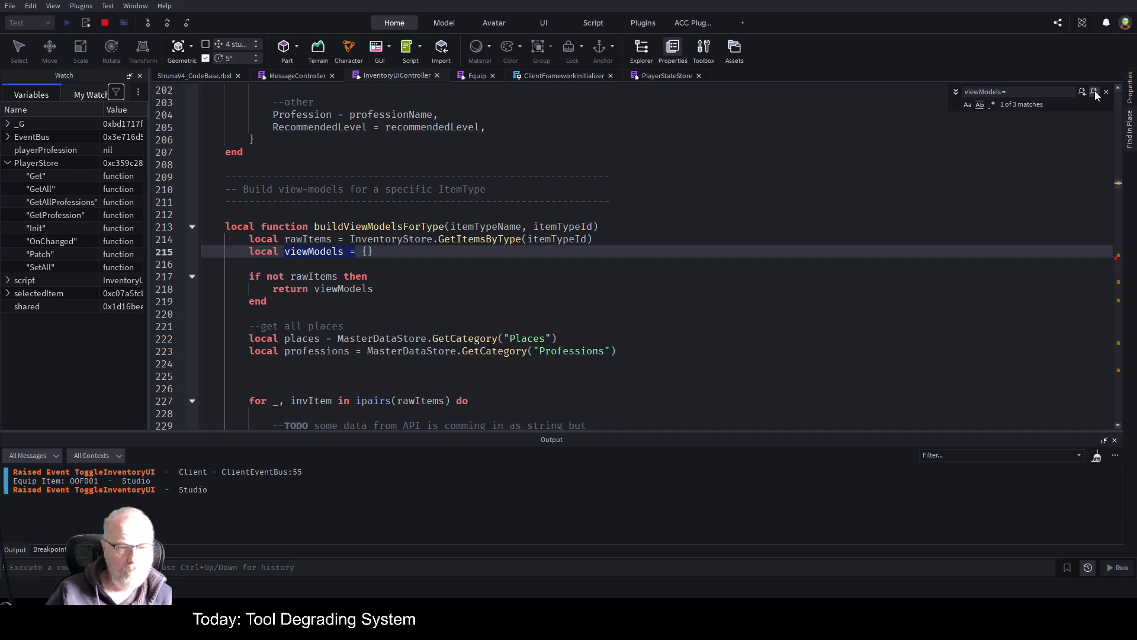
pyautogui.click(1094, 92)
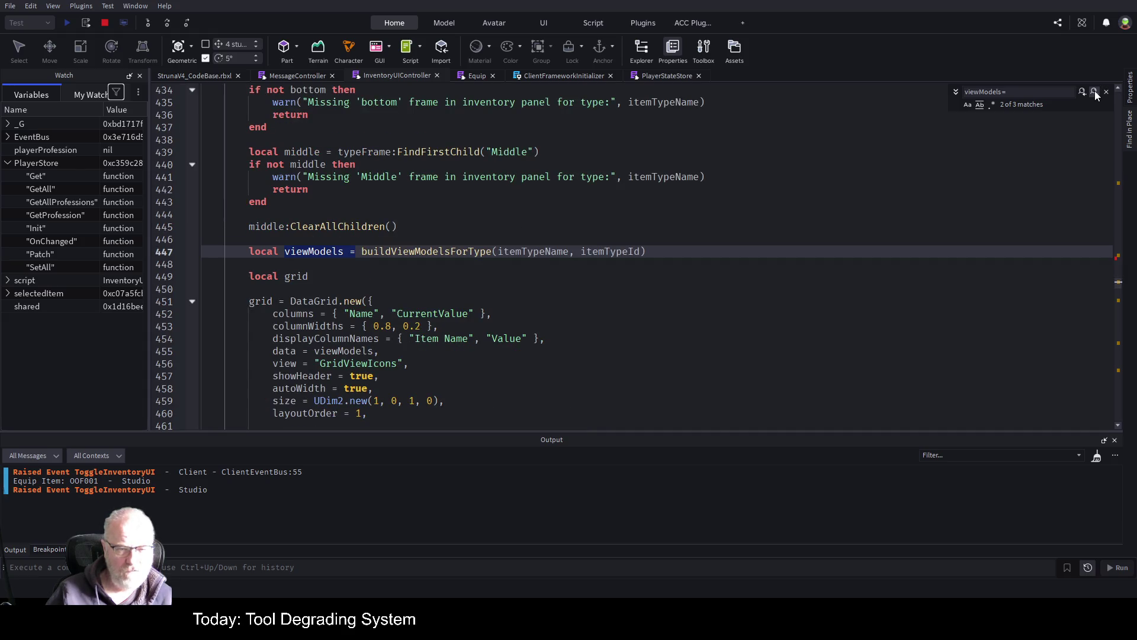
pyautogui.click(1094, 92)
pyautogui.click(1059, 91)
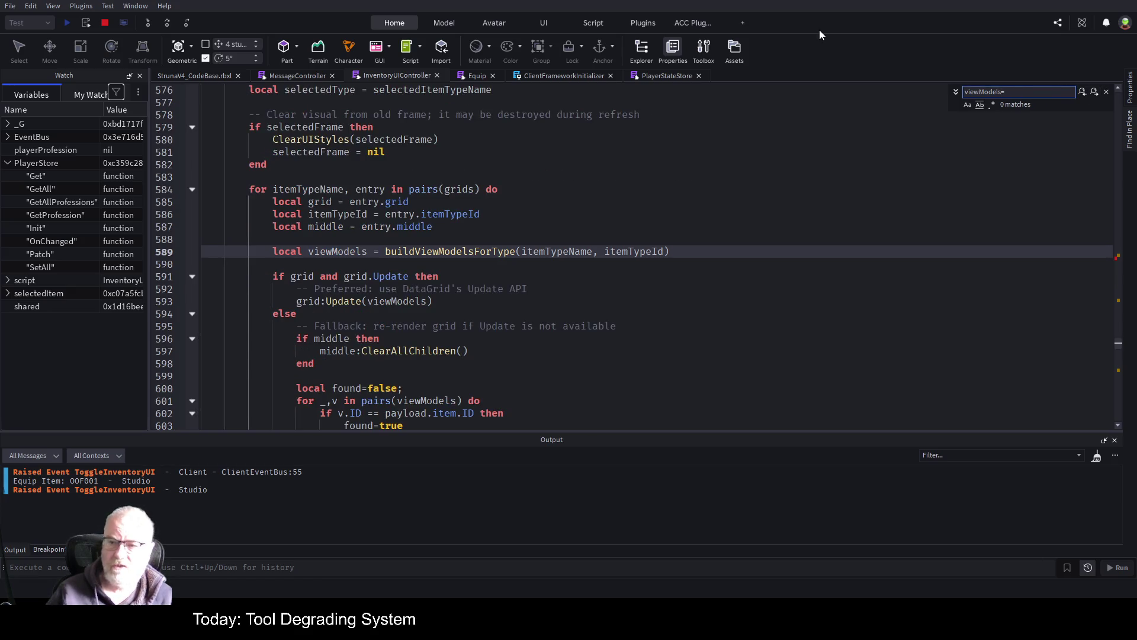
pyautogui.click(475, 253)
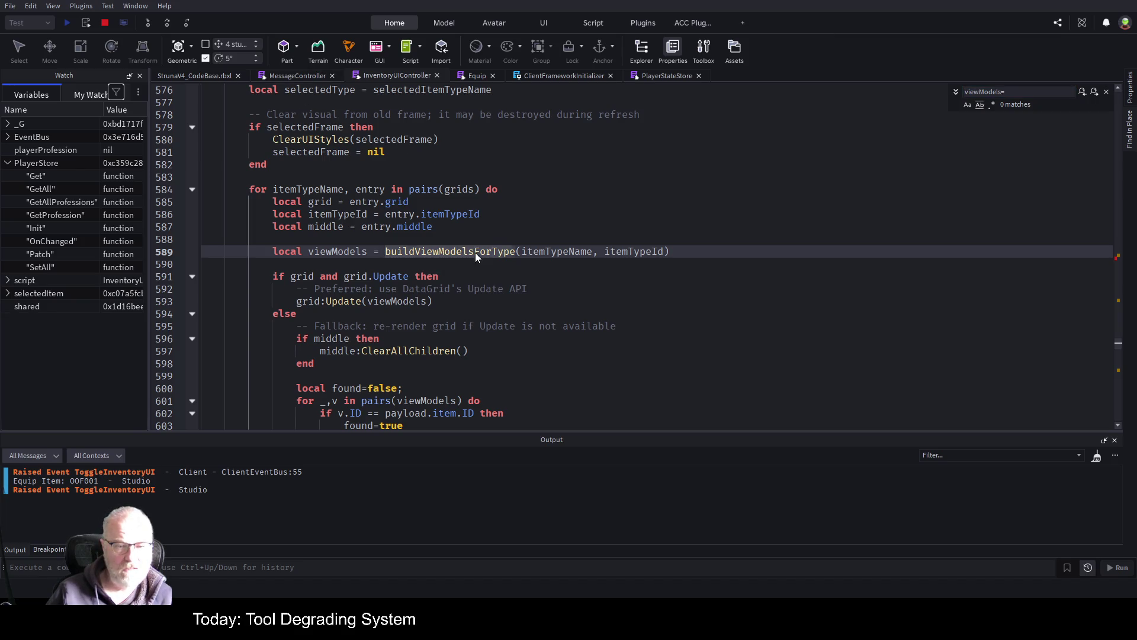
# - Jump to the buildViewModelsForType definition and browse its code around line 218
pyautogui.press('F12')
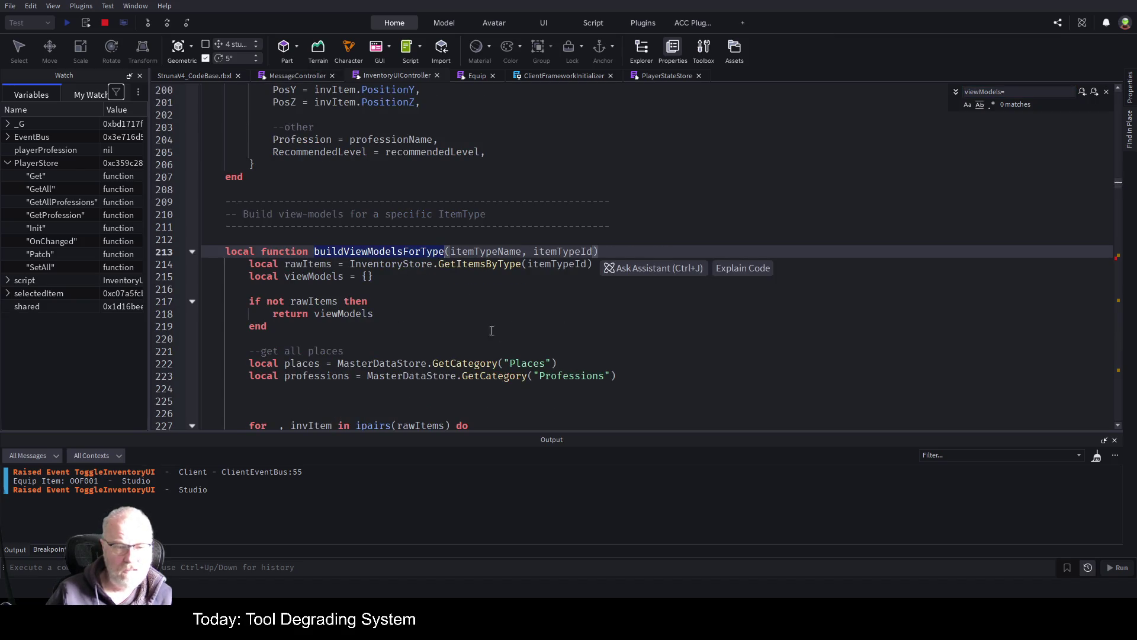
pyautogui.click(455, 314)
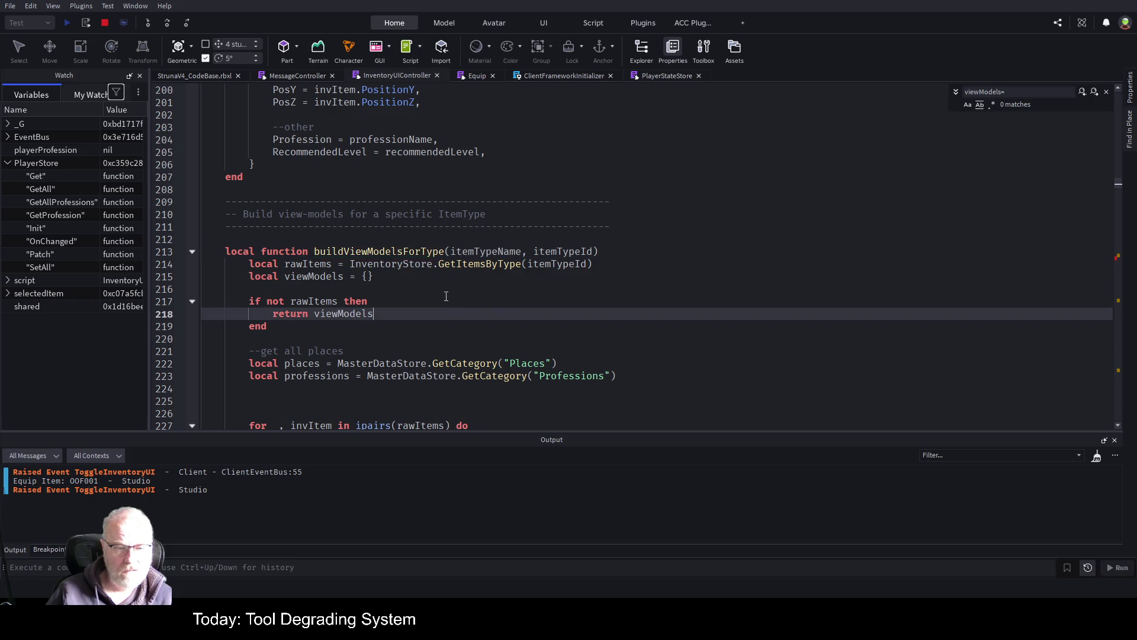
pyautogui.scroll(-5, 450, 293)
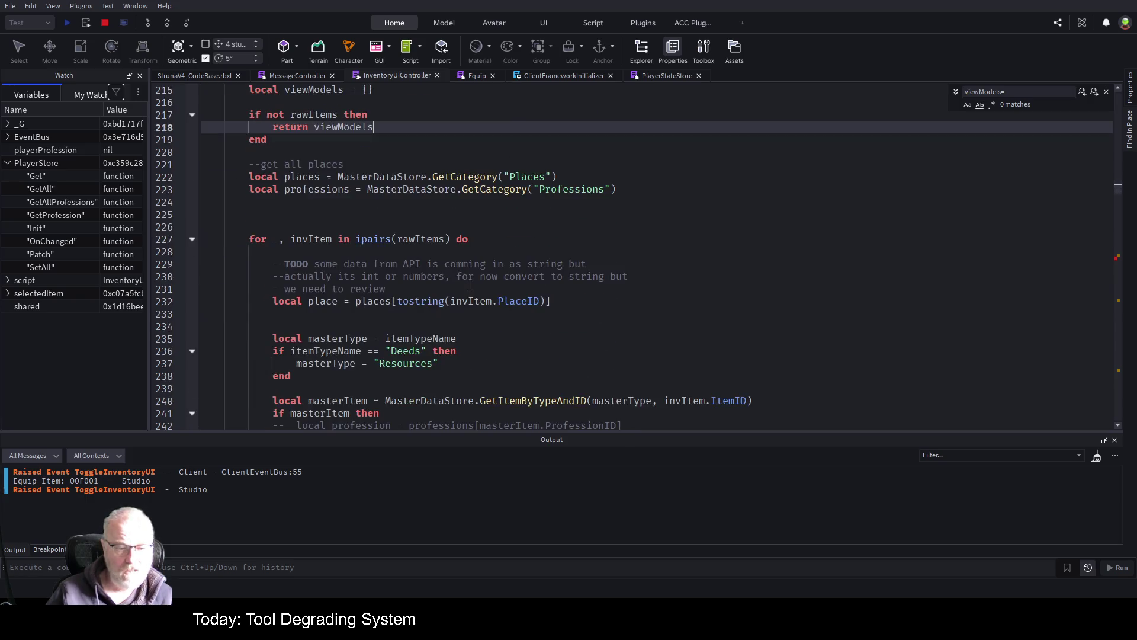
pyautogui.scroll(-4, 470, 286)
pyautogui.scroll(3, 529, 250)
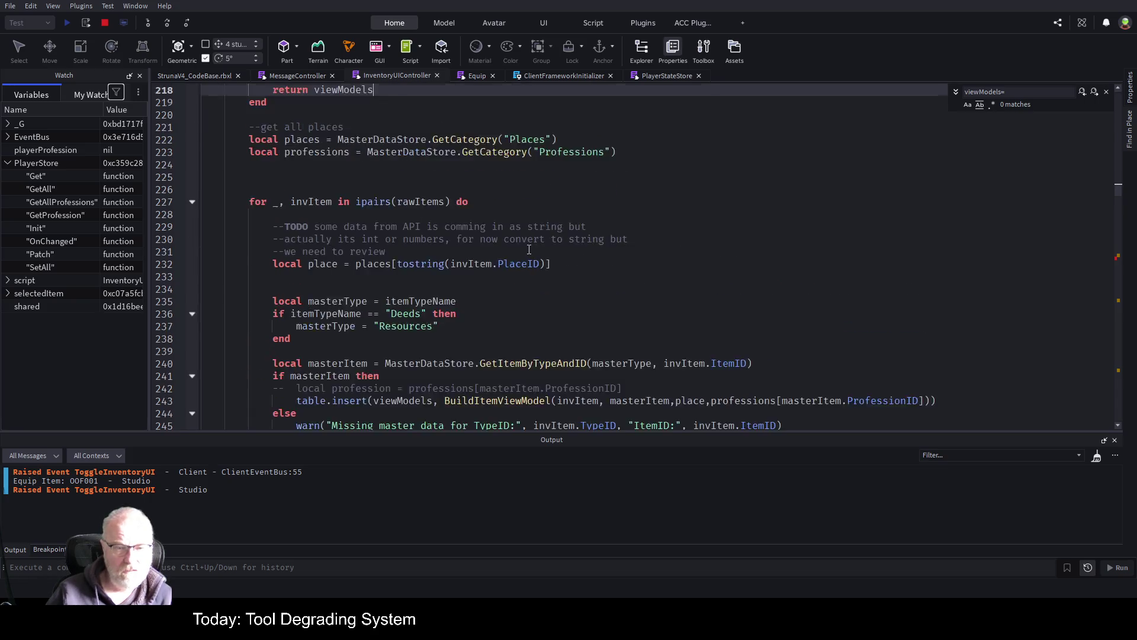
pyautogui.scroll(1, 528, 249)
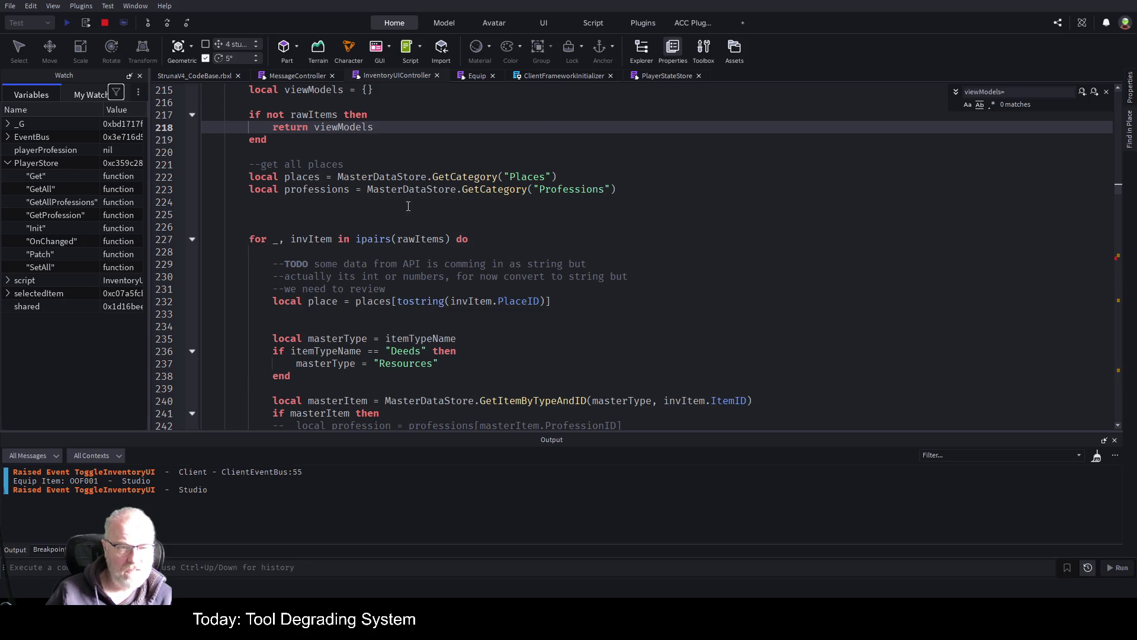
pyautogui.scroll(3, 498, 207)
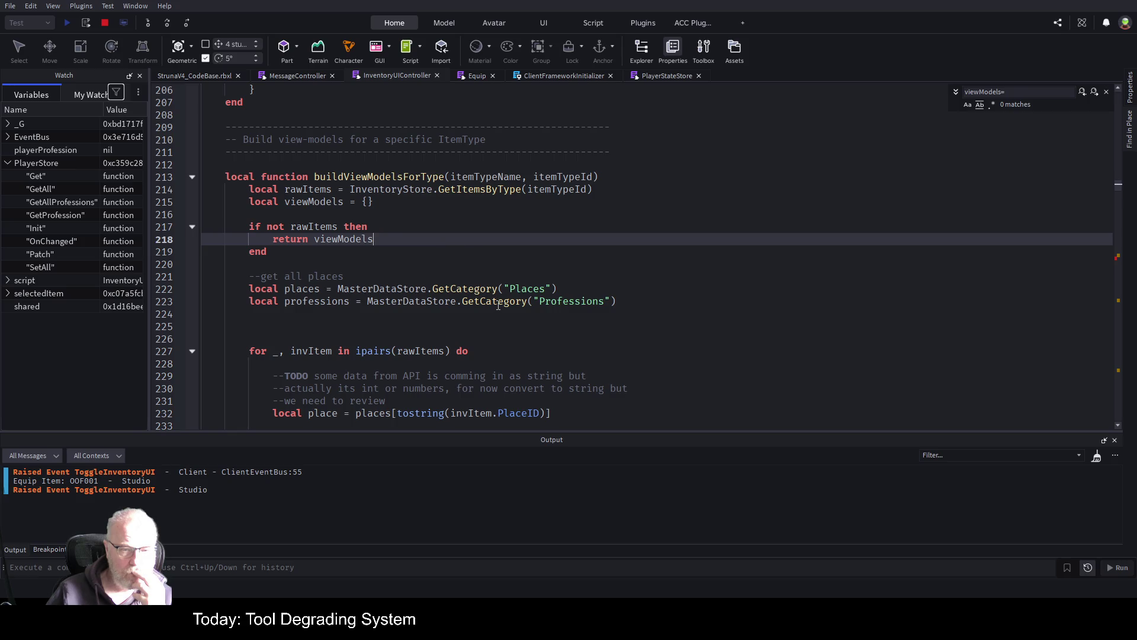
pyautogui.scroll(-2, 588, 353)
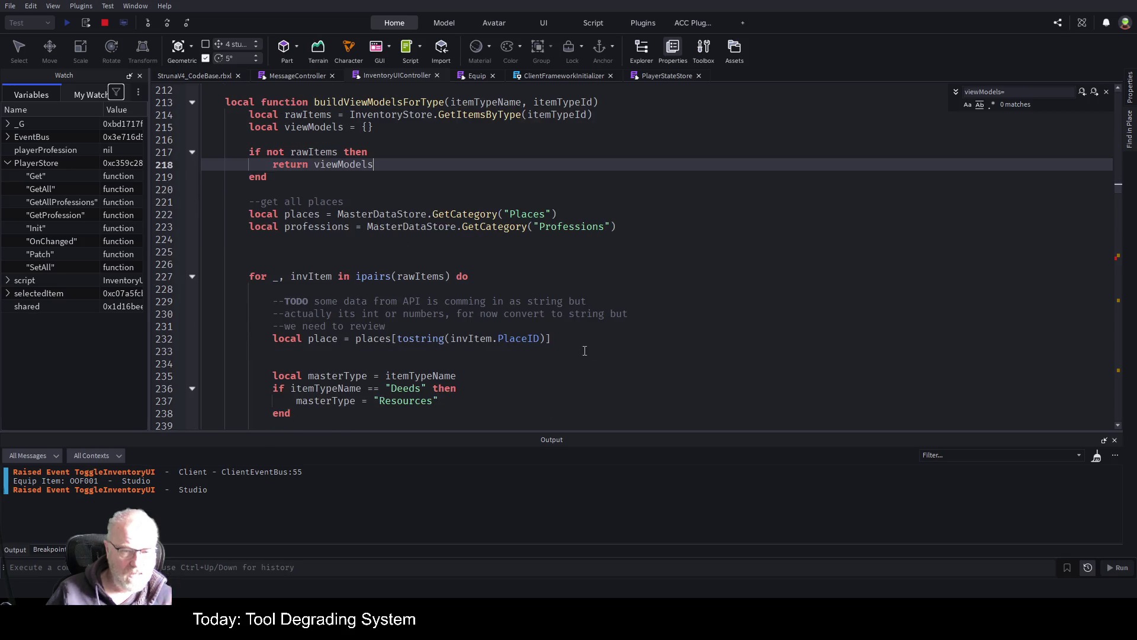
pyautogui.scroll(-2, 550, 347)
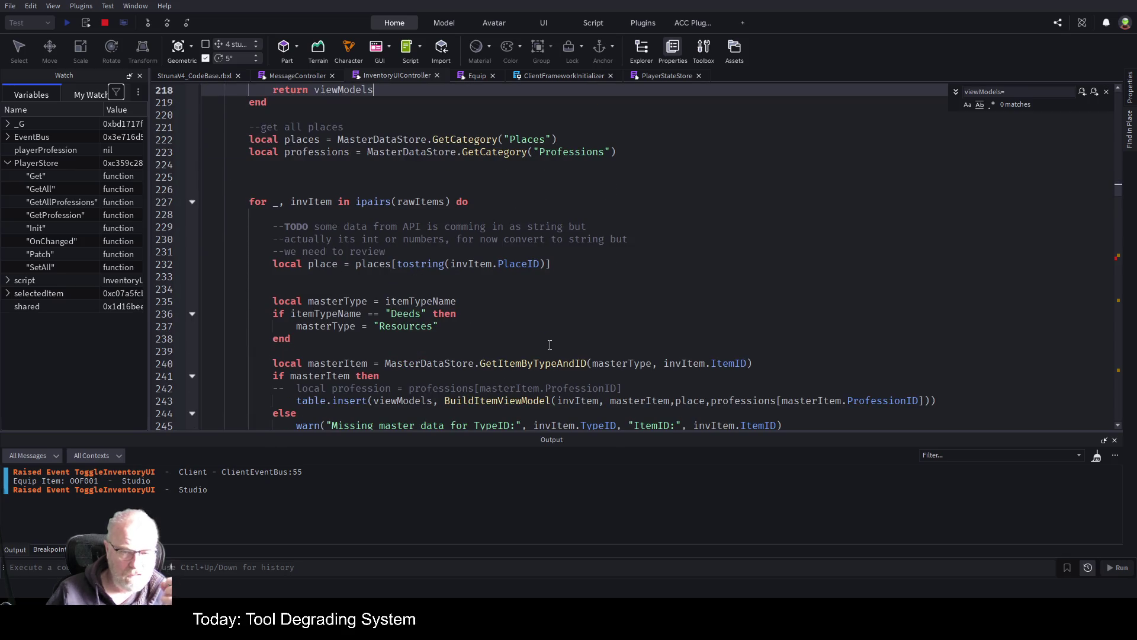
pyautogui.scroll(-1, 548, 349)
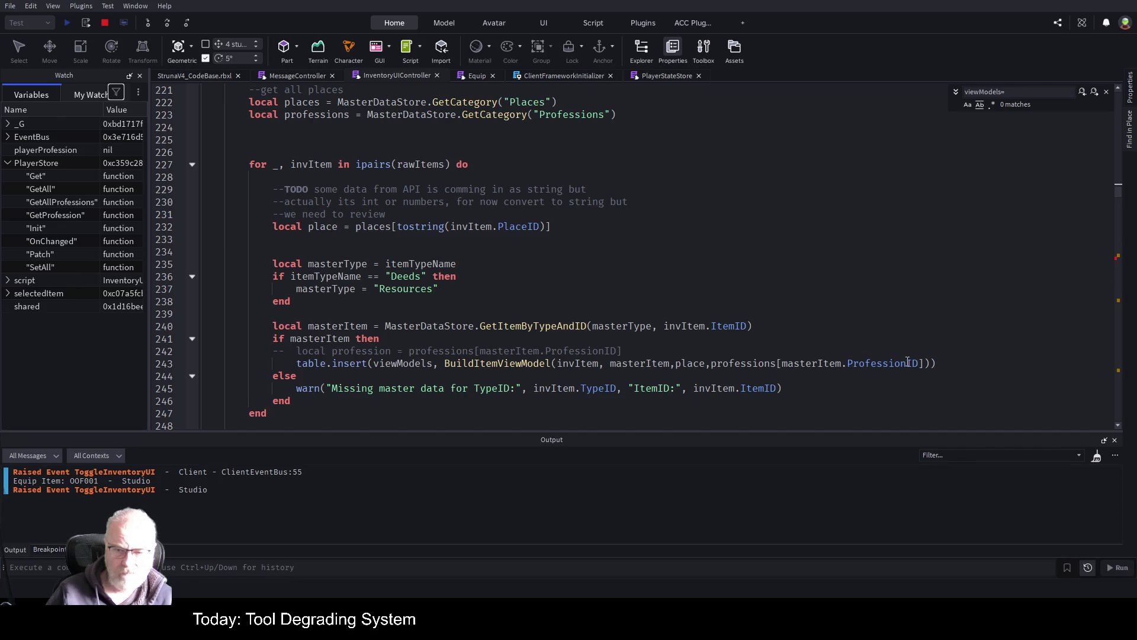
# - Go to the BuildItemViewModel definition and scroll to its returned fields
pyautogui.click(475, 363)
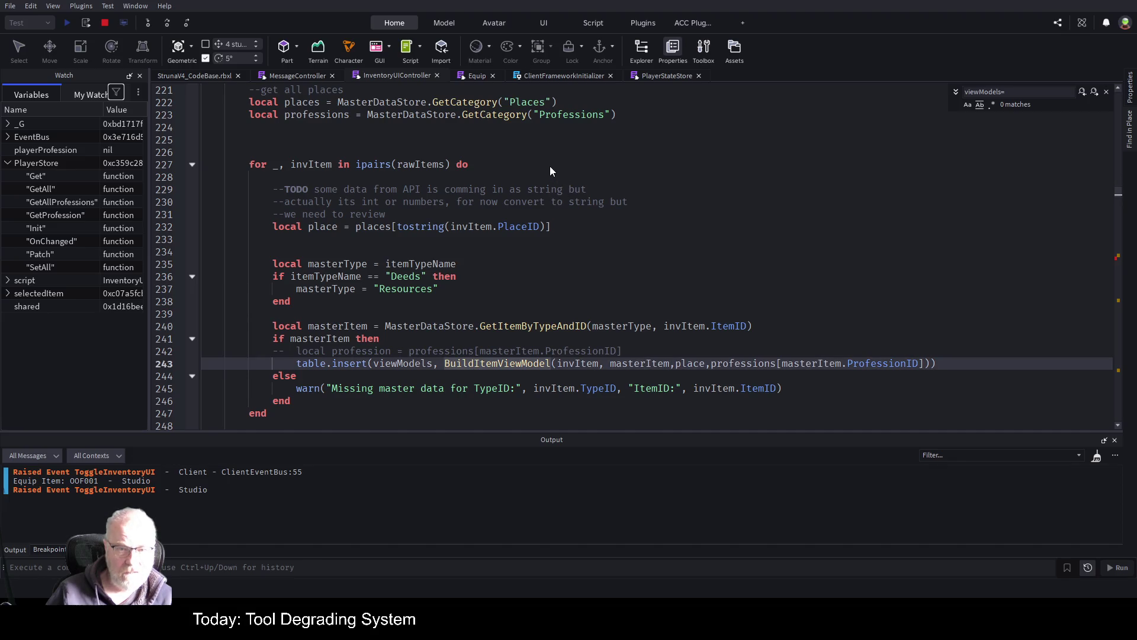
pyautogui.press('F12')
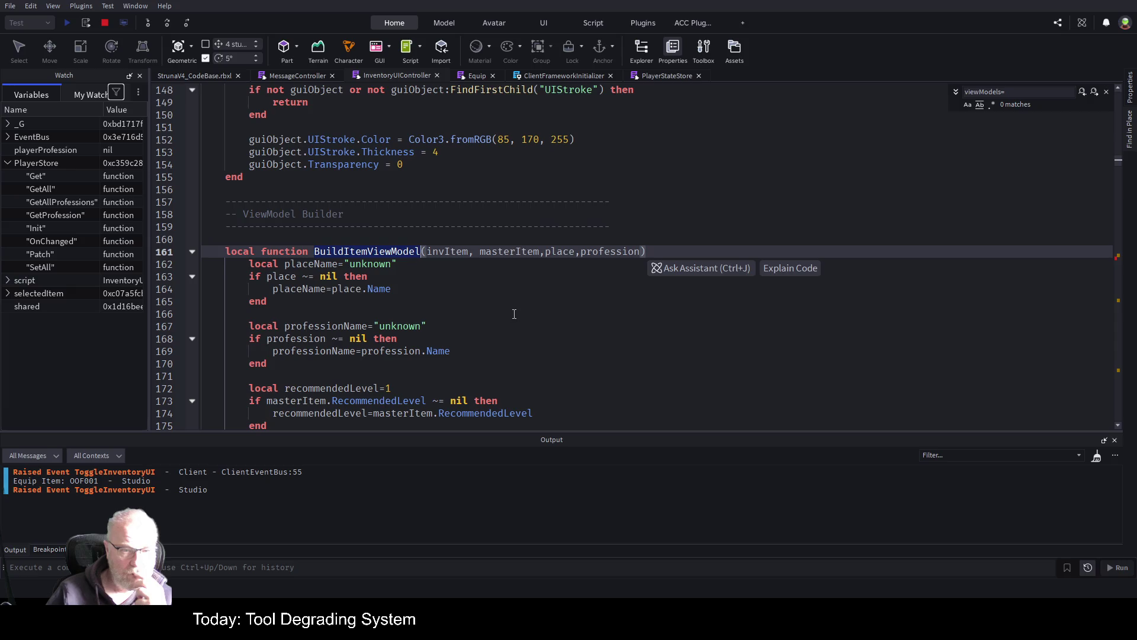
pyautogui.scroll(-1, 571, 285)
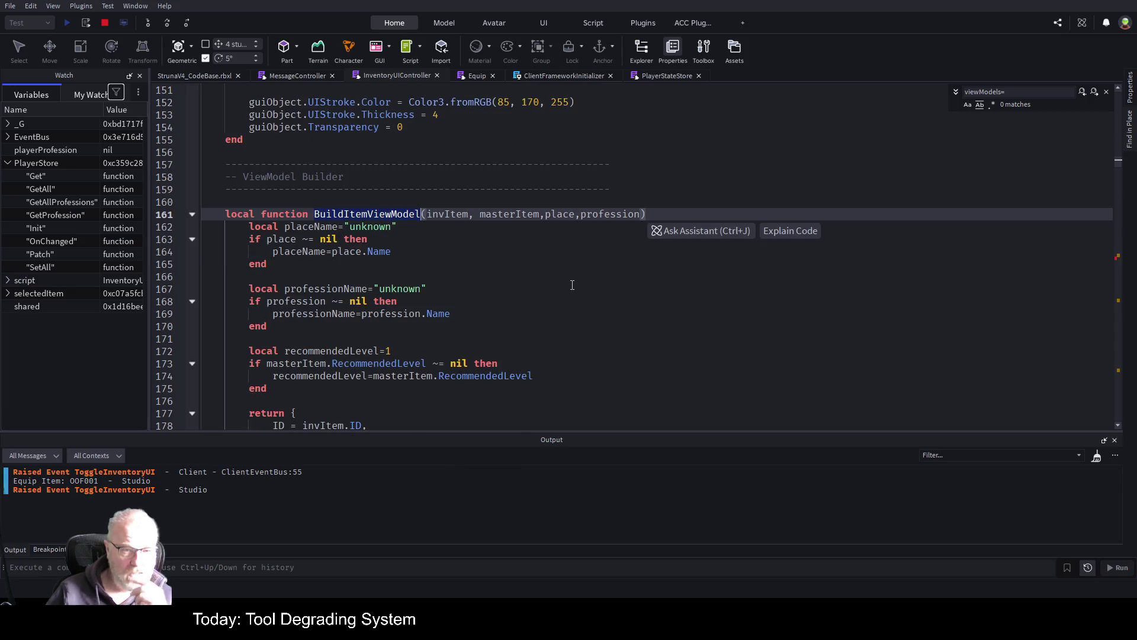
pyautogui.scroll(-4, 572, 290)
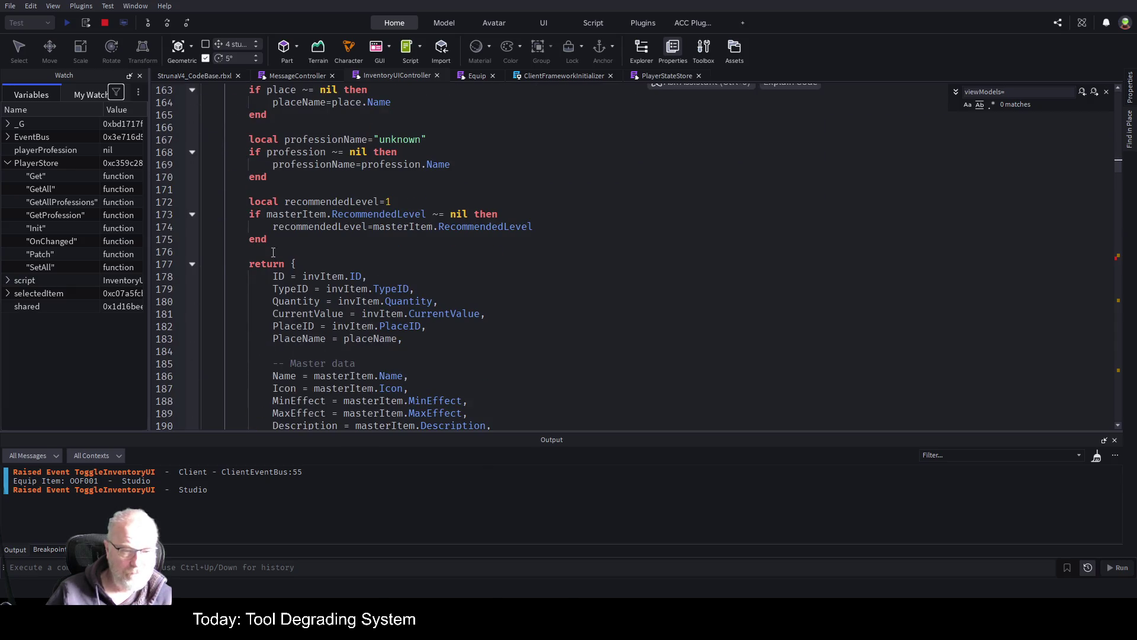
pyautogui.scroll(-4, 509, 290)
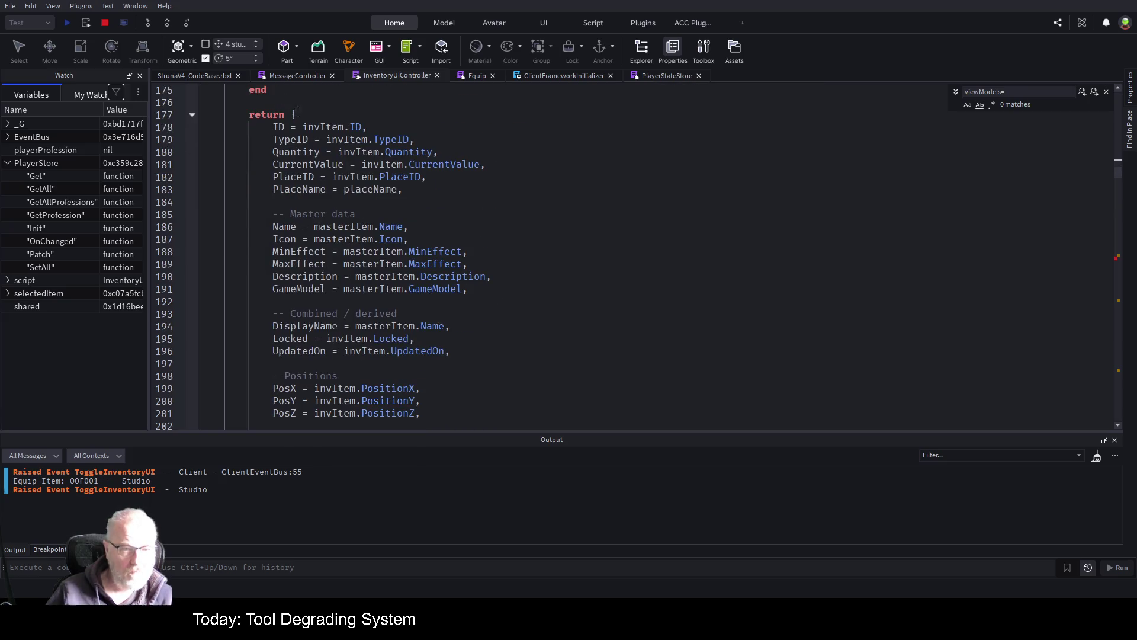
pyautogui.scroll(-2, 315, 354)
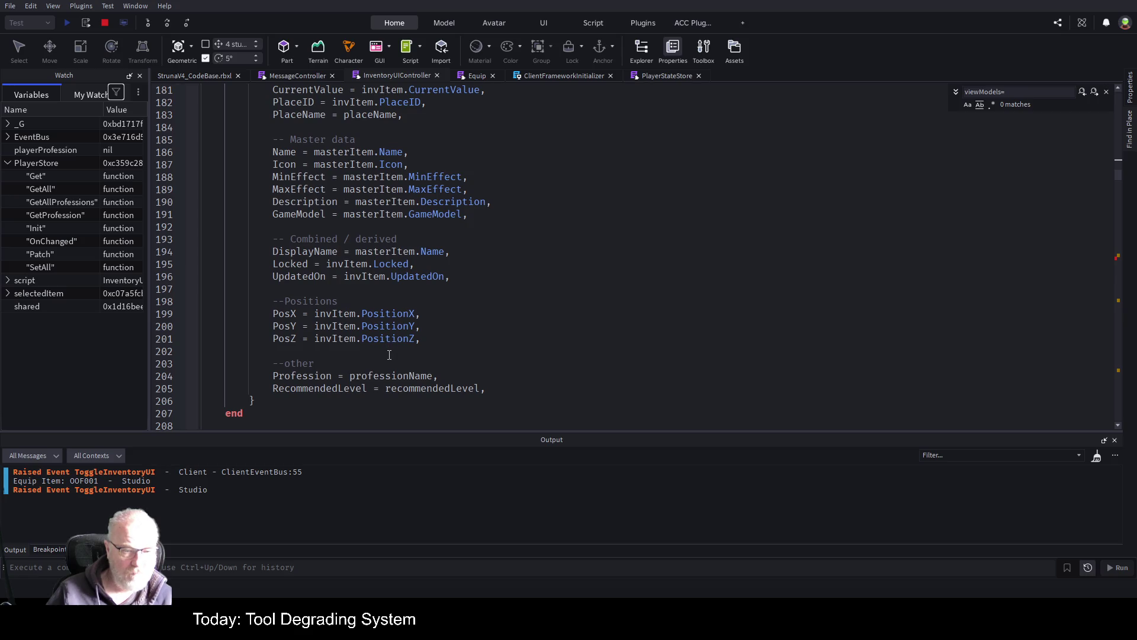
pyautogui.click(392, 350)
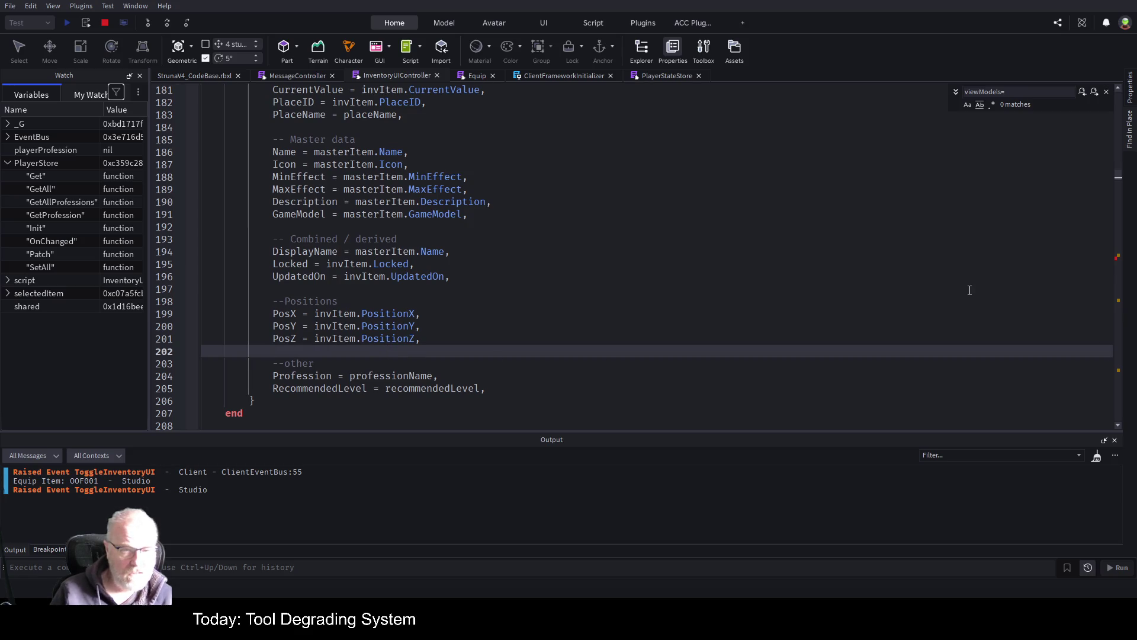
# - Add a ProfessionID = masterItem.ProfessionID field on a new line below GameModel
pyautogui.press('Up')
pyautogui.press('Up')
pyautogui.press('Up')
pyautogui.press('Down')
pyautogui.press('End')
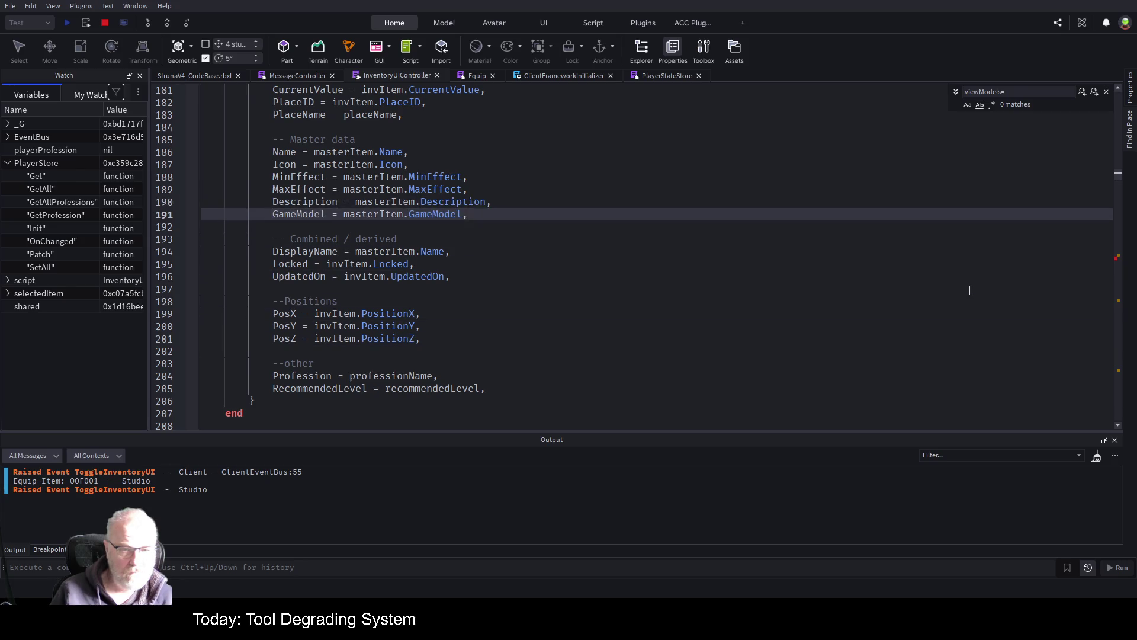
pyautogui.press('Return')
pyautogui.write('Pro')
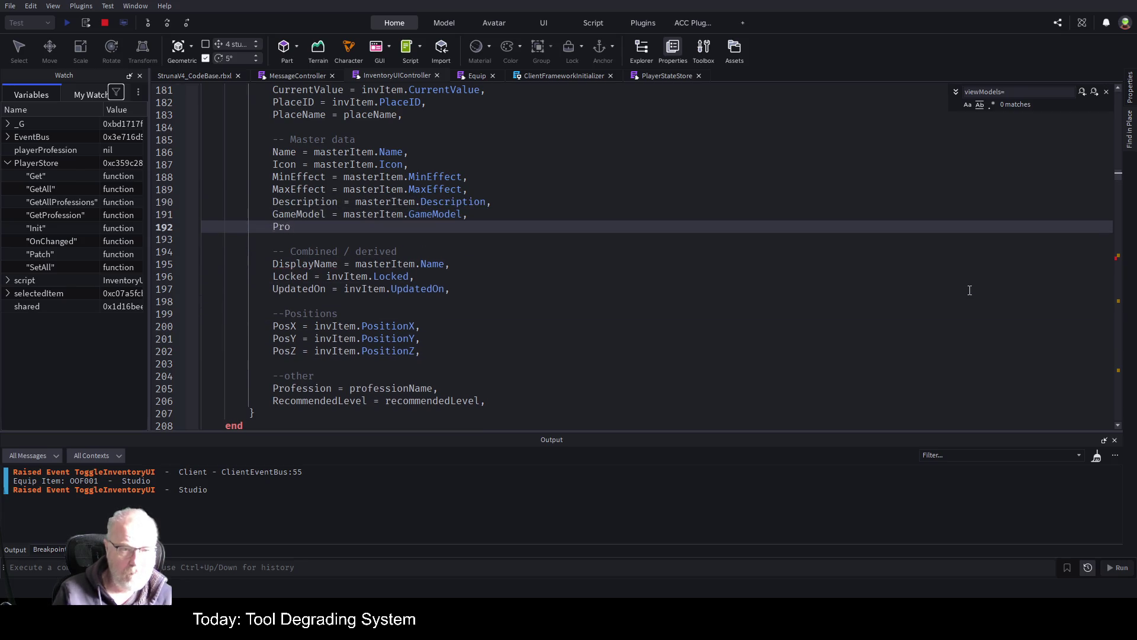
pyautogui.write('ff')
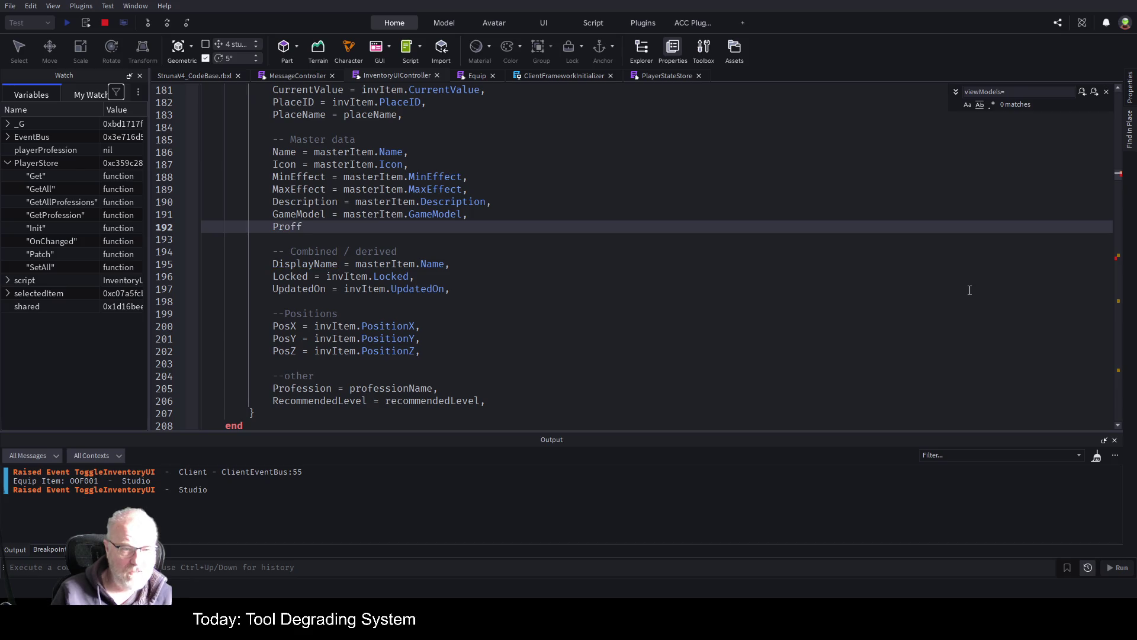
pyautogui.write('esion')
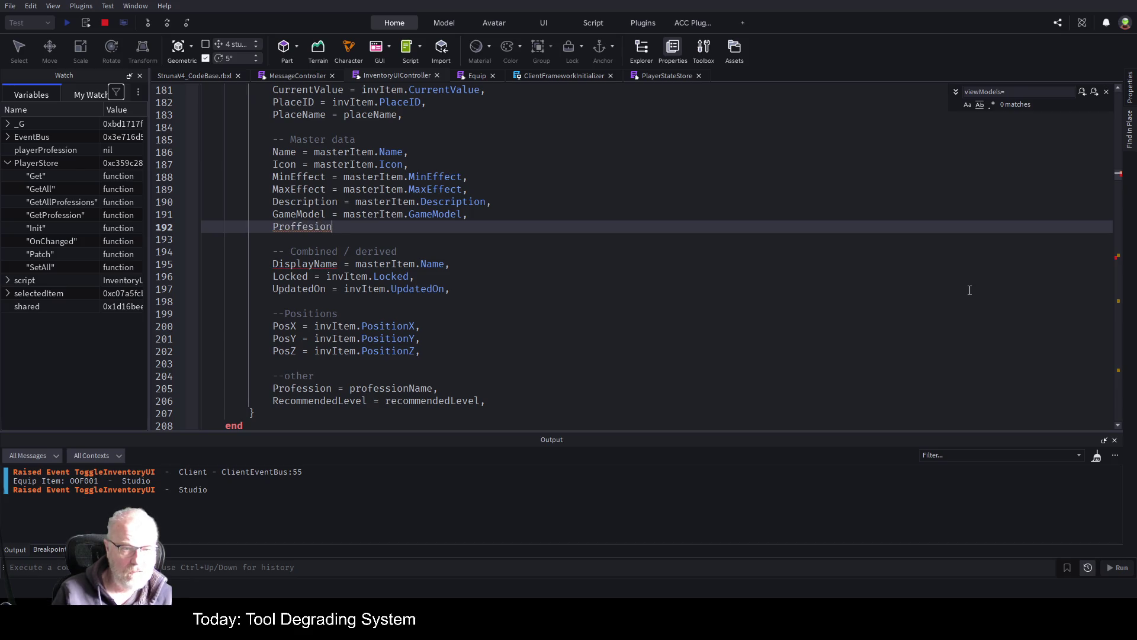
pyautogui.press('BackSpace')
pyautogui.press('BackSpace')
pyautogui.press('BackSpace')
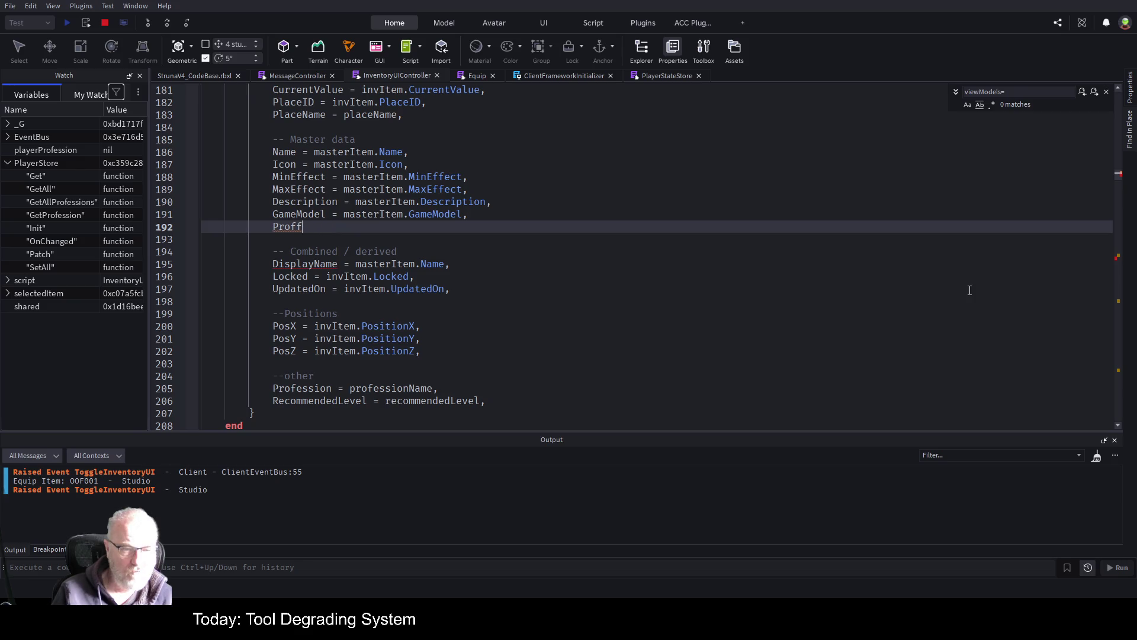
pyautogui.press('BackSpace')
pyautogui.press('BackSpace')
pyautogui.press('BackSpace')
pyautogui.write('professionID = mas')
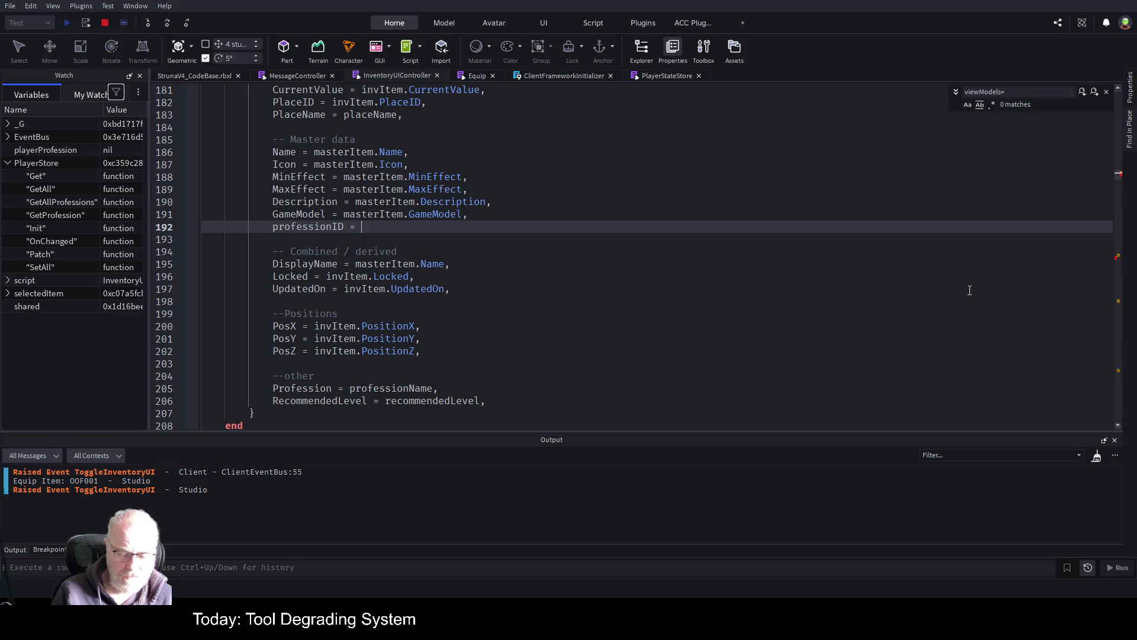
pyautogui.write('terItem.')
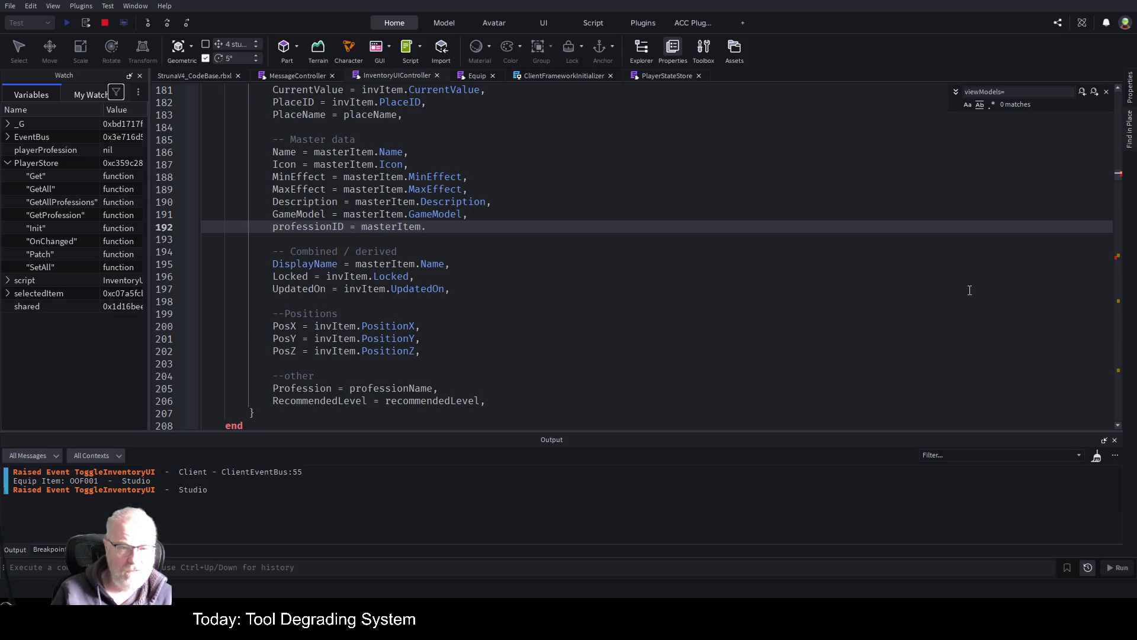
pyautogui.write('Profe')
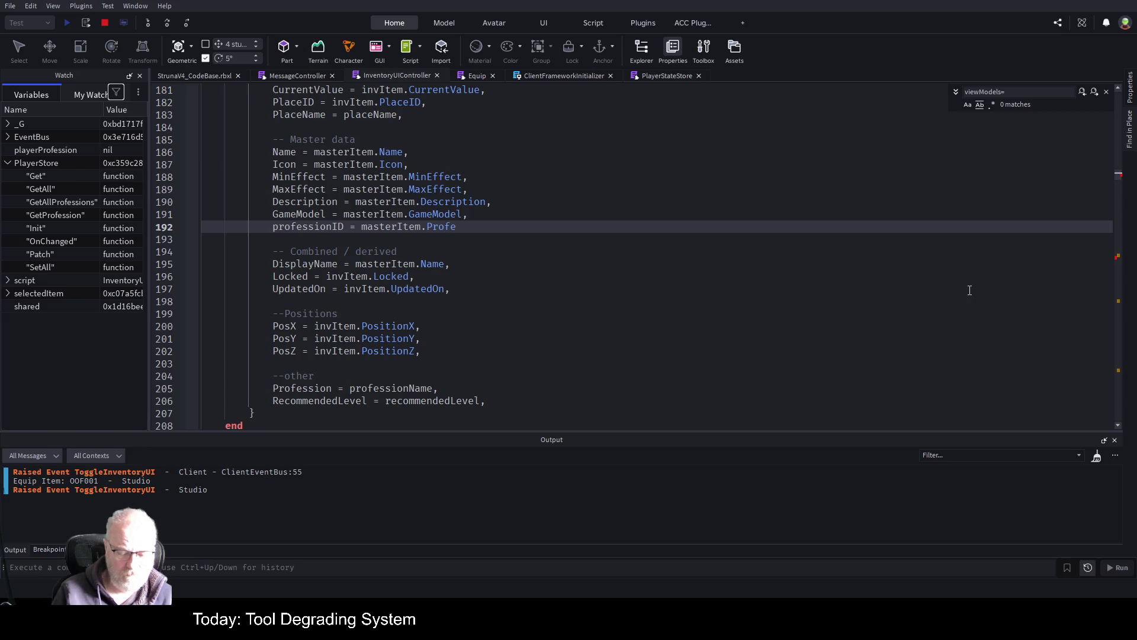
pyautogui.write('ssionID,')
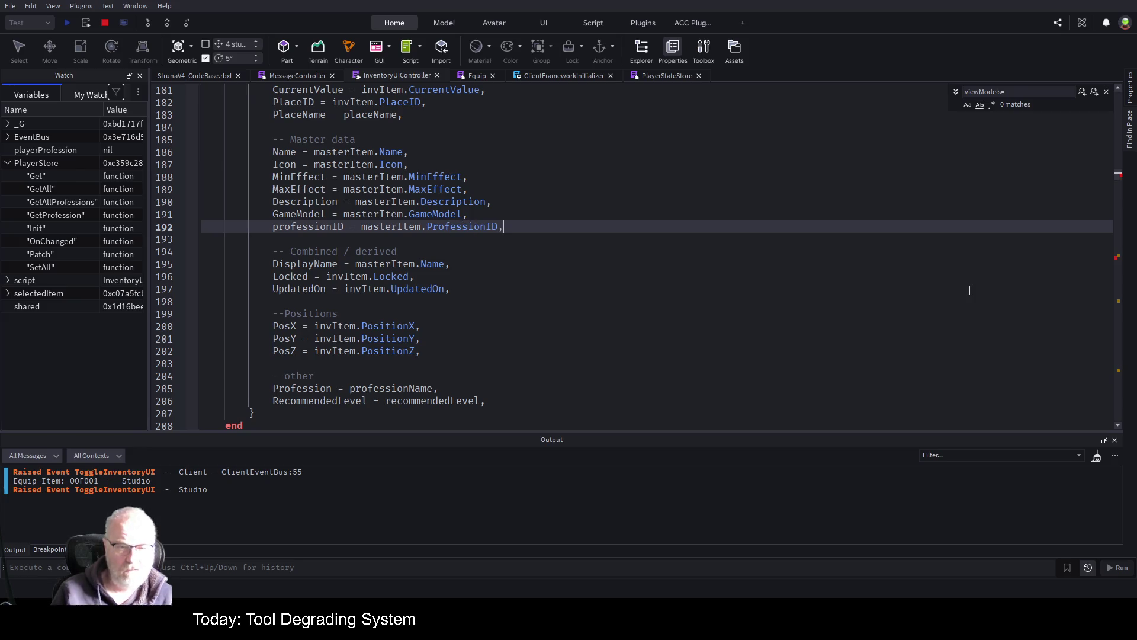
pyautogui.press('Home')
pyautogui.press('Delete')
pyautogui.write('P')
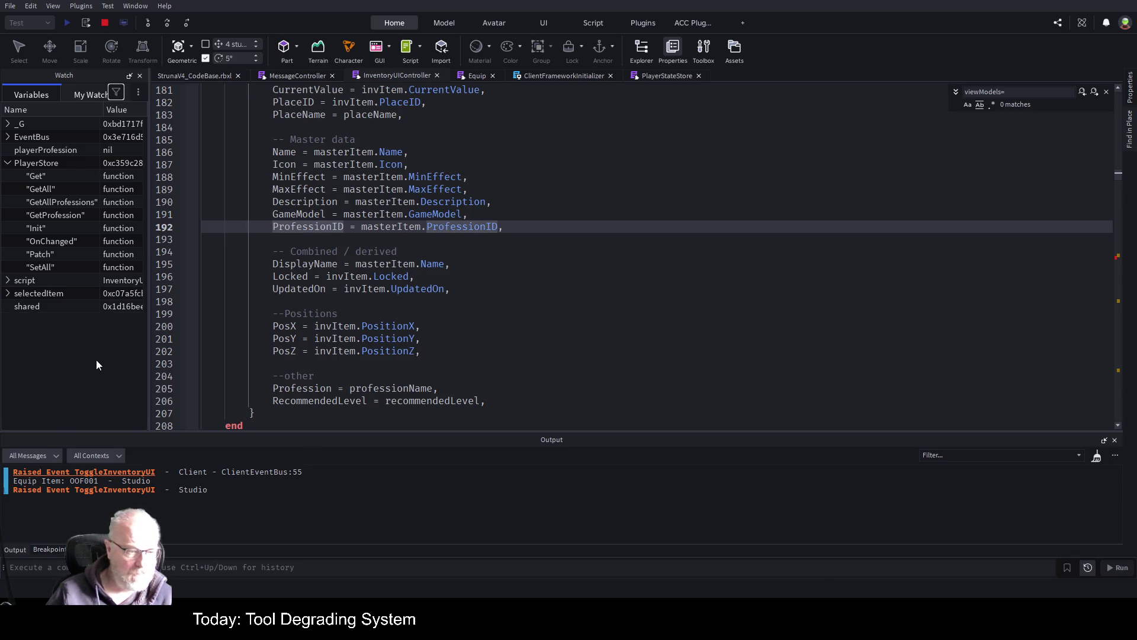
# - Show the breakpoints list, stop the current session and start a fresh play test
pyautogui.click(49, 549)
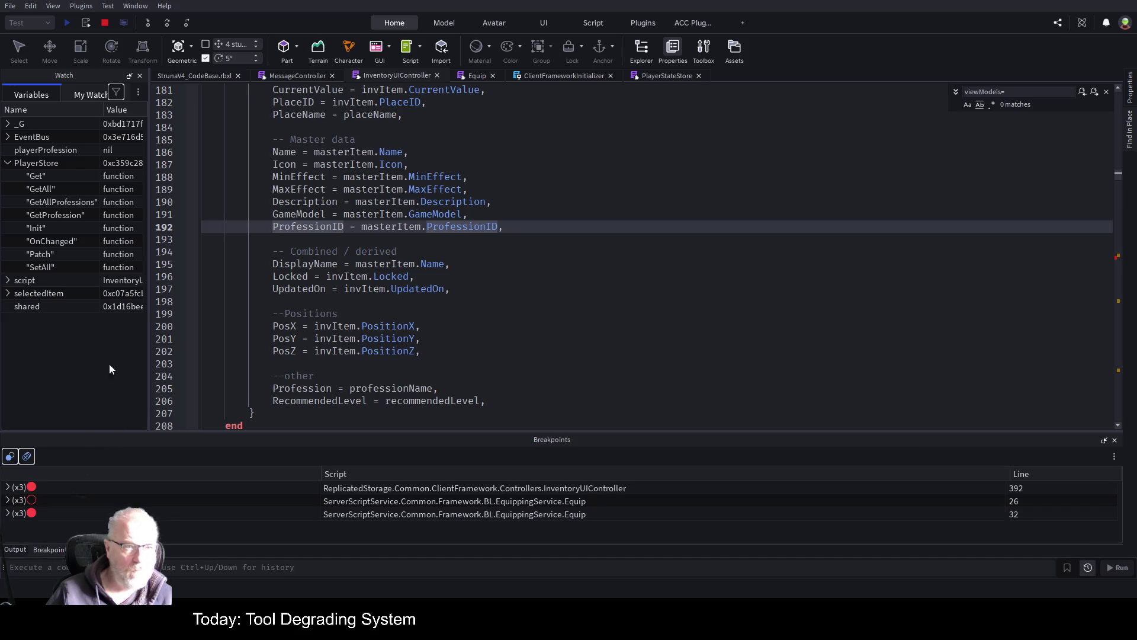
pyautogui.click(112, 22)
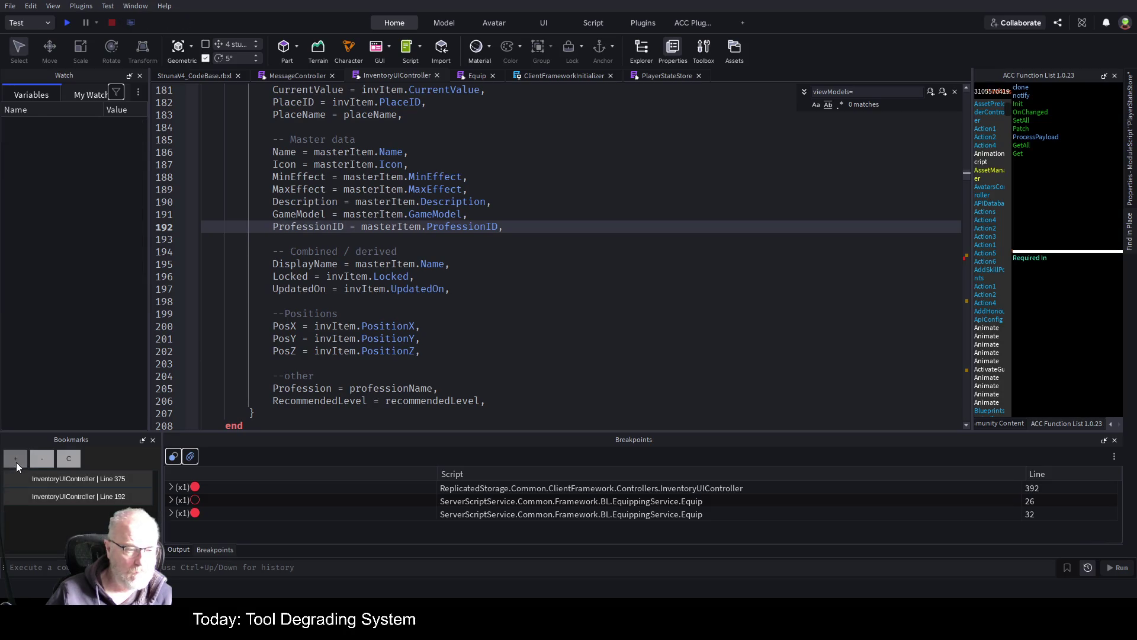
pyautogui.click(523, 177)
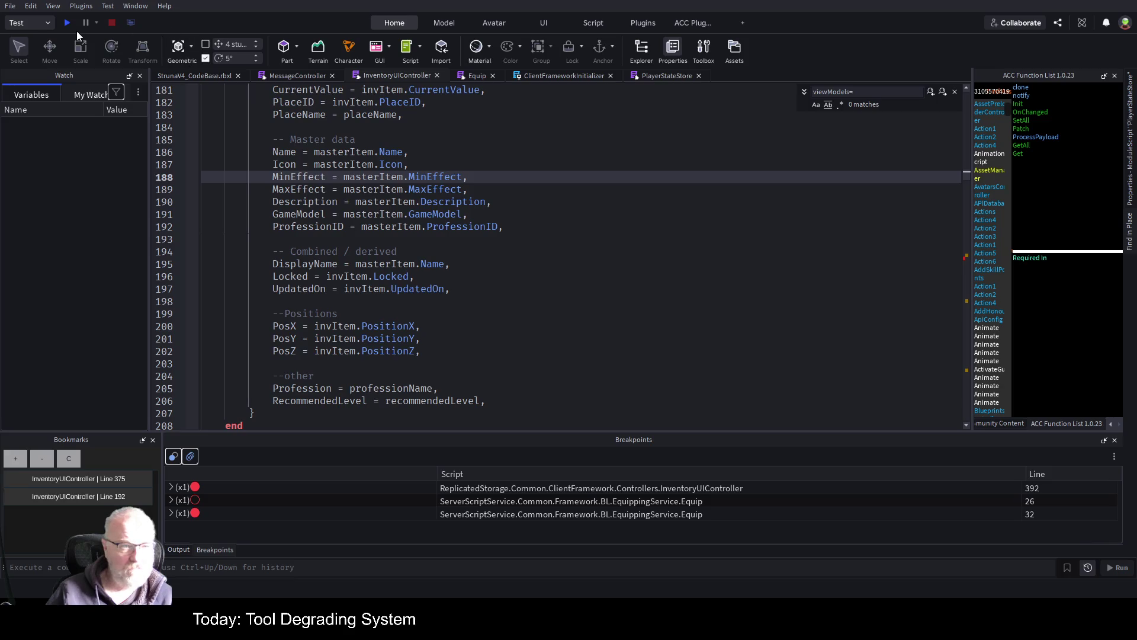
pyautogui.click(67, 23)
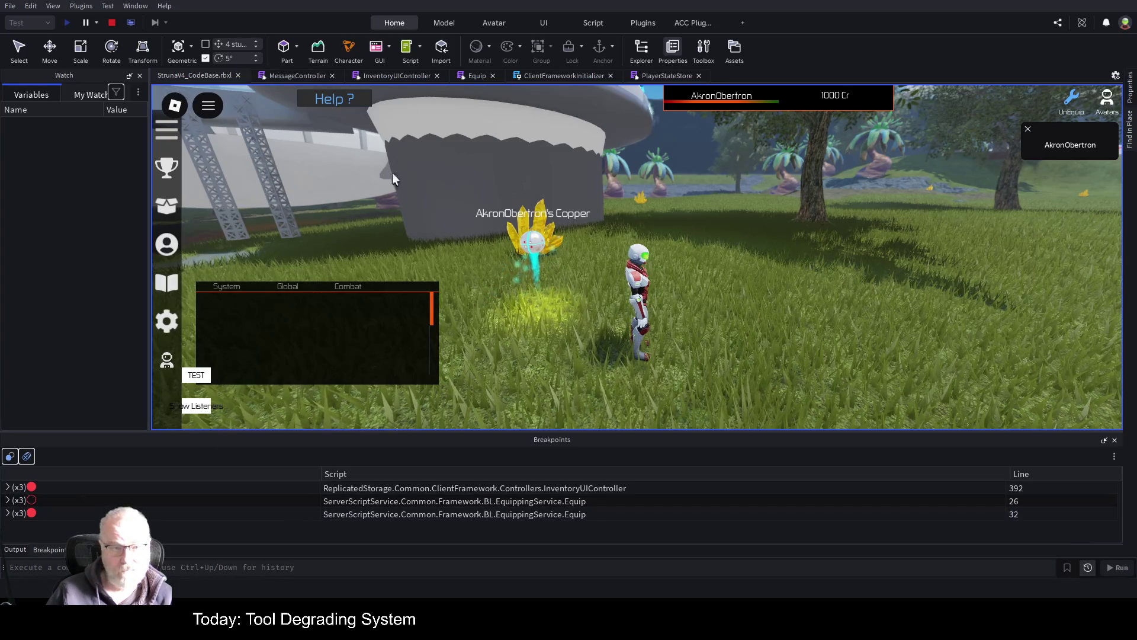
# - Equip OOF001 from the in-game inventory and step over the paused level comparison
pyautogui.press('i')
pyautogui.click(538, 201)
pyautogui.click(559, 325)
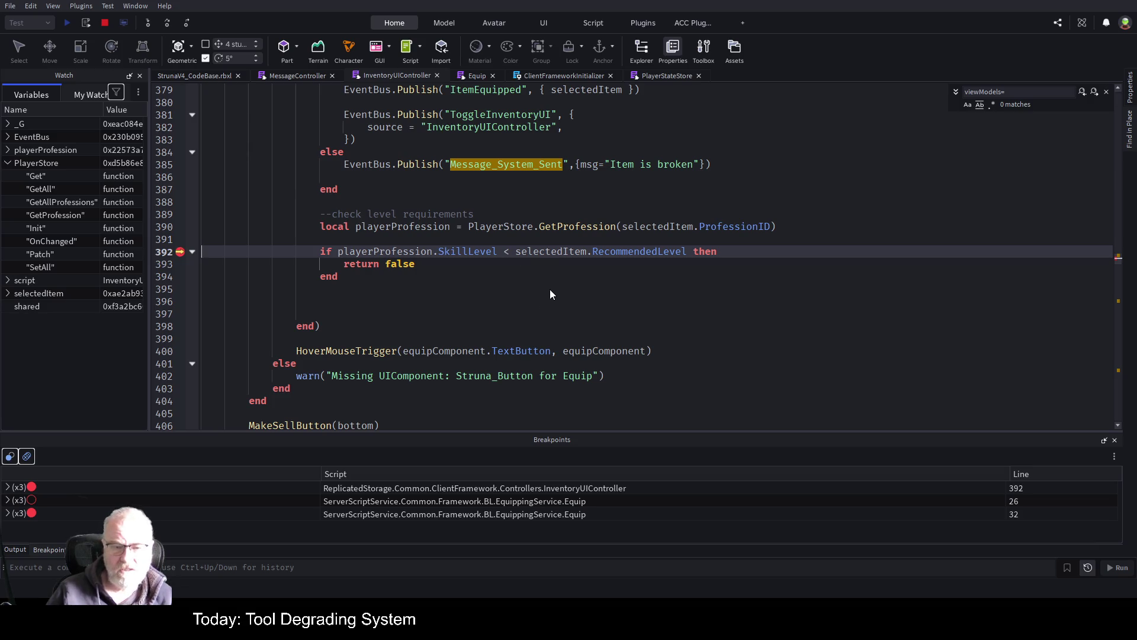
pyautogui.click(536, 314)
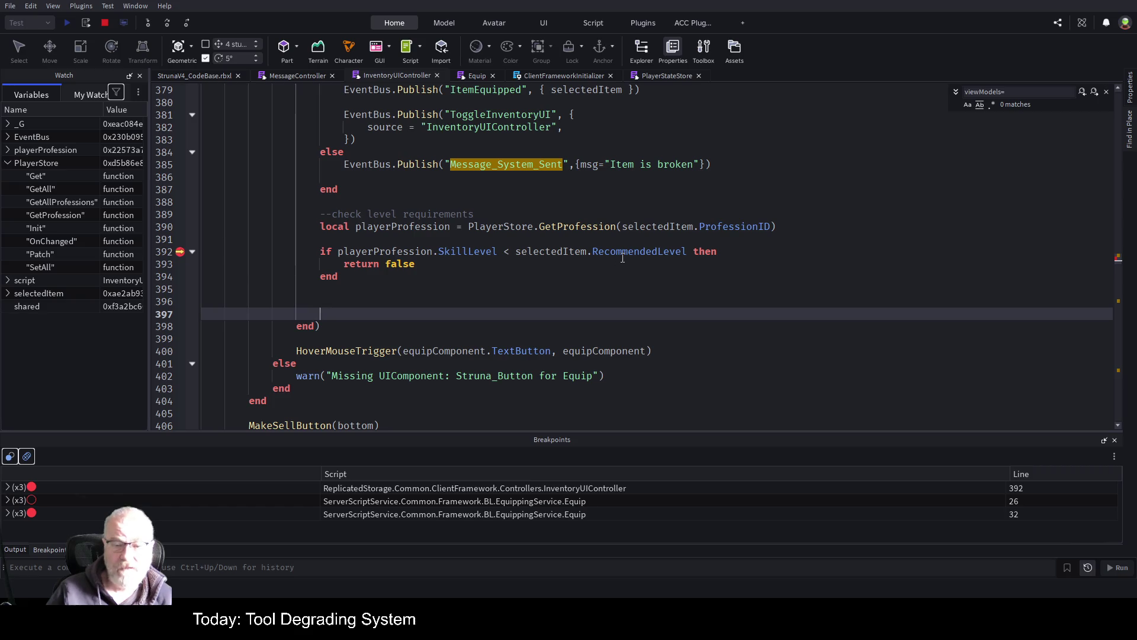
pyautogui.click(169, 24)
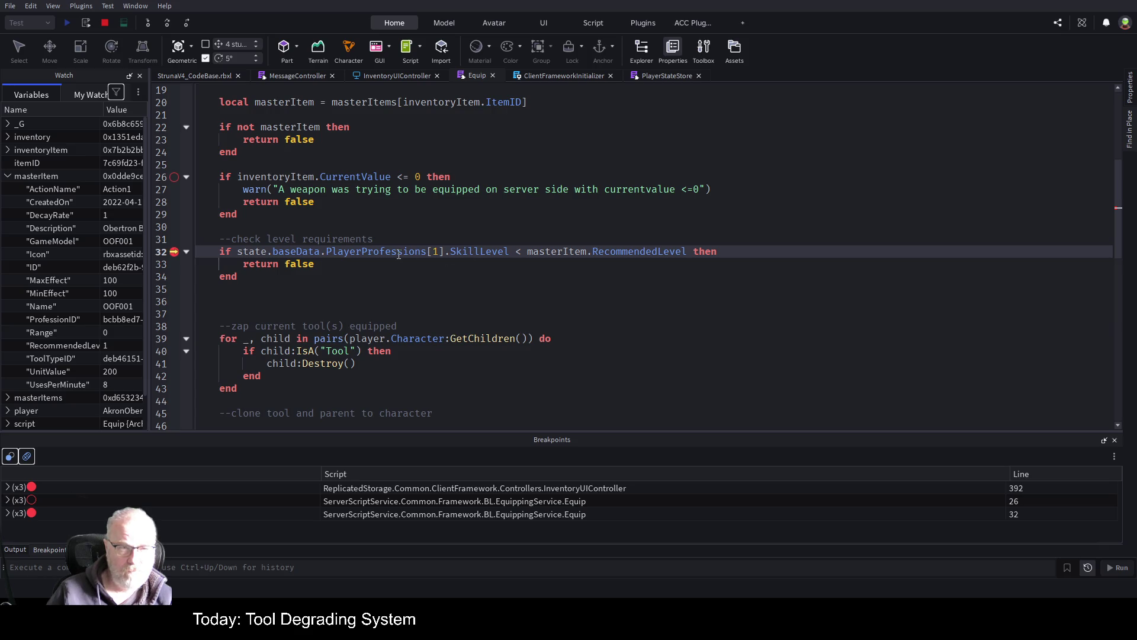
# - Resume the game with F5, view OOF001 equipped, then return to the Equip script
pyautogui.press('F5')
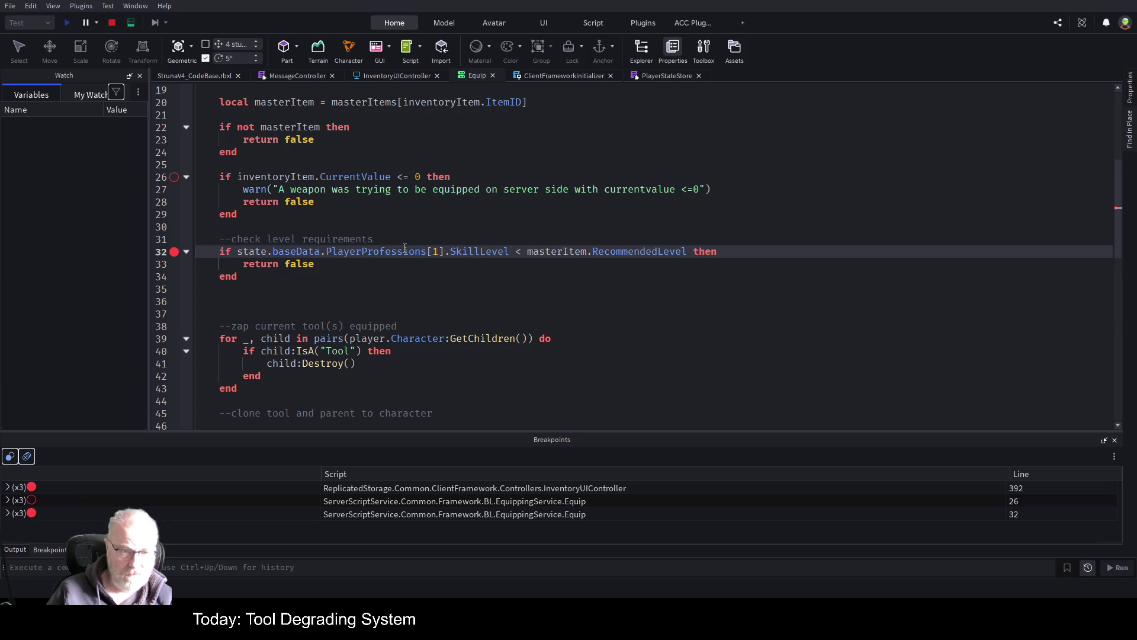
pyautogui.click(193, 74)
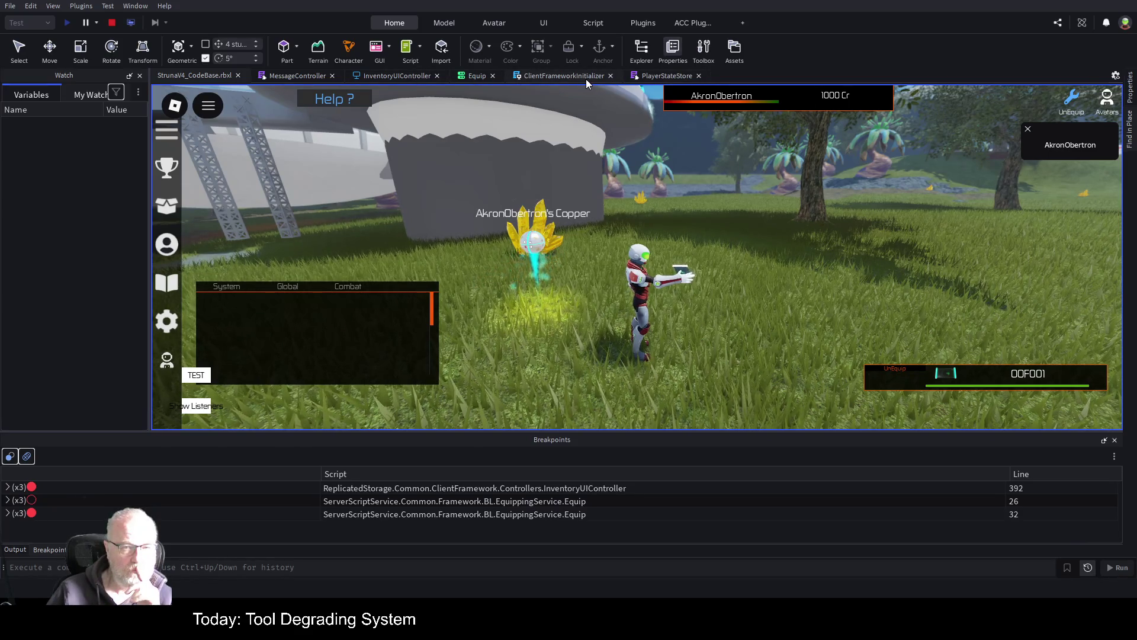
pyautogui.click(473, 76)
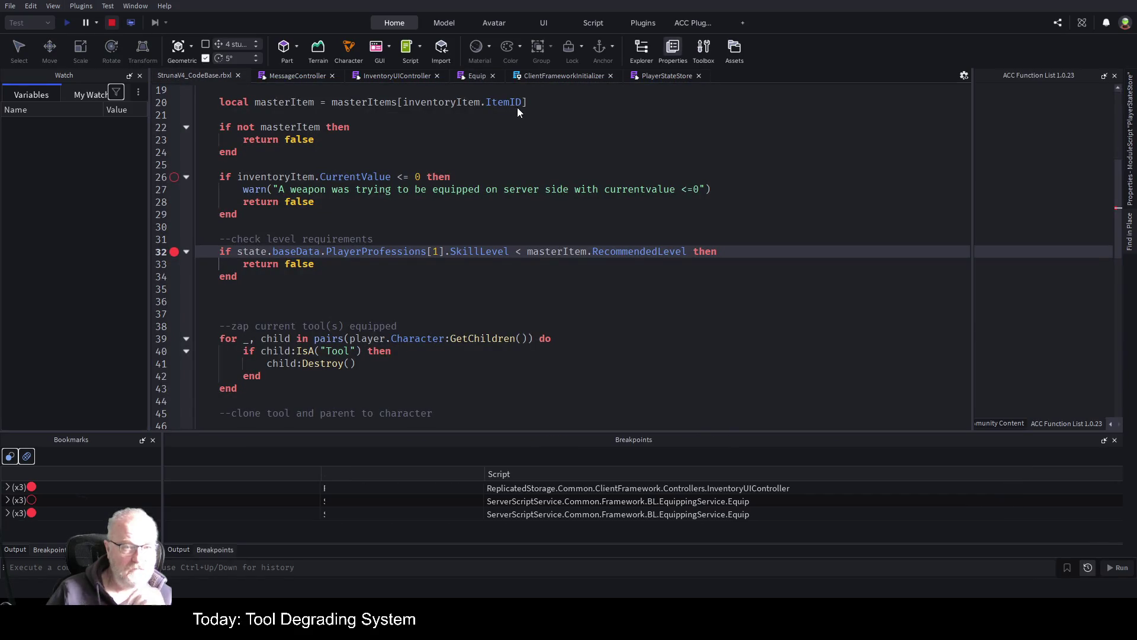
# - Move the level-check block (lines 389–394) up to just after the print line
pyautogui.click(399, 75)
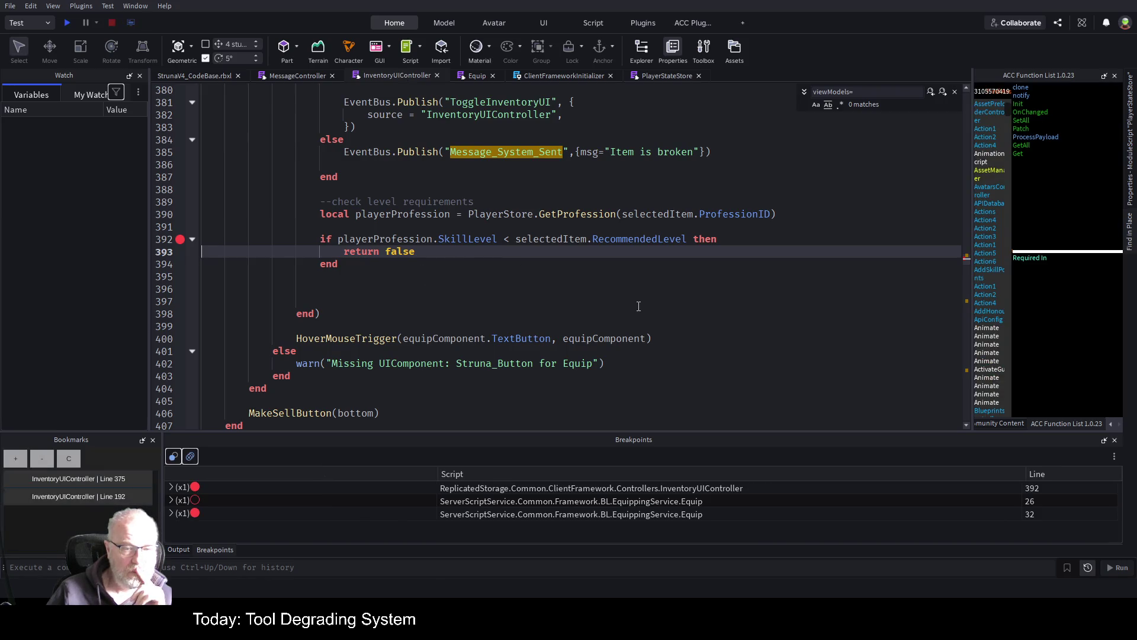
pyautogui.scroll(-1, 361, 266)
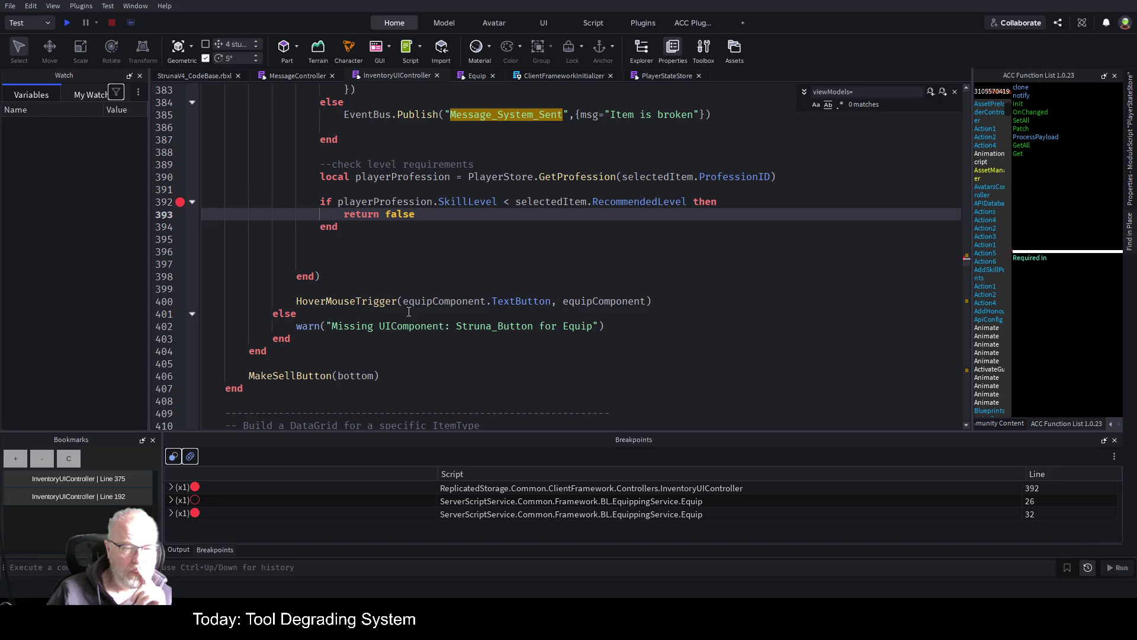
pyautogui.scroll(3, 408, 312)
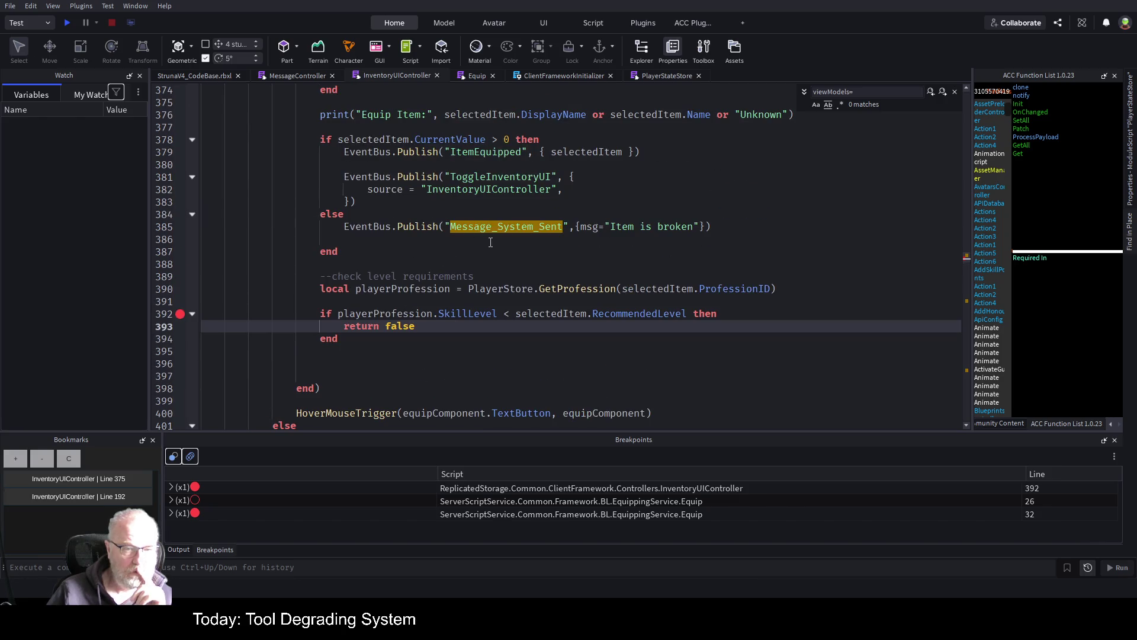
pyautogui.doubleClick(472, 153)
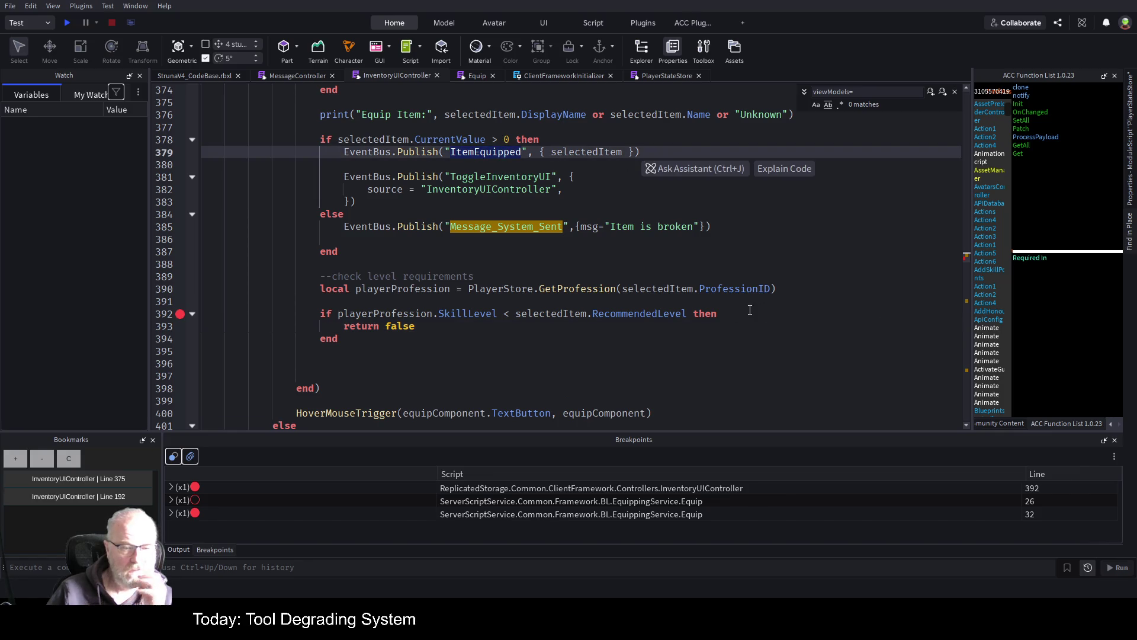
pyautogui.moveTo(314, 276); pyautogui.dragTo(351, 343)
pyautogui.hotkey('ctrl', 'c')
pyautogui.press('BackSpace')
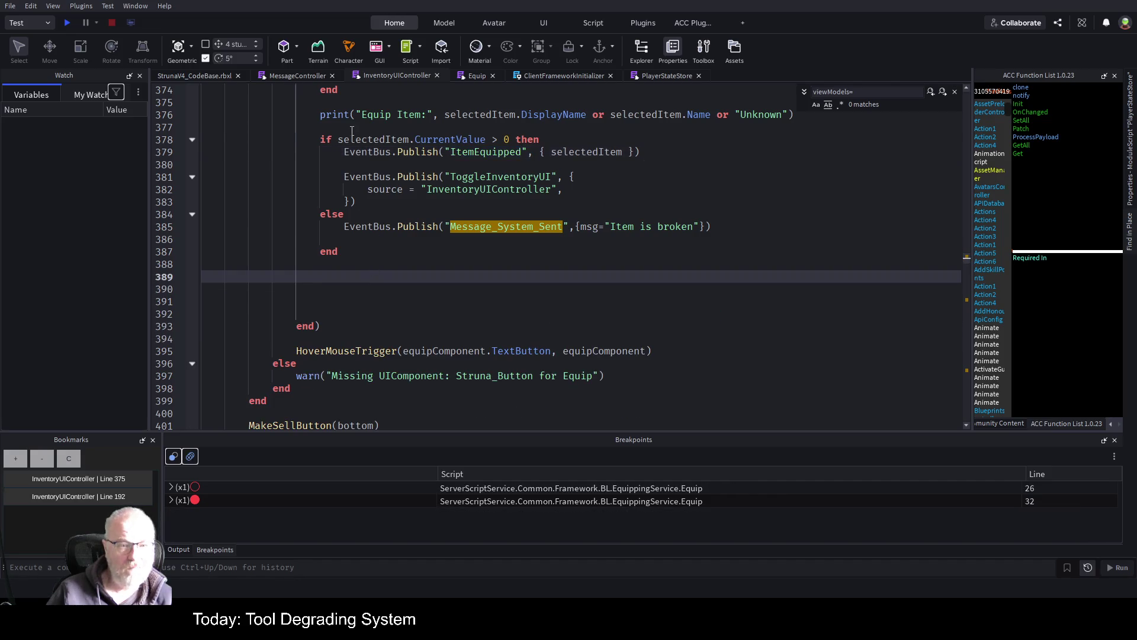
pyautogui.click(352, 128)
pyautogui.press('Return')
pyautogui.press('Return')
pyautogui.press('Return')
pyautogui.press('Up')
pyautogui.press('Up')
pyautogui.press('Up')
pyautogui.hotkey('ctrl', 'v')
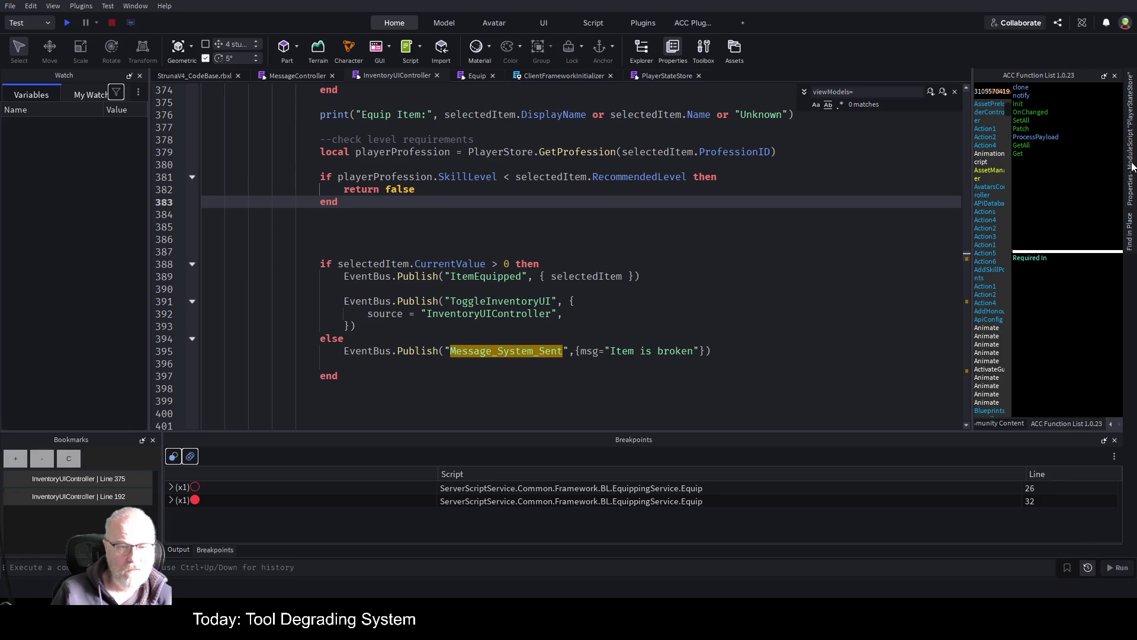
# - Add an else after return false and a blank line above return false
pyautogui.press('Down')
pyautogui.press('Down')
pyautogui.press('Down')
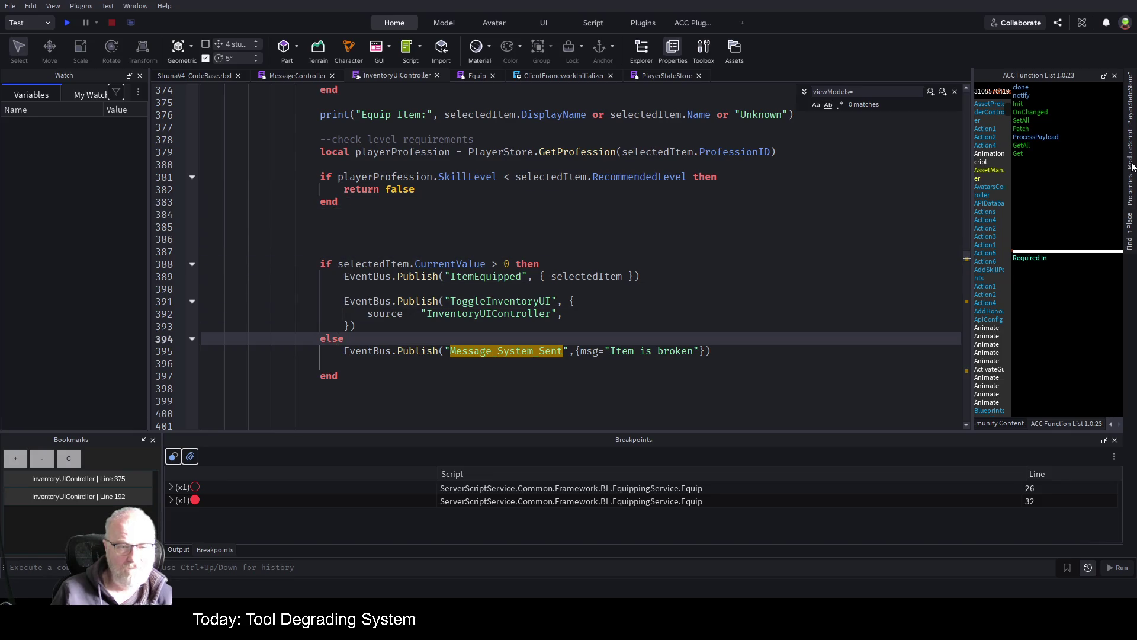
pyautogui.press('Up')
pyautogui.press('Up')
pyautogui.press('Up')
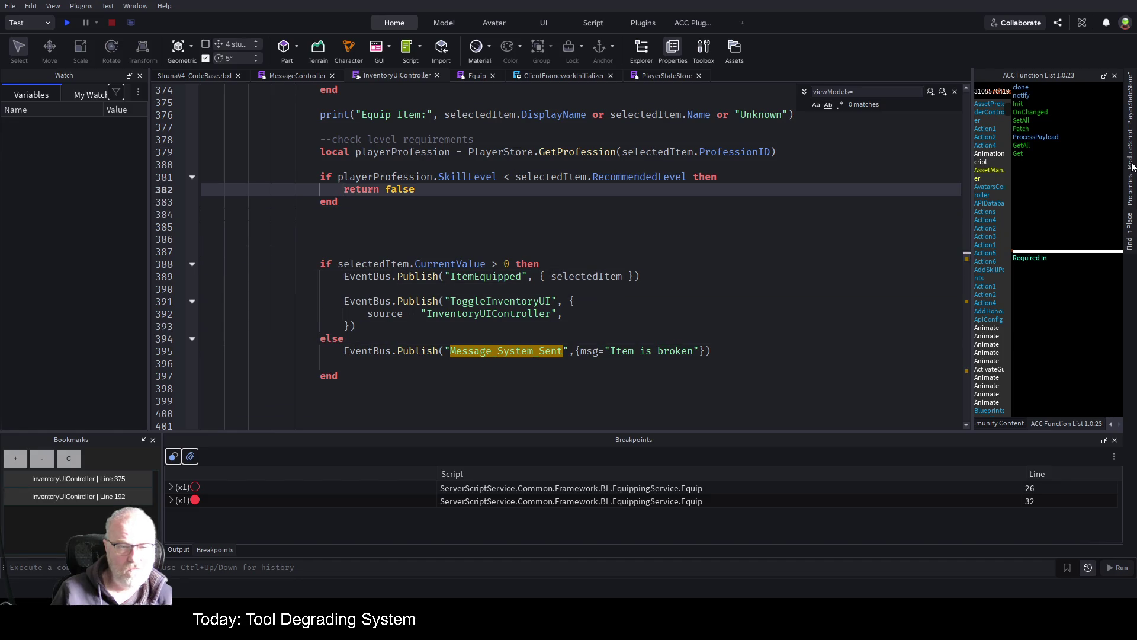
pyautogui.press('Return')
pyautogui.write('else')
pyautogui.press('Return')
pyautogui.press('Up')
pyautogui.press('Up')
pyautogui.press('Return')
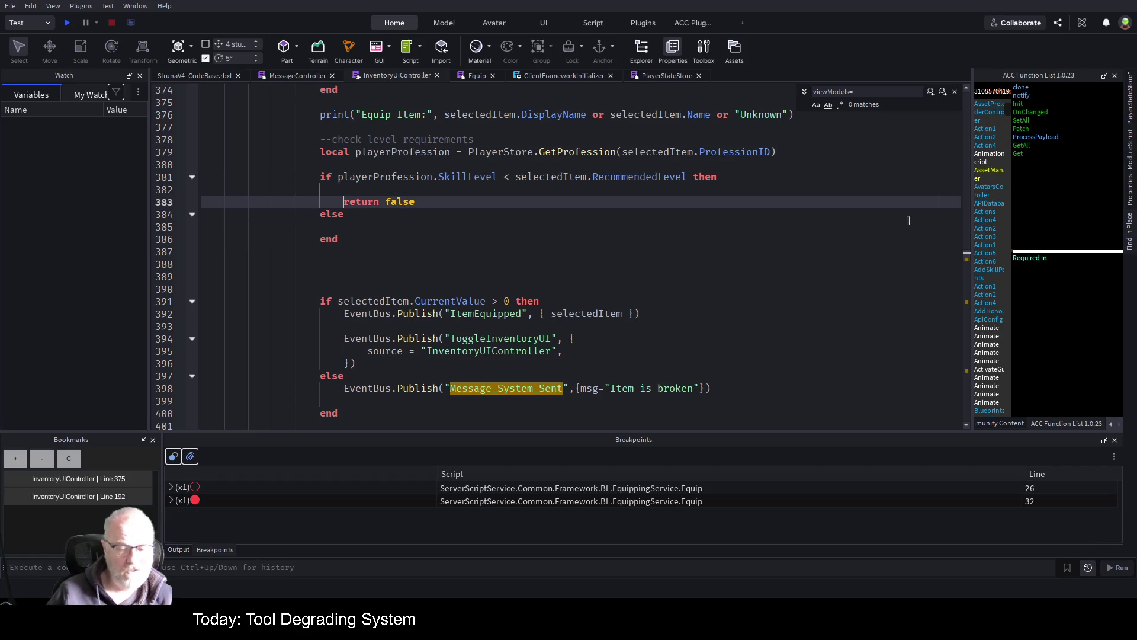
# - Copy the EventBus.Publish call above return false and change its text to 'Your Level is not high enought'
pyautogui.moveTo(346, 389)
pyautogui.mouseDown()
pyautogui.moveTo(728, 388)
pyautogui.moveTo(714, 389)
pyautogui.mouseUp()
pyautogui.hotkey('ctrl', 'c')
pyautogui.click(379, 190)
pyautogui.hotkey('ctrl', 'v')
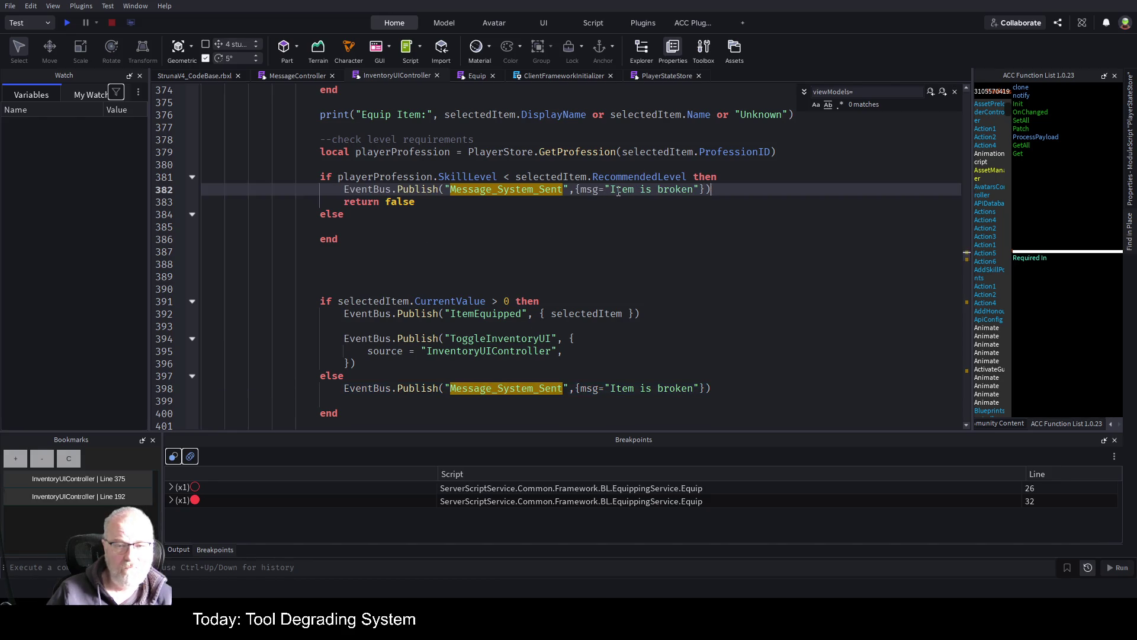
pyautogui.hotkey('ctrl', 'shift', 'Left')
pyautogui.hotkey('ctrl', 'shift', 'Left')
pyautogui.hotkey('ctrl', 'shift', 'Left')
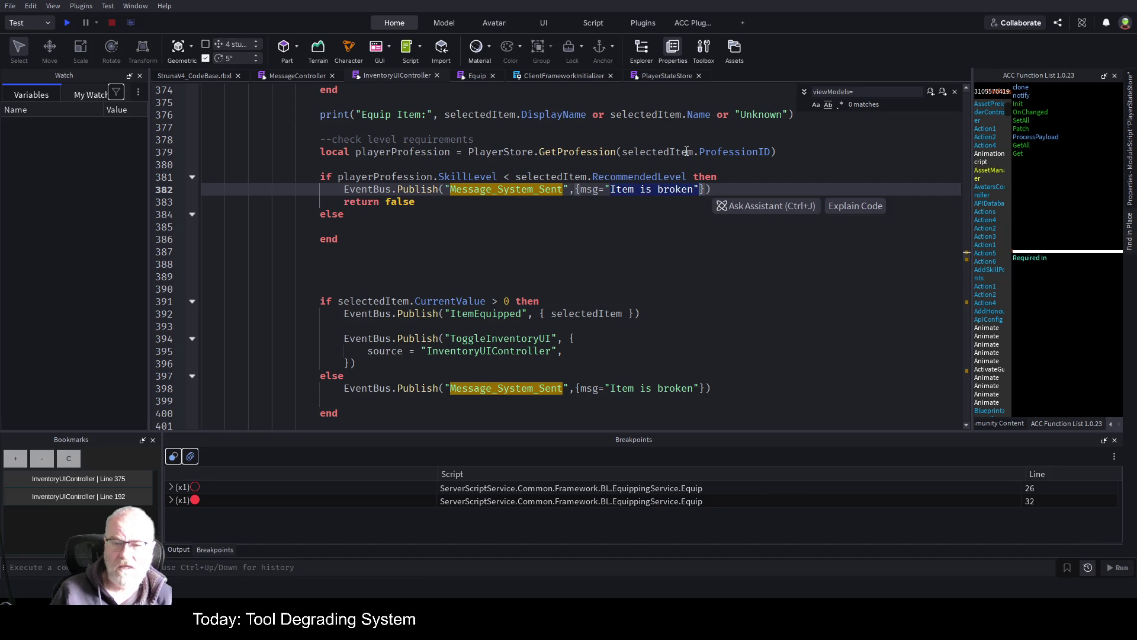
pyautogui.press('BackSpace')
pyautogui.write('Your ')
pyautogui.write('pr')
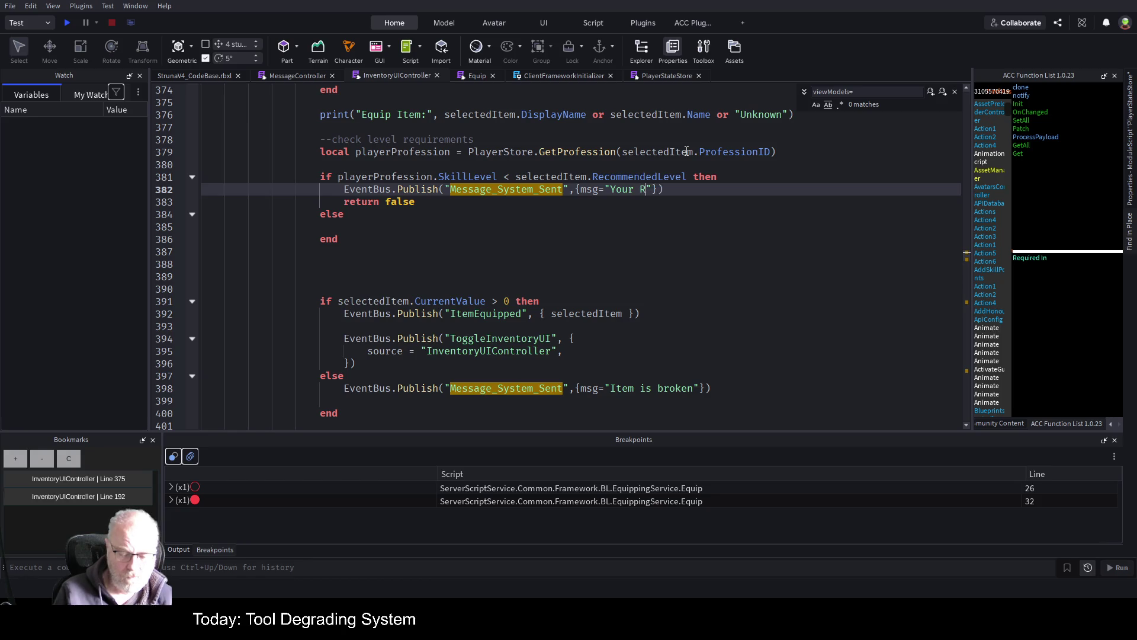
pyautogui.press('BackSpace')
pyautogui.press('BackSpace')
pyautogui.press('BackSpace')
pyautogui.write('evel is ')
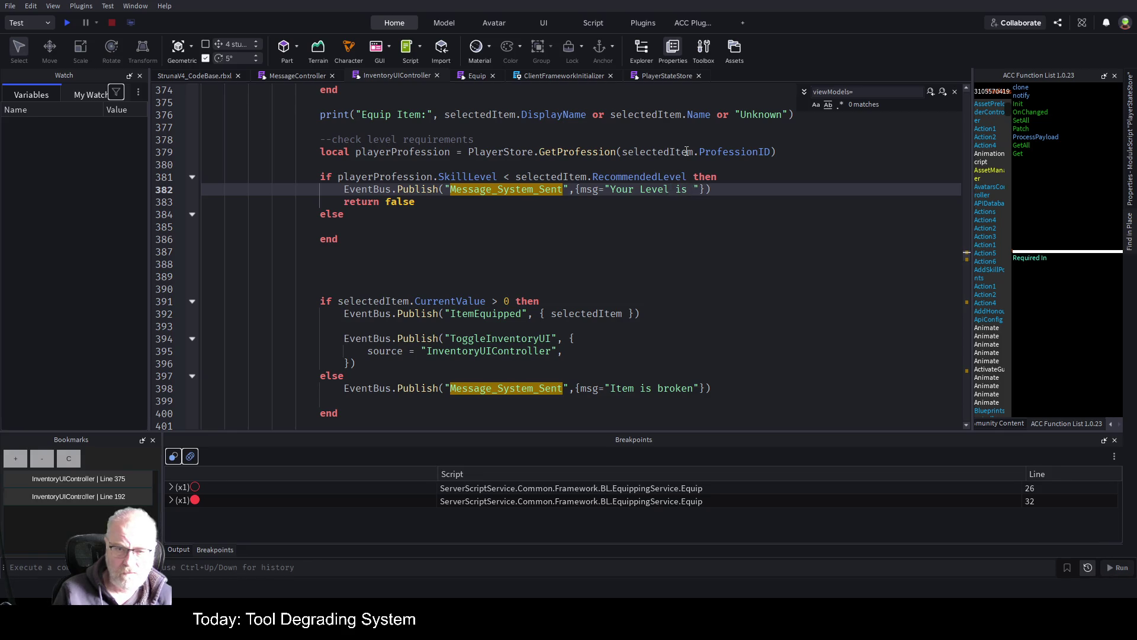
pyautogui.write('not')
pyautogui.write(' high enough')
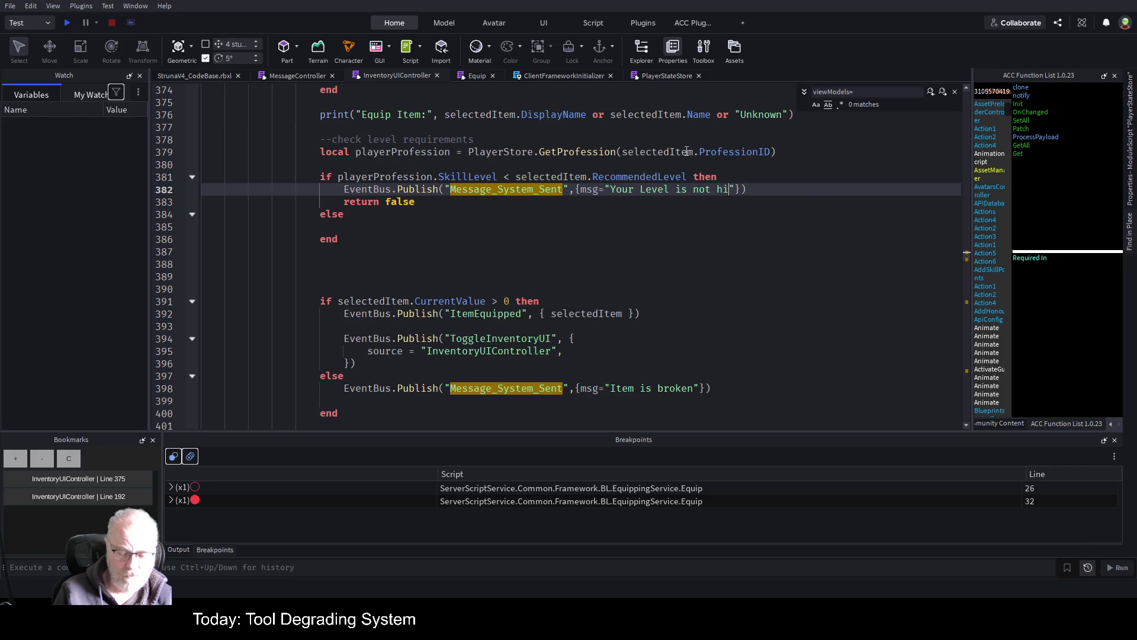
pyautogui.write('t')
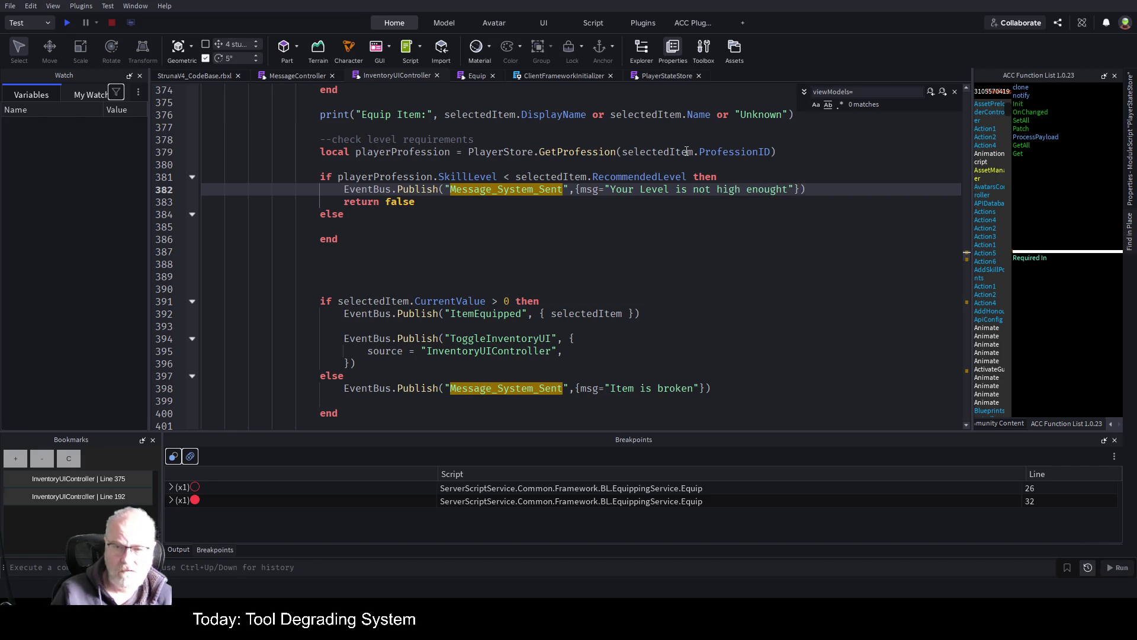
# - Save the place and close the viewModels find bar
pyautogui.hotkey('ctrl', 's')
pyautogui.click(593, 252)
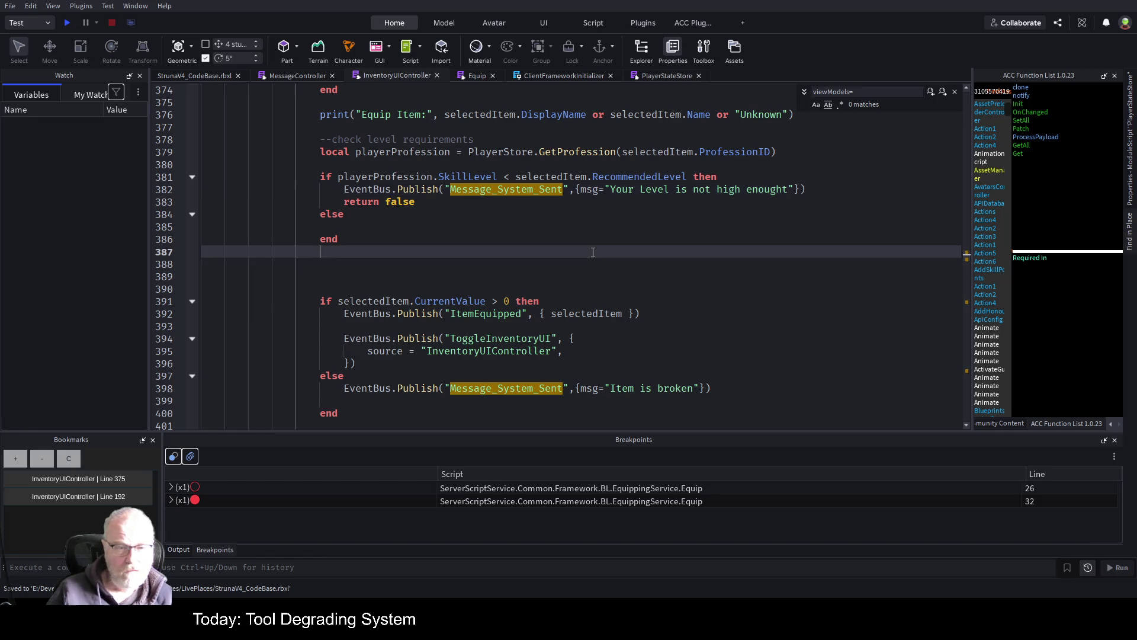
pyautogui.scroll(-2, 597, 249)
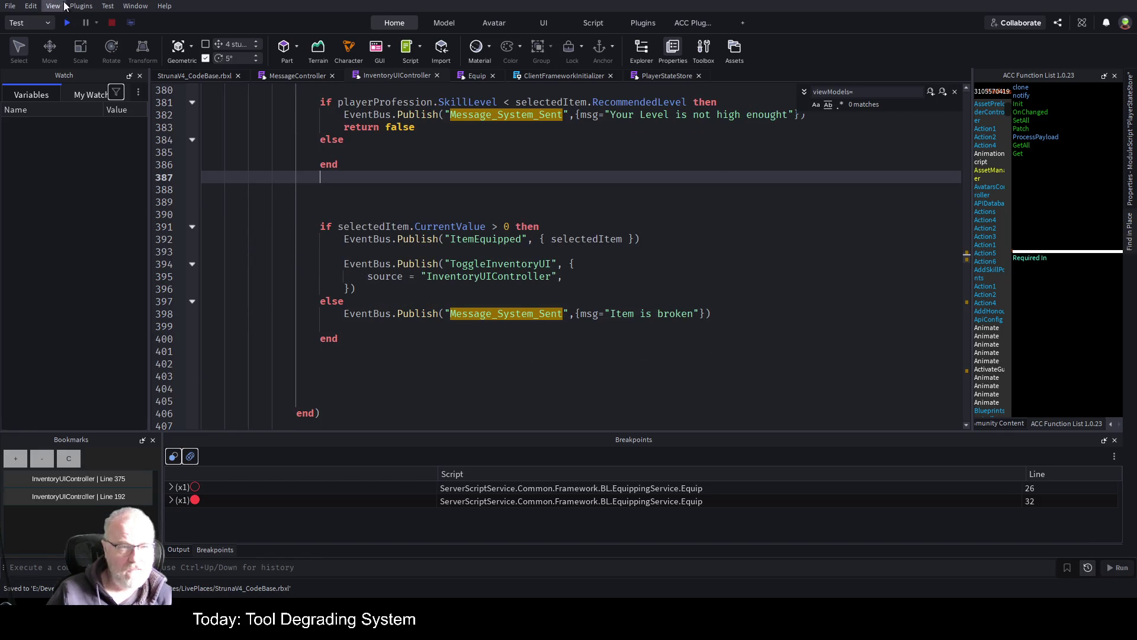
pyautogui.press('Escape')
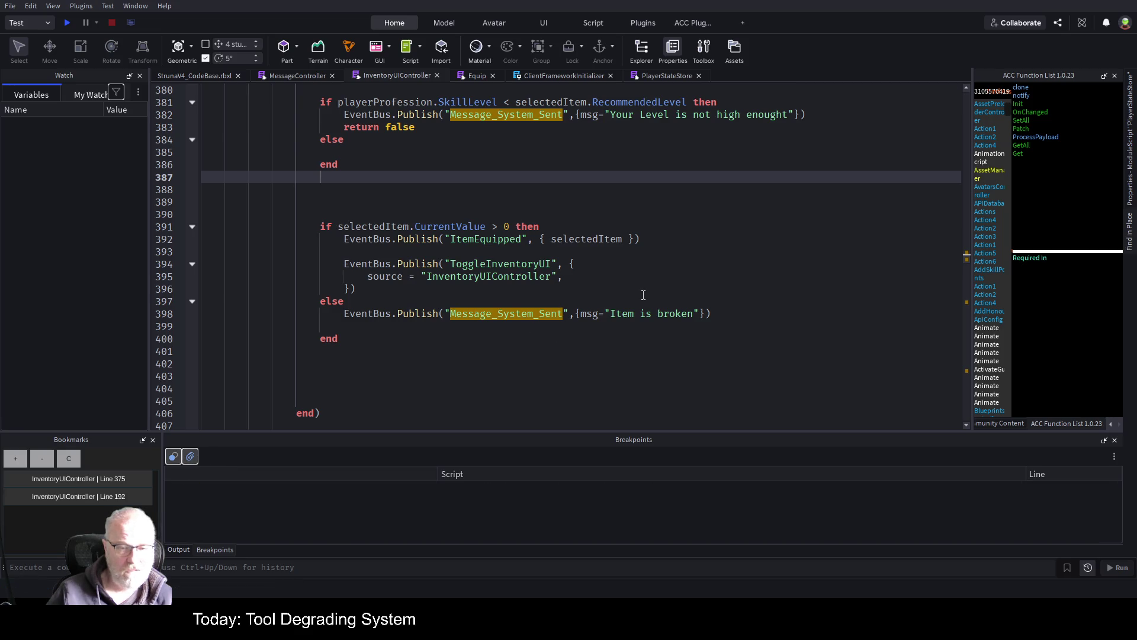
# - Start a play-test and try equipping OOF001 from the Tools inventory, triggering the level warning
pyautogui.click(67, 22)
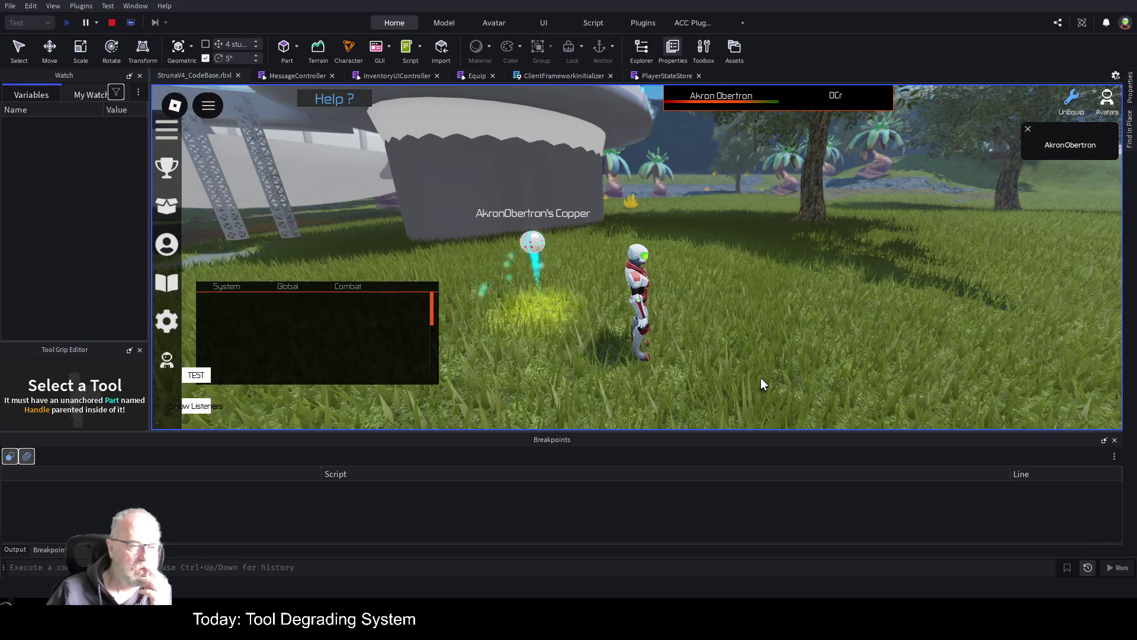
pyautogui.press('t')
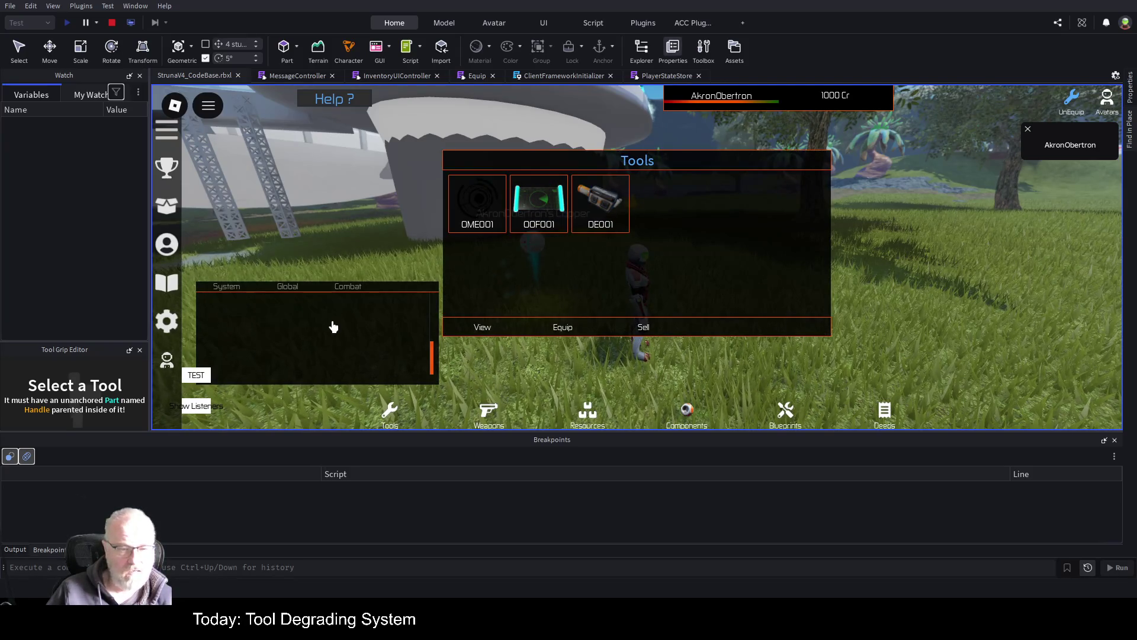
pyautogui.moveTo(333, 327); pyautogui.dragTo(325, 241)
pyautogui.click(538, 207)
pyautogui.click(566, 335)
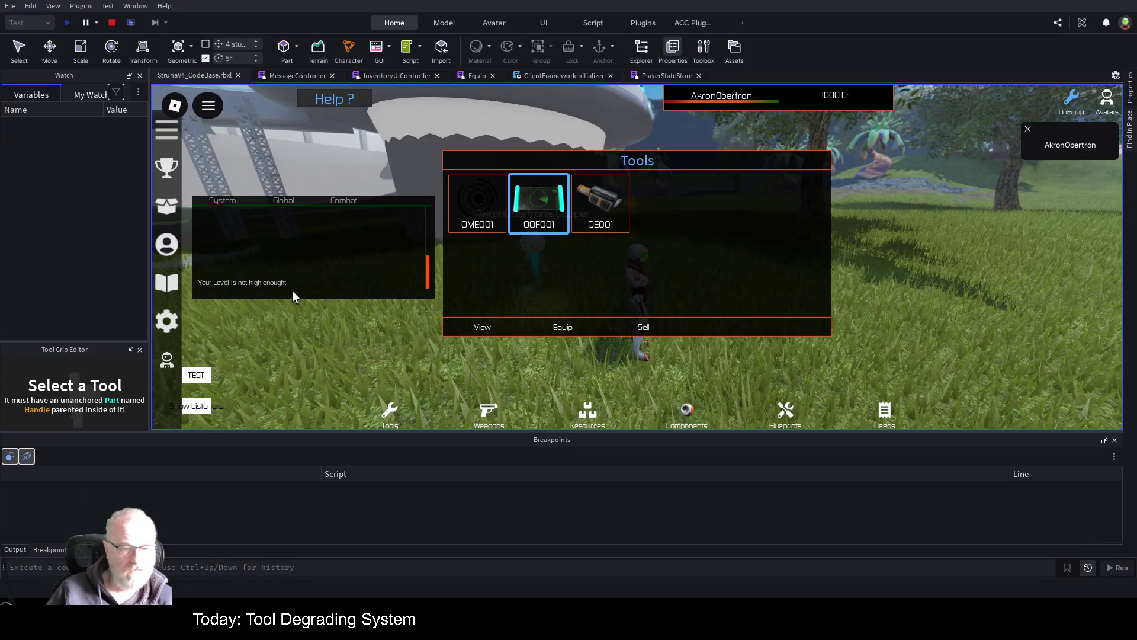
# - Equip OME001 instead and open the Professions list
pyautogui.click(477, 204)
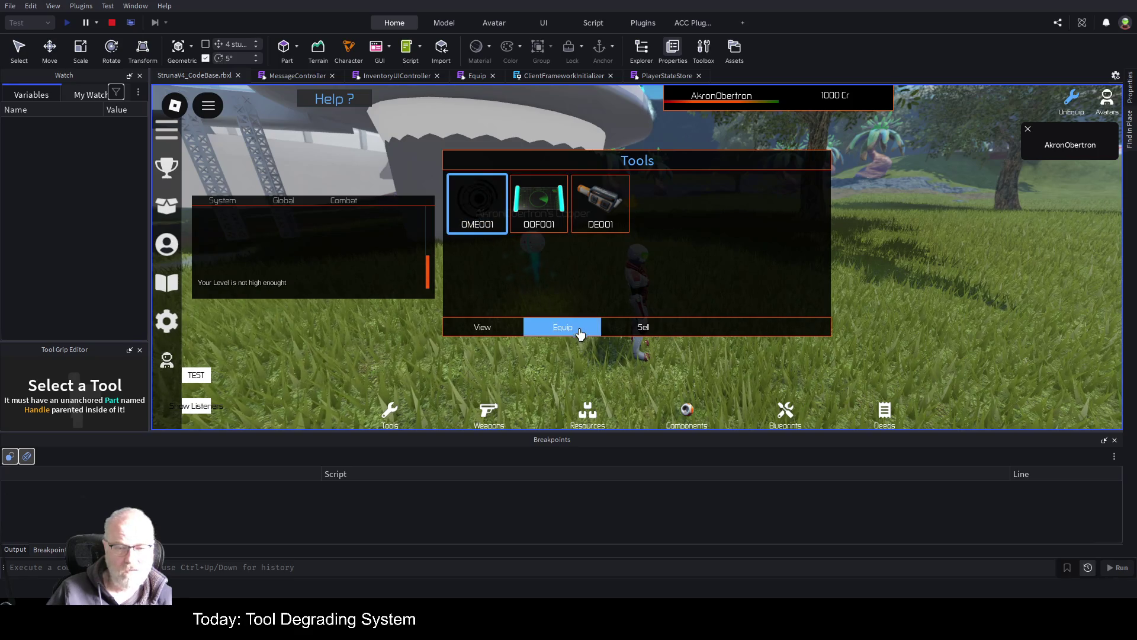
pyautogui.click(579, 335)
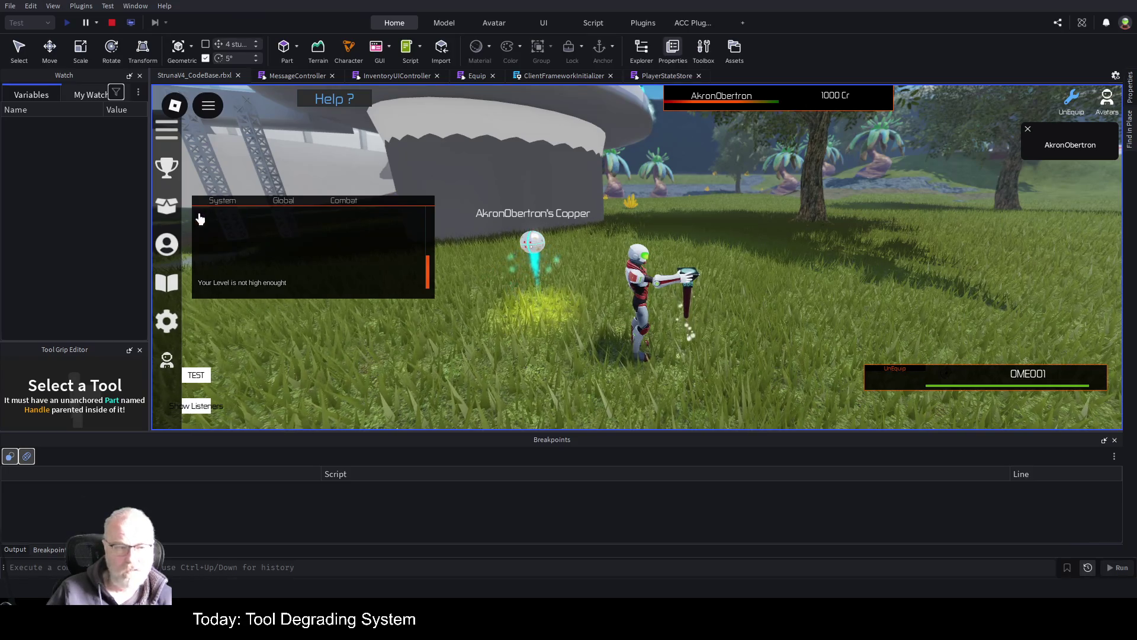
pyautogui.click(165, 252)
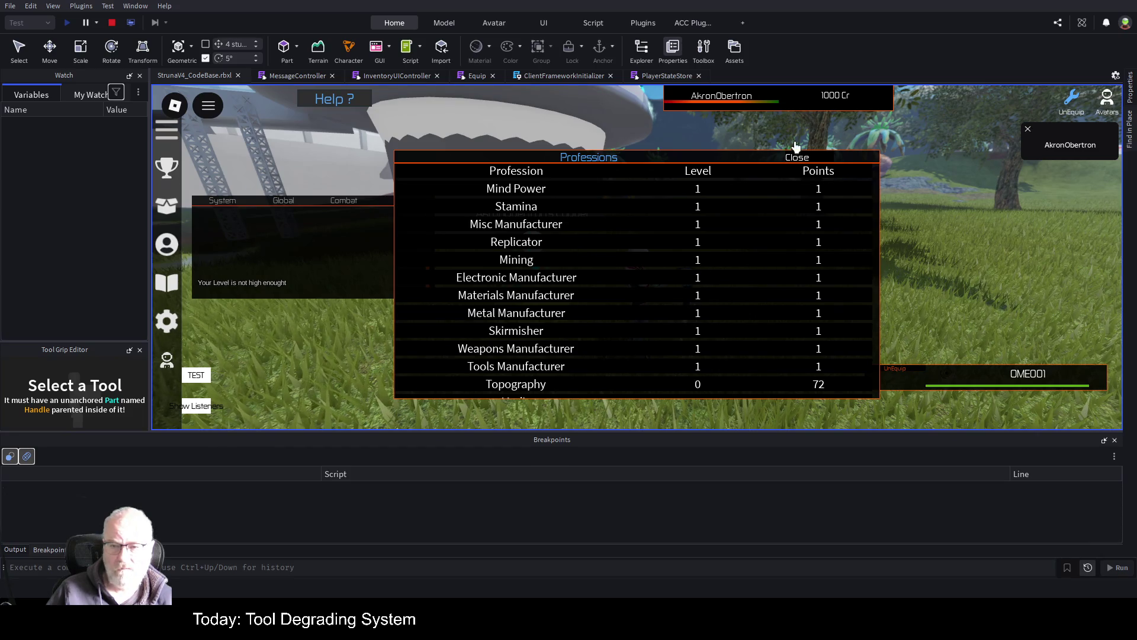
# - Close the Professions panel, try equipping OOF001 again from Tools, then stop the play-test
pyautogui.moveTo(734, 160)
pyautogui.mouseDown()
pyautogui.moveTo(916, 167)
pyautogui.moveTo(918, 141)
pyautogui.mouseUp()
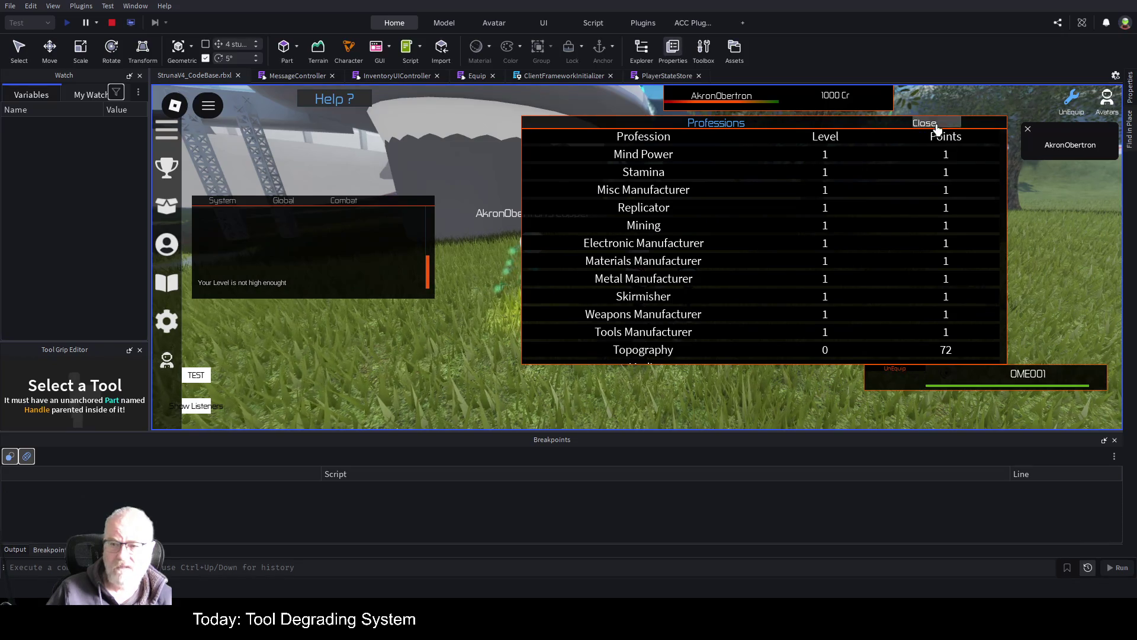
pyautogui.click(937, 129)
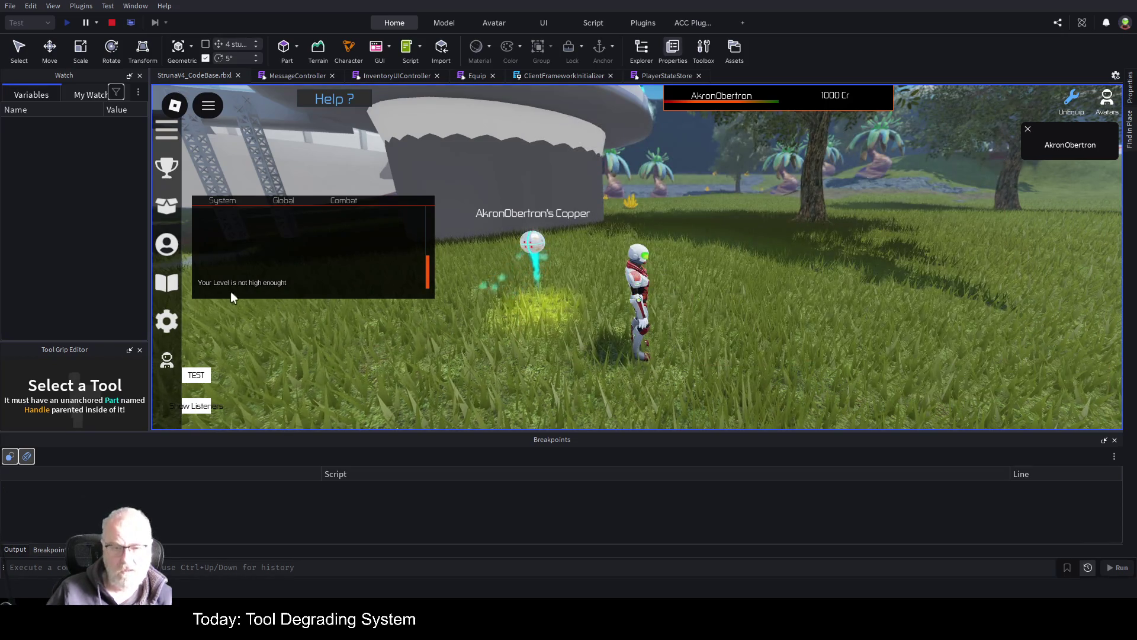
pyautogui.click(322, 107)
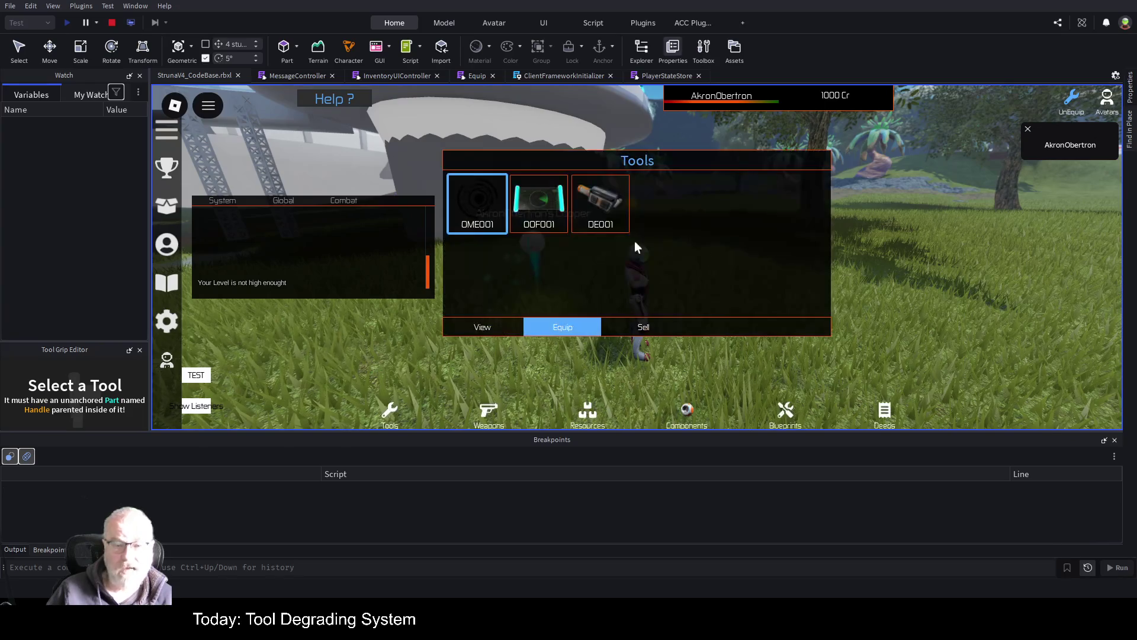
pyautogui.click(512, 212)
pyautogui.click(542, 326)
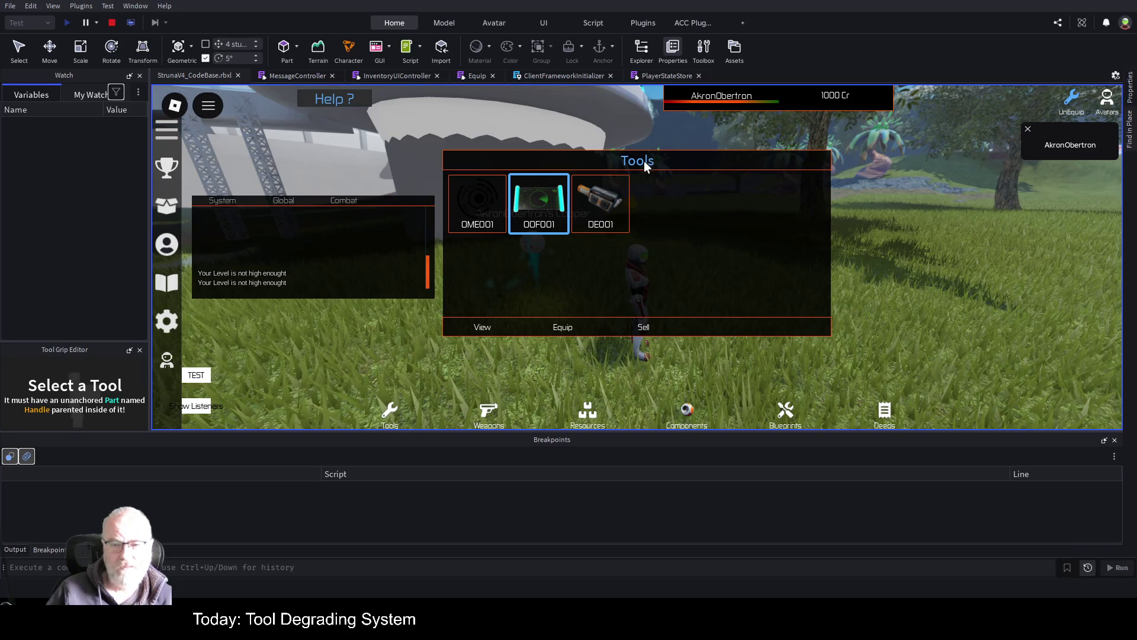
pyautogui.click(112, 23)
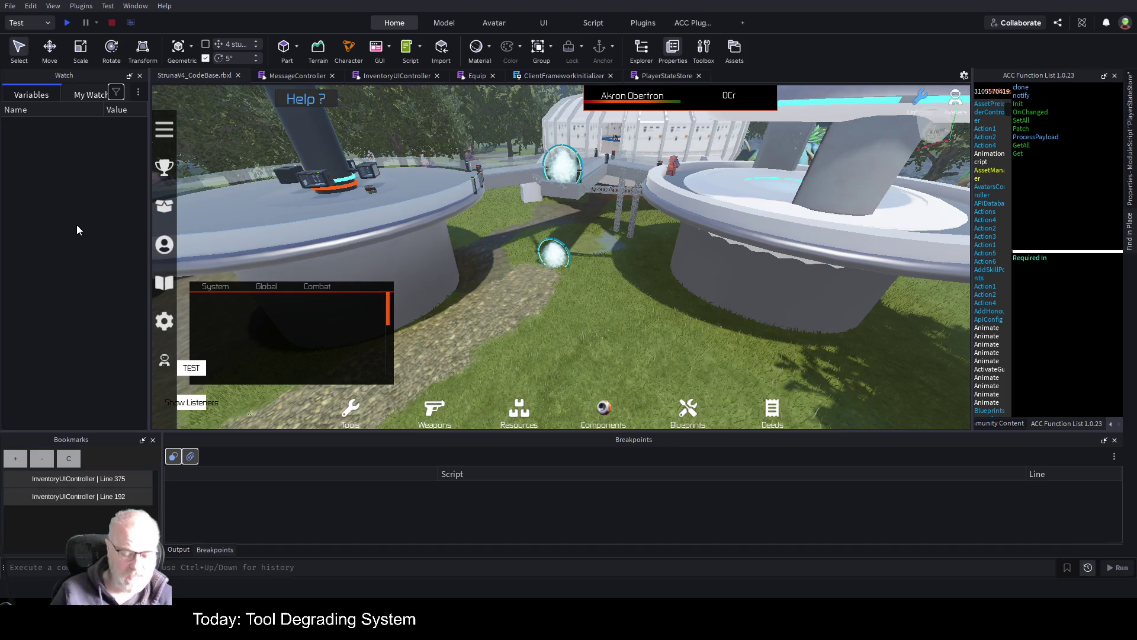
# - View the Watch expressions, return to Variables, and widen the Watch panel
pyautogui.click(92, 96)
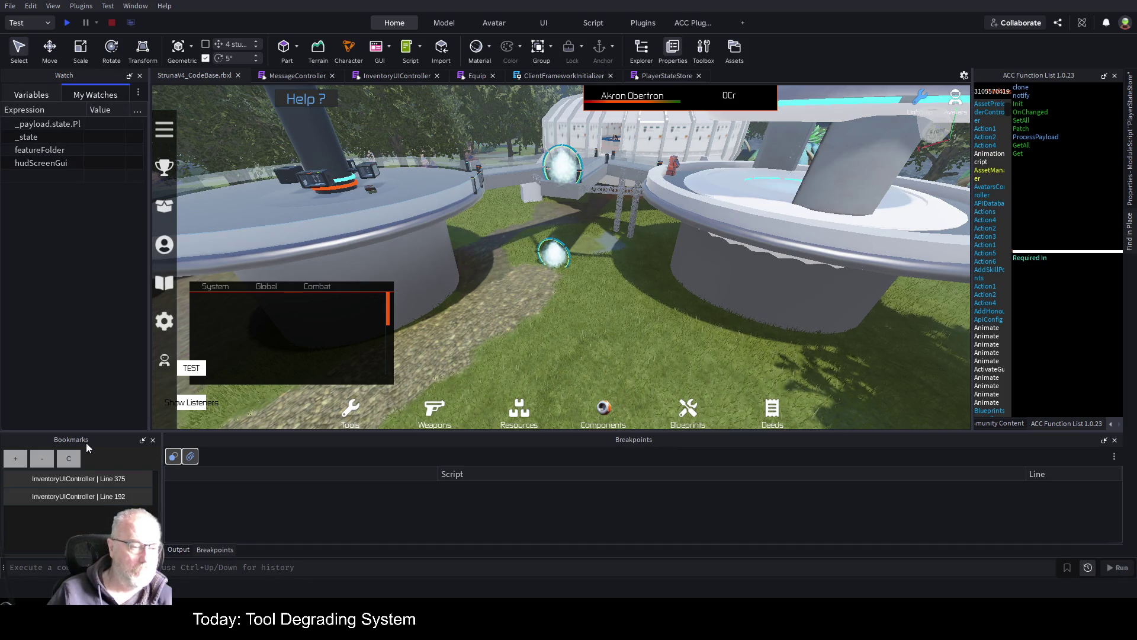
pyautogui.click(47, 95)
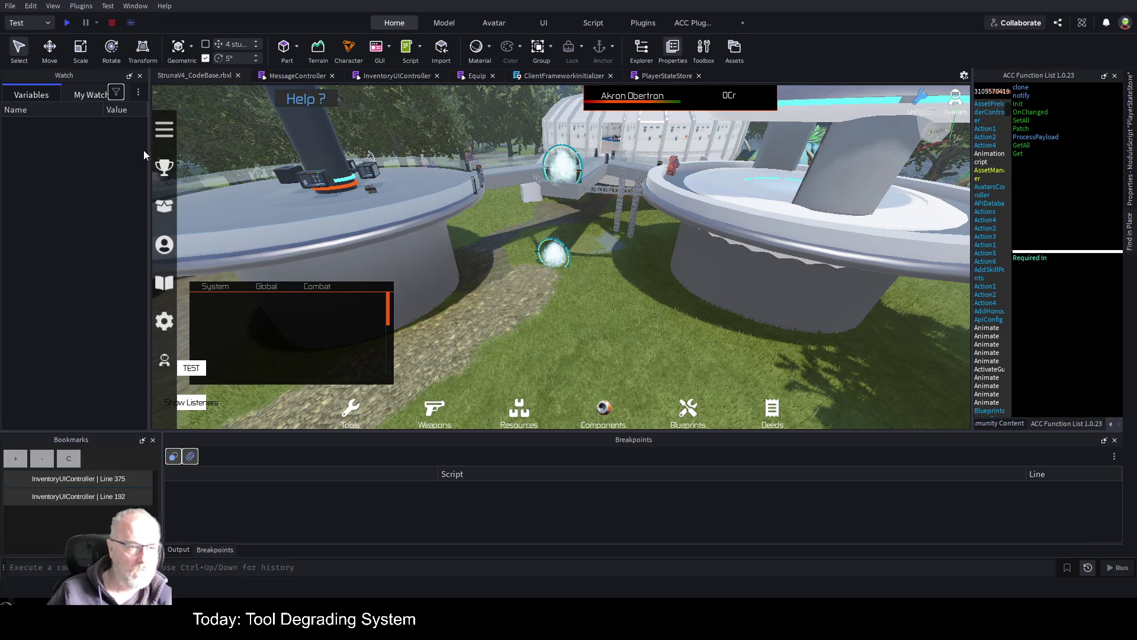
pyautogui.moveTo(149, 150); pyautogui.dragTo(278, 143)
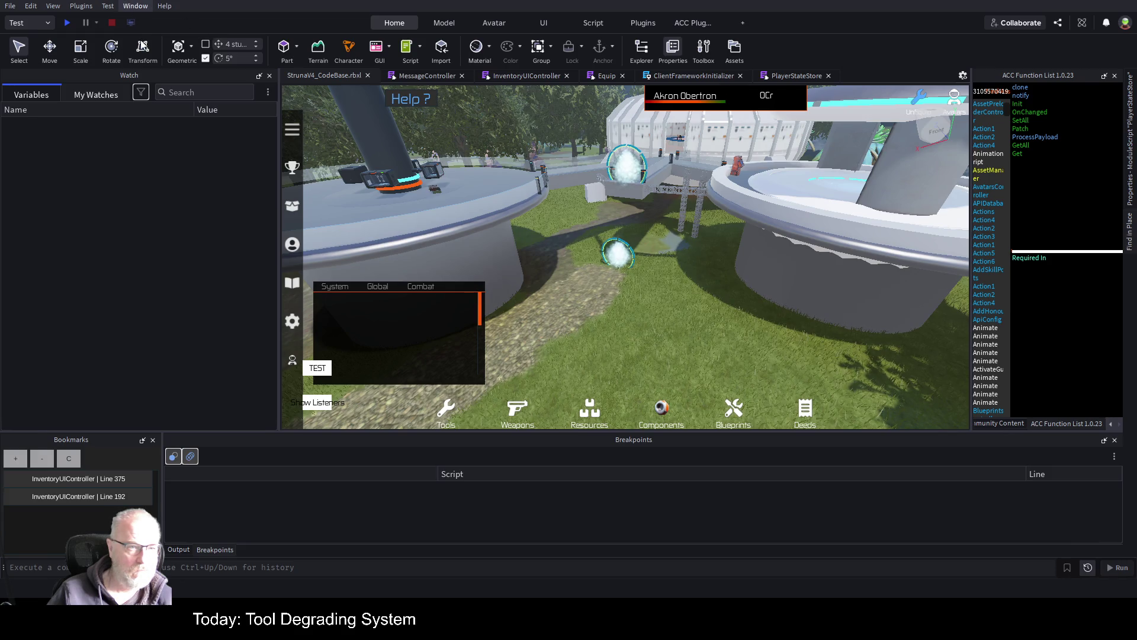
# - Search the Explorer for 'addsk' and open the AddSkillPoints script
pyautogui.hotkey('alt', 'x')
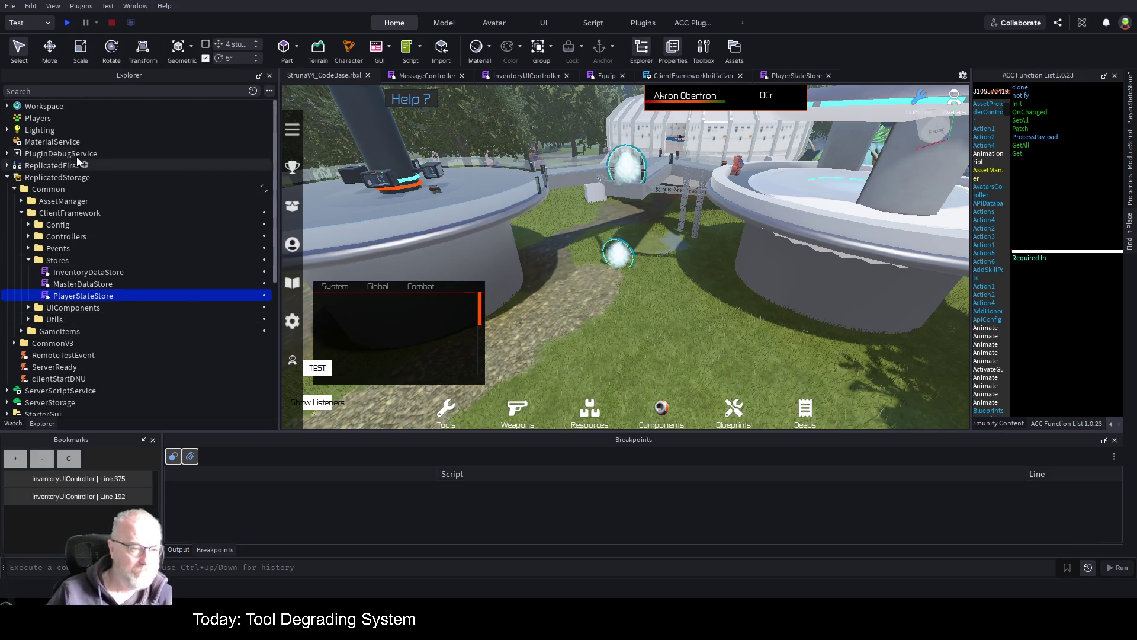
pyautogui.click(111, 90)
pyautogui.write('add')
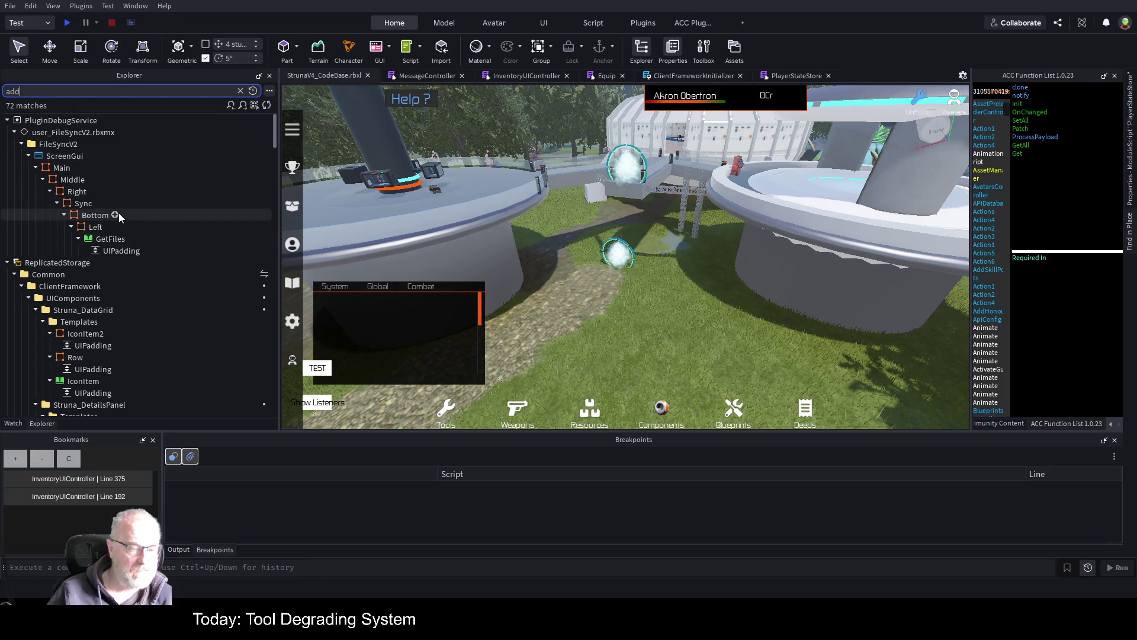
pyautogui.write('sk')
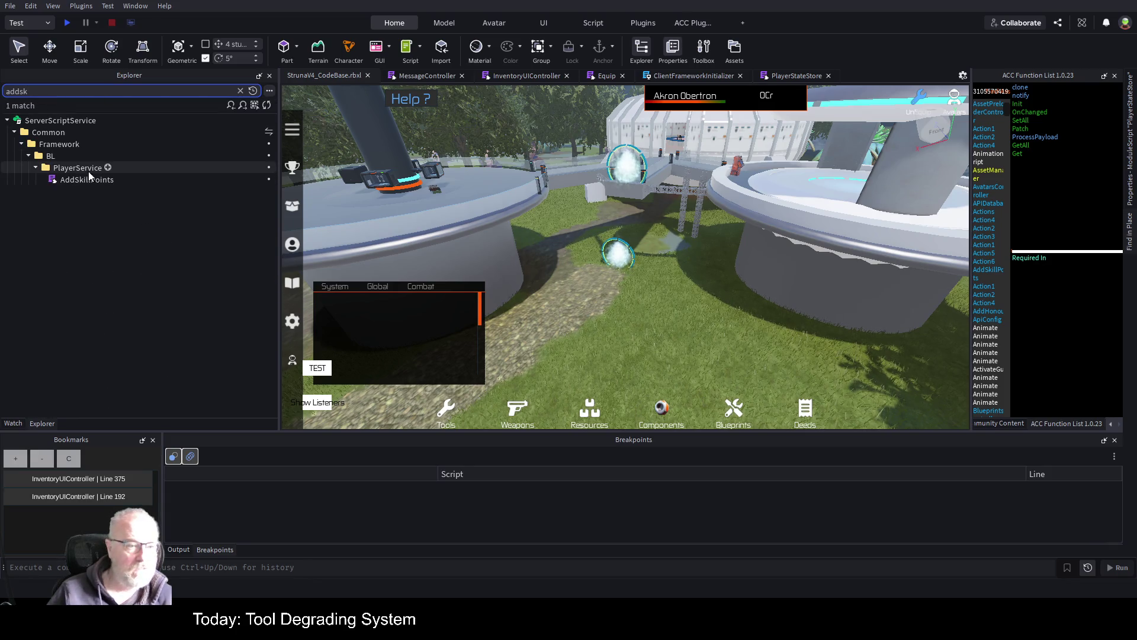
pyautogui.doubleClick(70, 180)
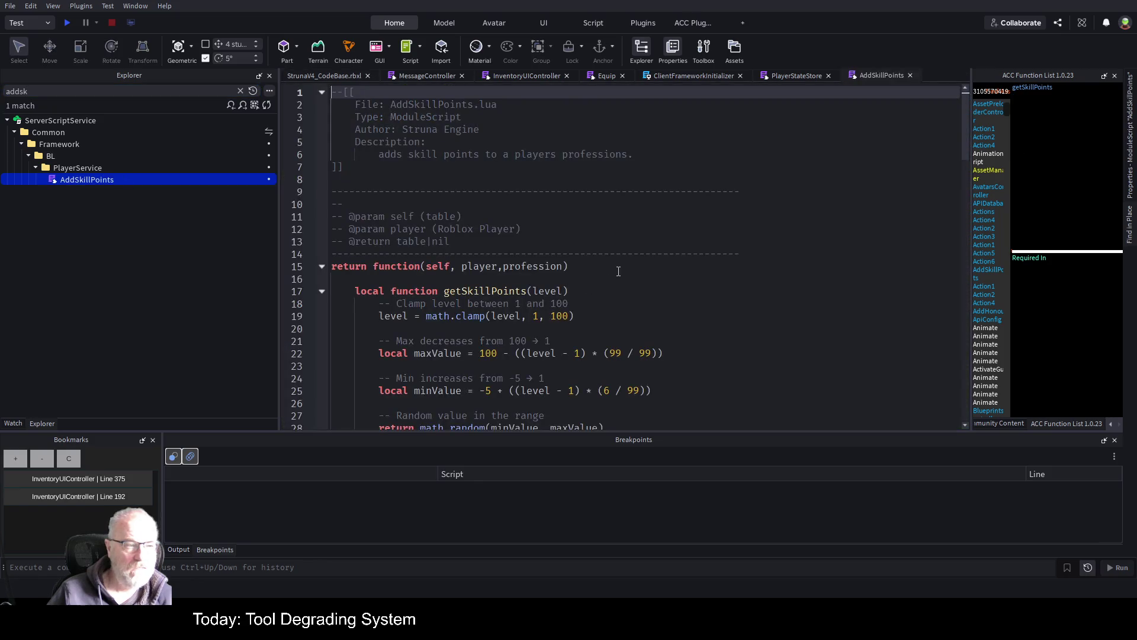
# - Below the SkillLevel recalculation, add 'if playerProfession.SkillLevel == 0 then' with an empty block
pyautogui.scroll(-2, 733, 305)
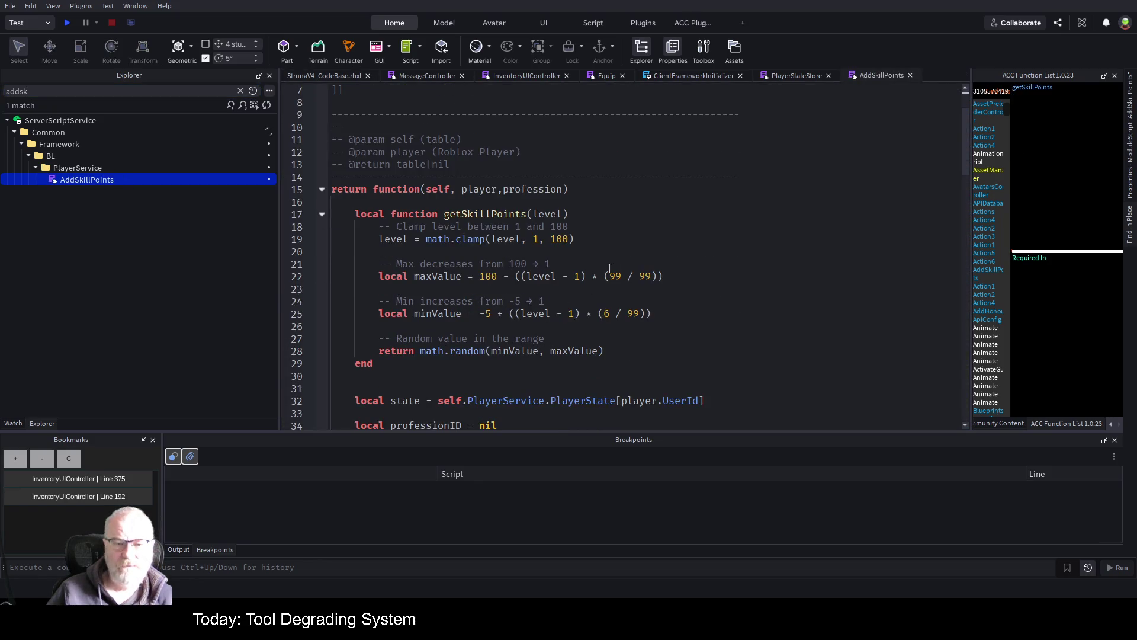
pyautogui.scroll(-8, 610, 268)
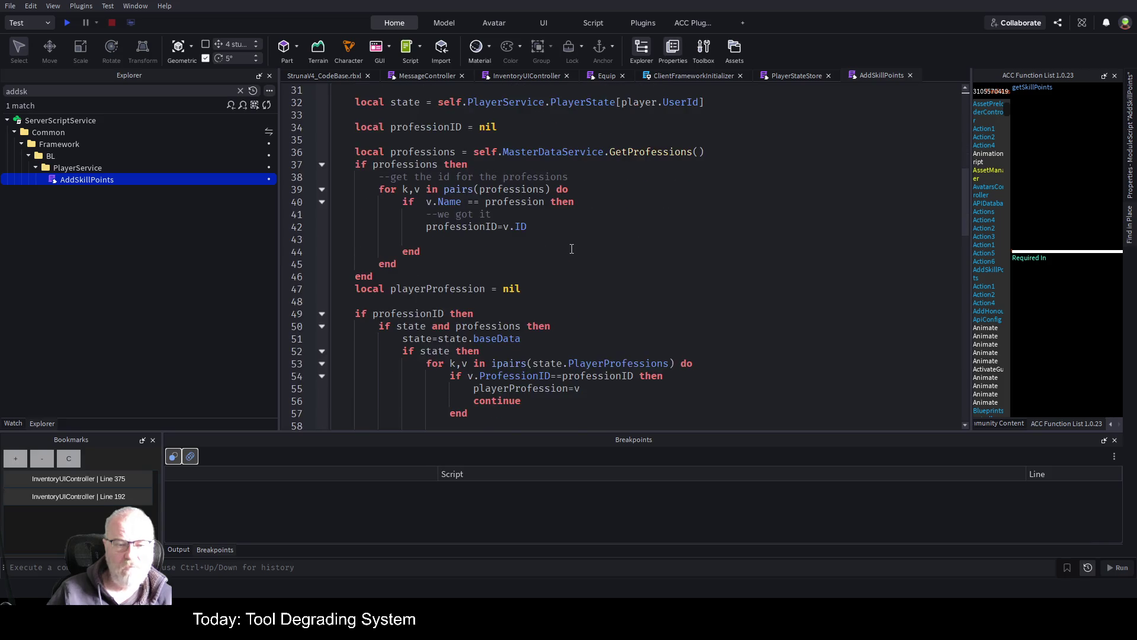
pyautogui.scroll(-6, 571, 249)
pyautogui.scroll(-3, 640, 281)
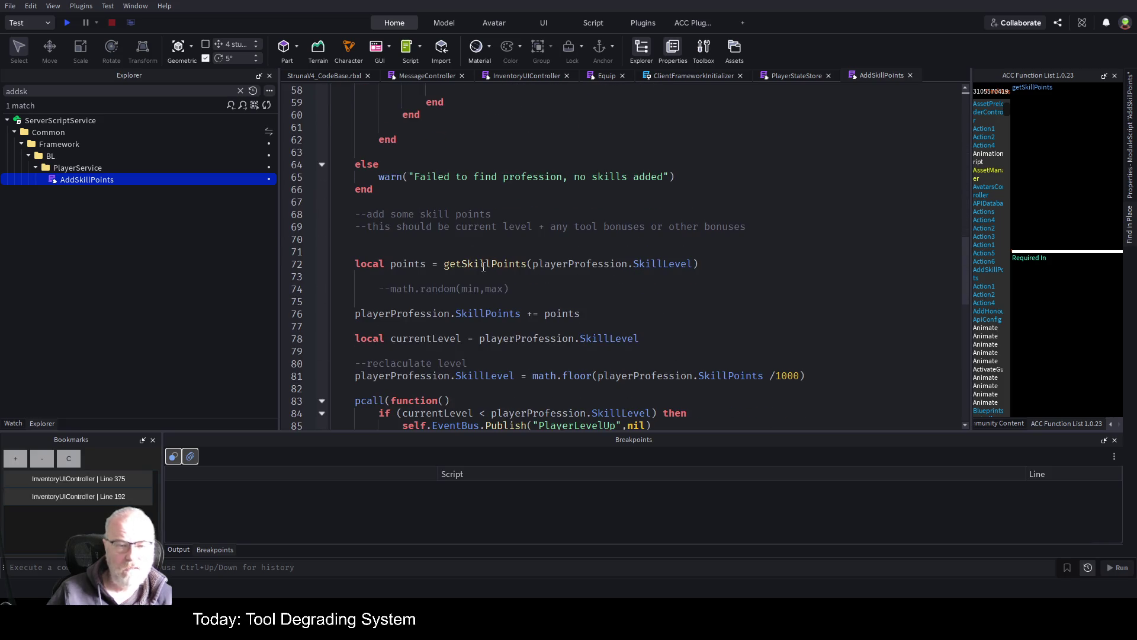
pyautogui.scroll(-1, 444, 266)
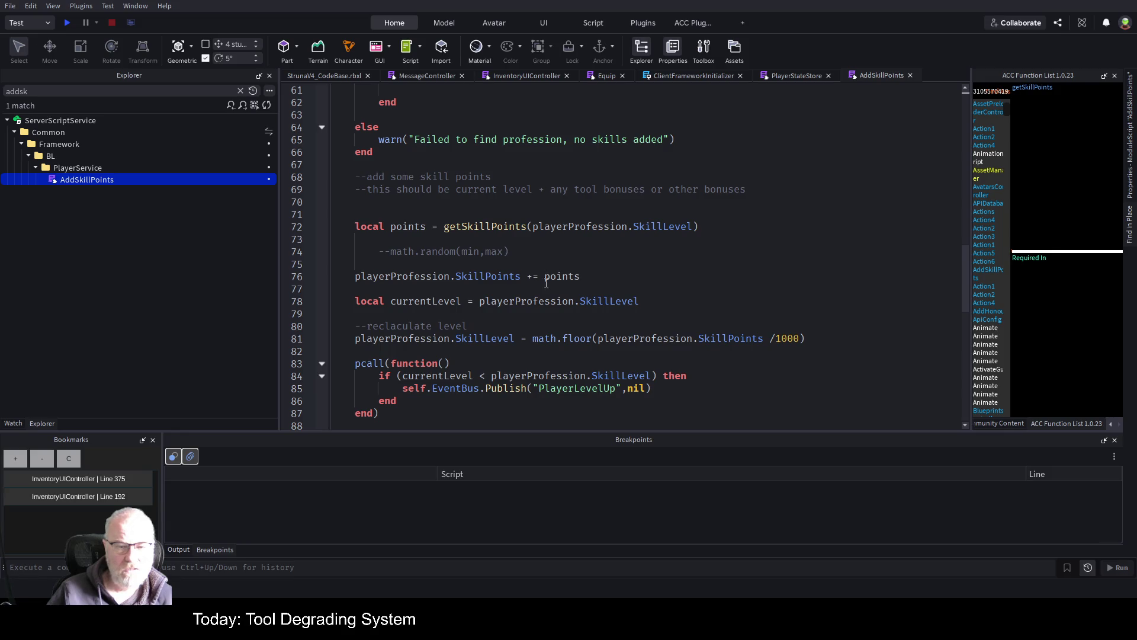
pyautogui.click(438, 301)
pyautogui.press('Down')
pyautogui.press('Down')
pyautogui.press('Down')
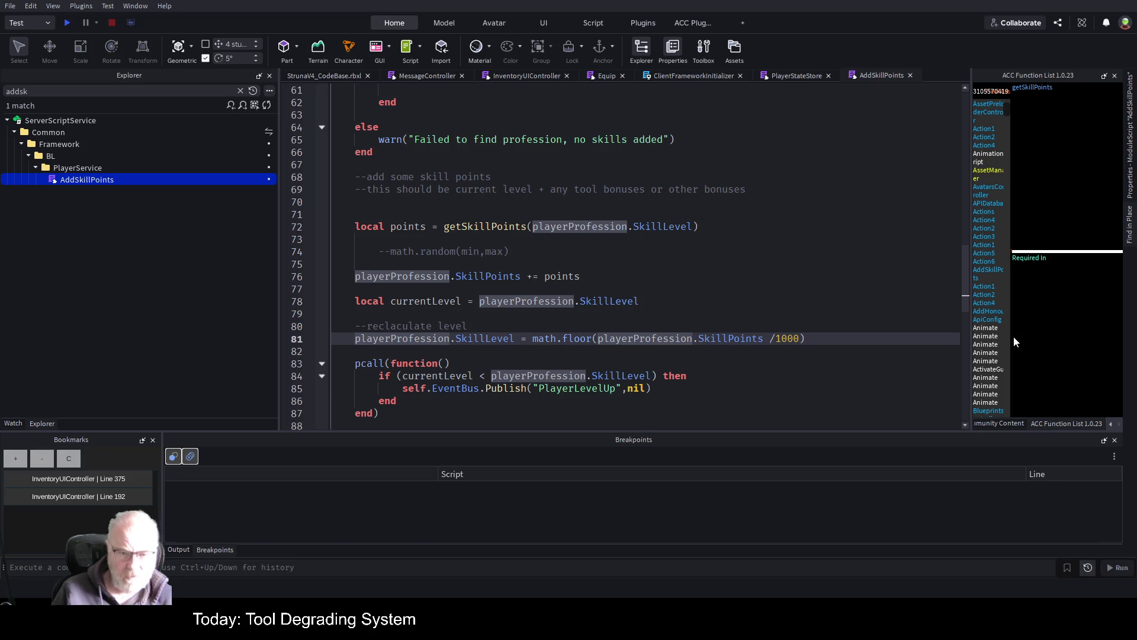
pyautogui.press('Return')
pyautogui.write('if')
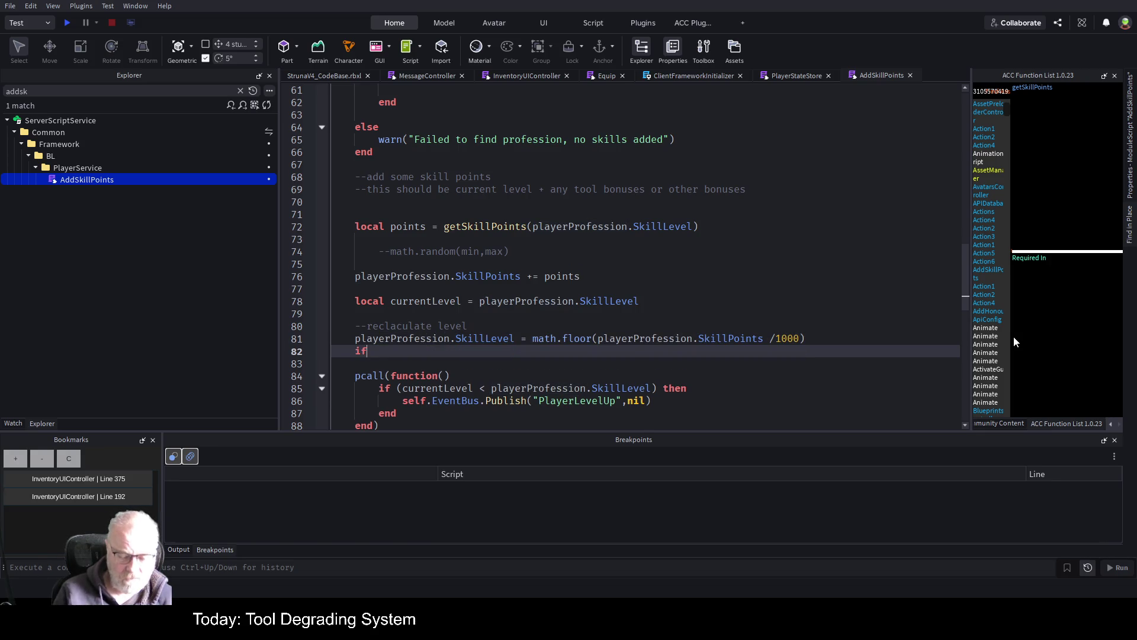
pyautogui.write(' playerProfession')
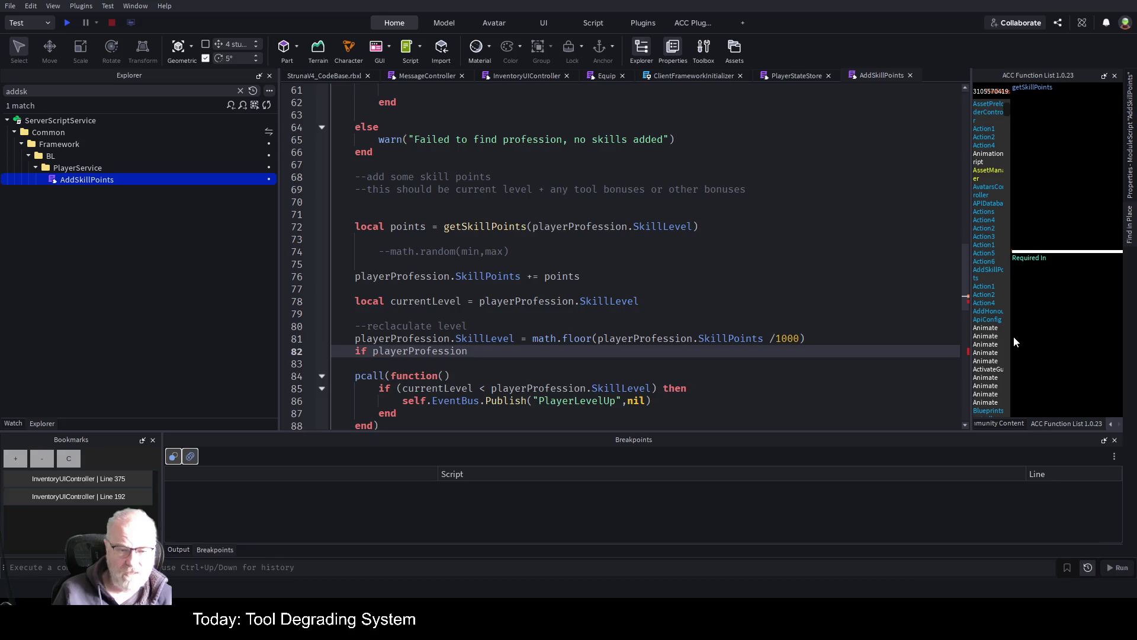
pyautogui.write('.Ski')
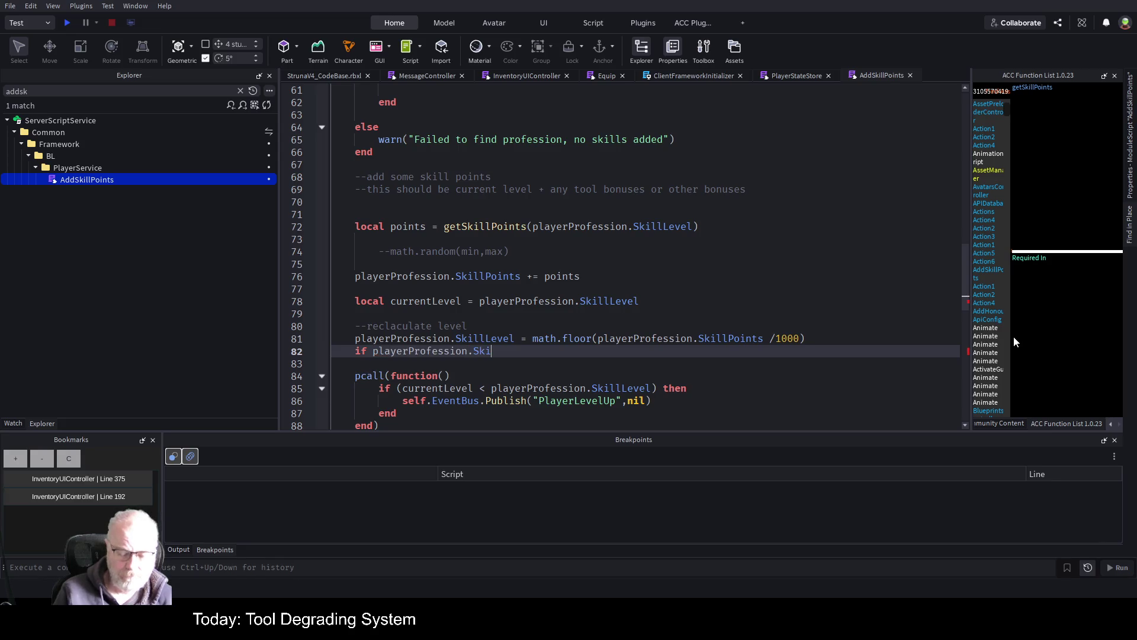
pyautogui.write('llLev')
pyautogui.press('BackSpace')
pyautogui.press('BackSpace')
pyautogui.press('BackSpace')
pyautogui.write('eved')
pyautogui.press('BackSpace')
pyautogui.press('BackSpace')
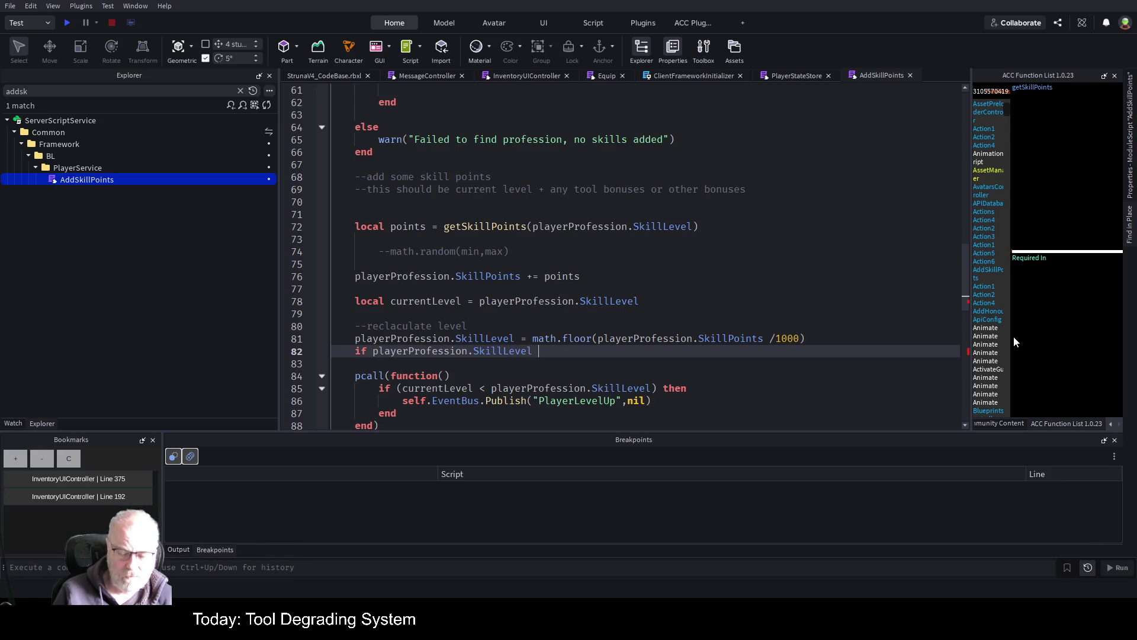
pyautogui.write('then')
pyautogui.press('Return')
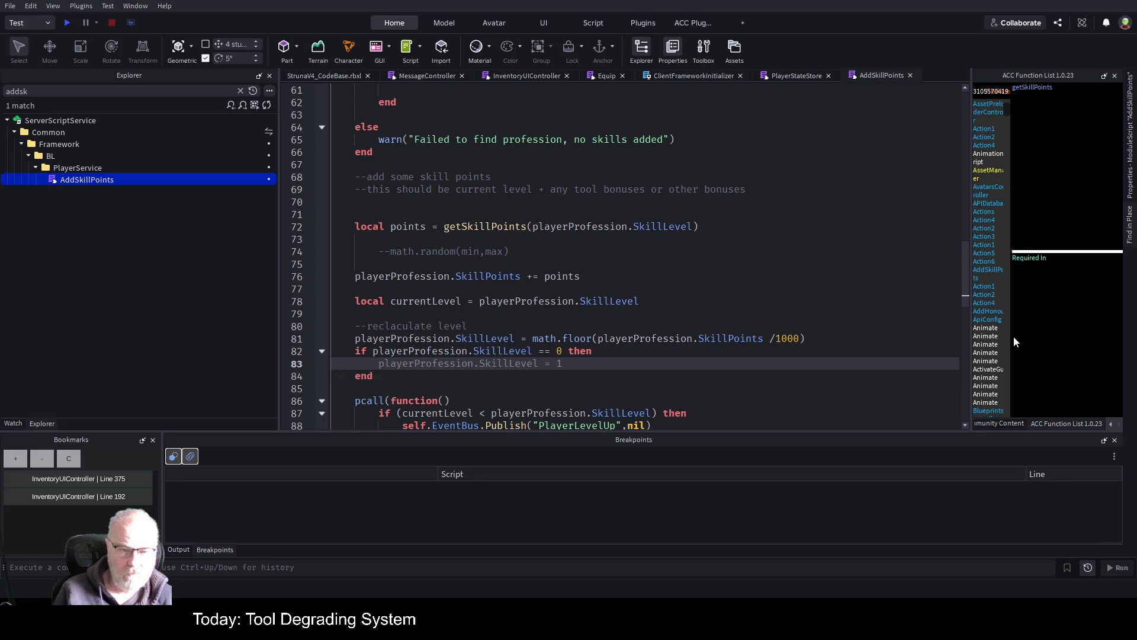
# - Set playerProfession.SkillLevel=1 inside the if block, save the place, and start a play-test
pyautogui.press('Up')
pyautogui.hotkey('shift', 'ctrl', 'Right')
pyautogui.hotkey('shift', 'ctrl', 'Right')
pyautogui.hotkey('shift', 'ctrl', 'Right')
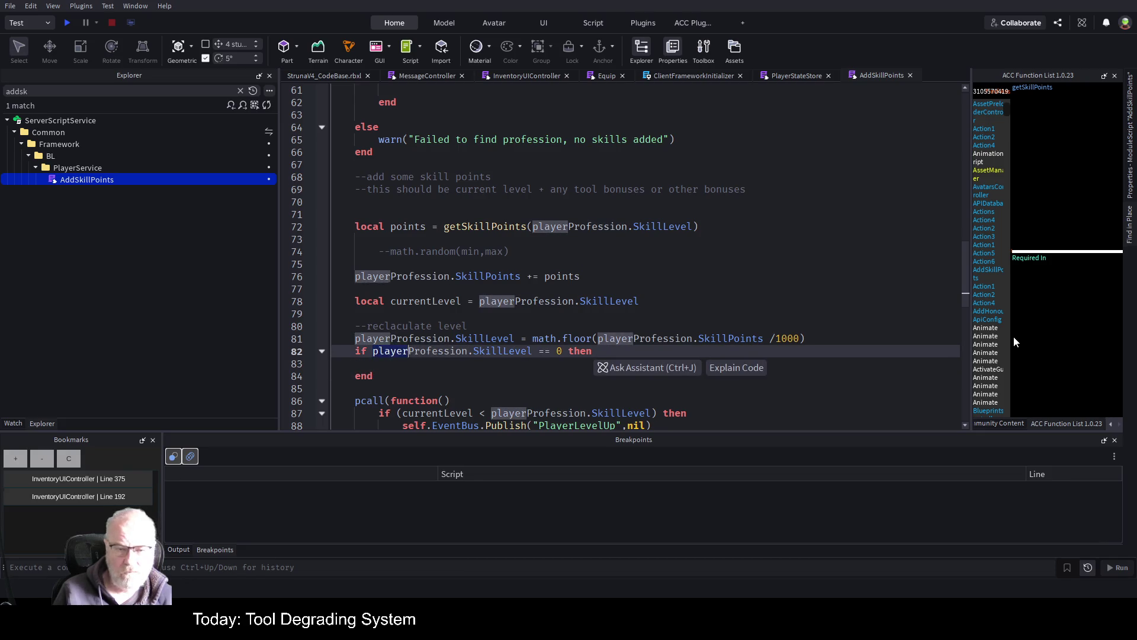
pyautogui.hotkey('shift', 'Right')
pyautogui.hotkey('ctrl', 'c')
pyautogui.press('Down')
pyautogui.hotkey('ctrl', 'v')
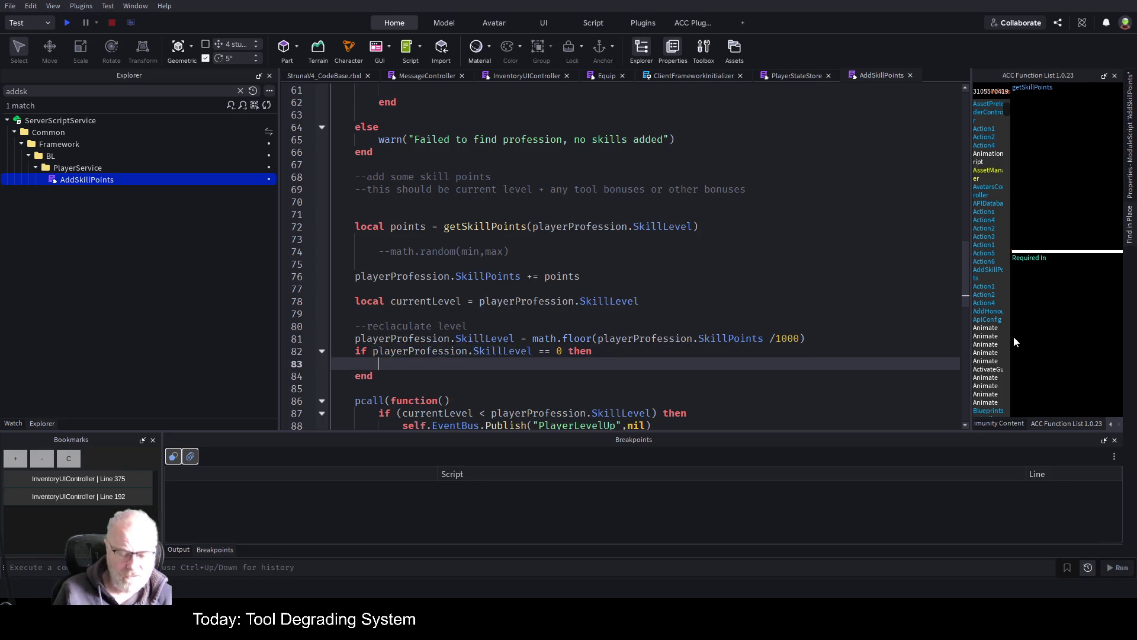
pyautogui.hotkey('ctrl', 's')
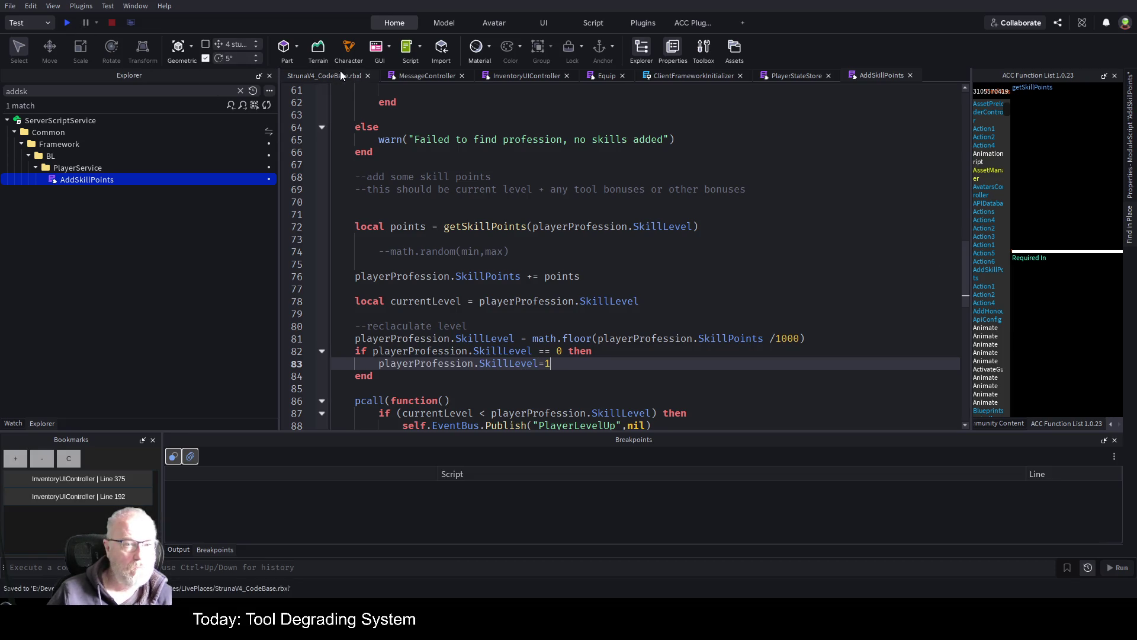
pyautogui.click(67, 22)
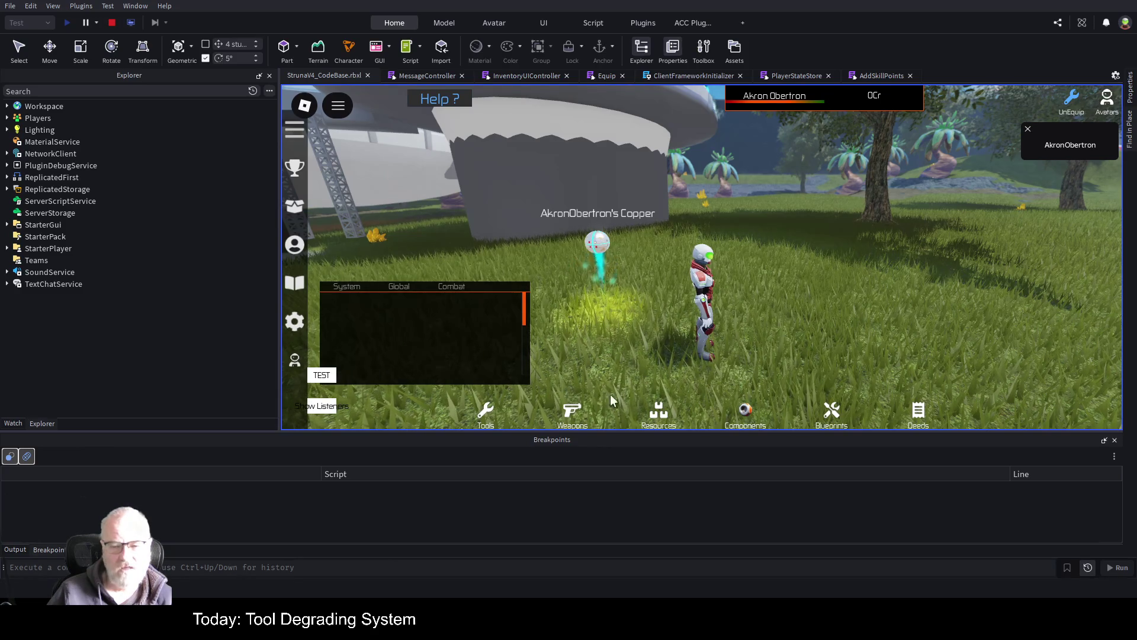
# - Equip the OOF001 copper drone from the Tools inventory
pyautogui.click(485, 418)
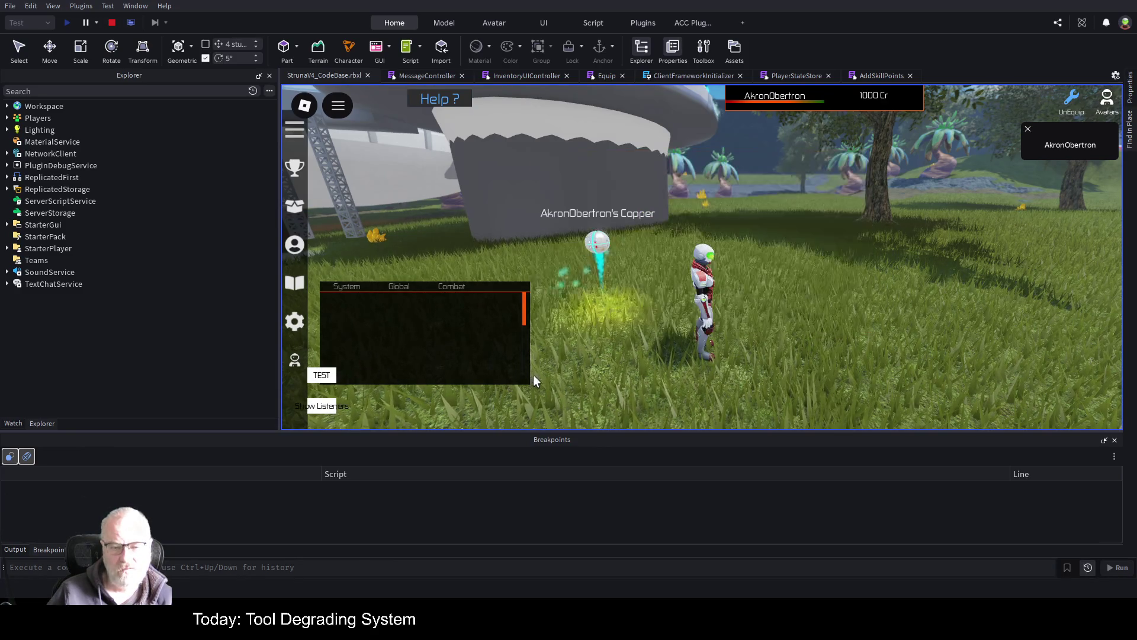
pyautogui.click(633, 212)
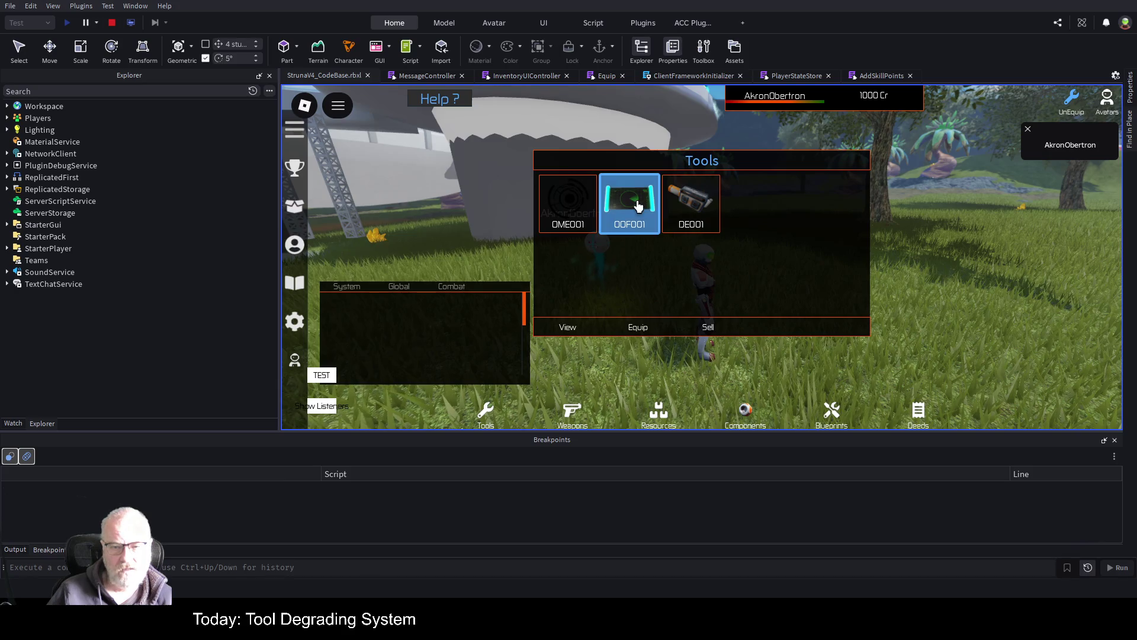
pyautogui.click(652, 335)
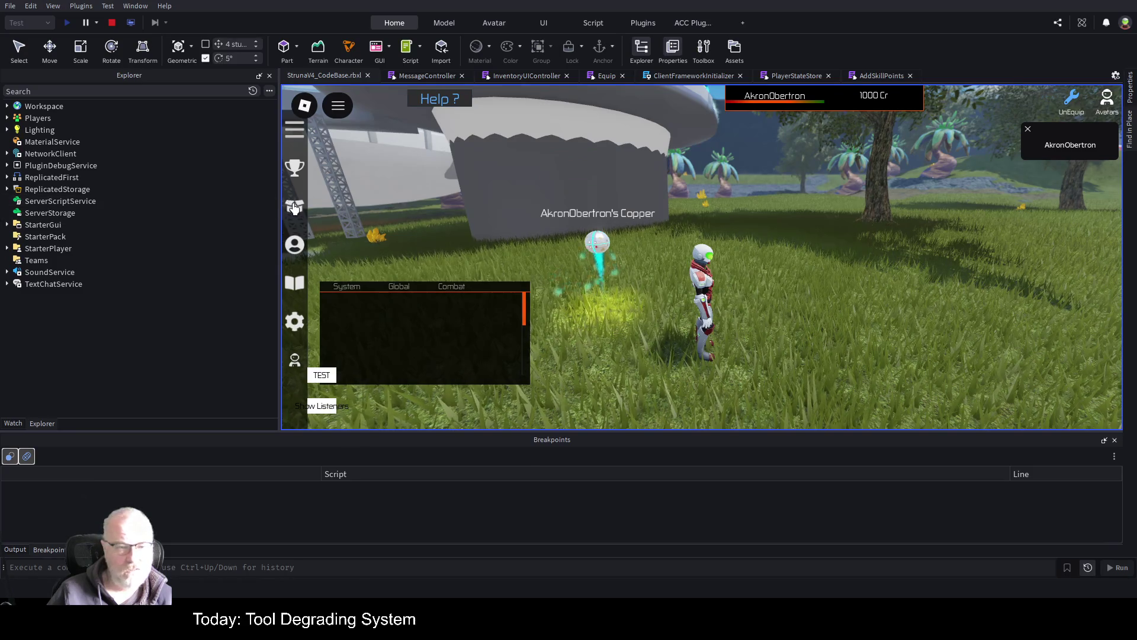
# - Review the profession levels, close the list, and return to the AddSkillPoints script
pyautogui.click(296, 246)
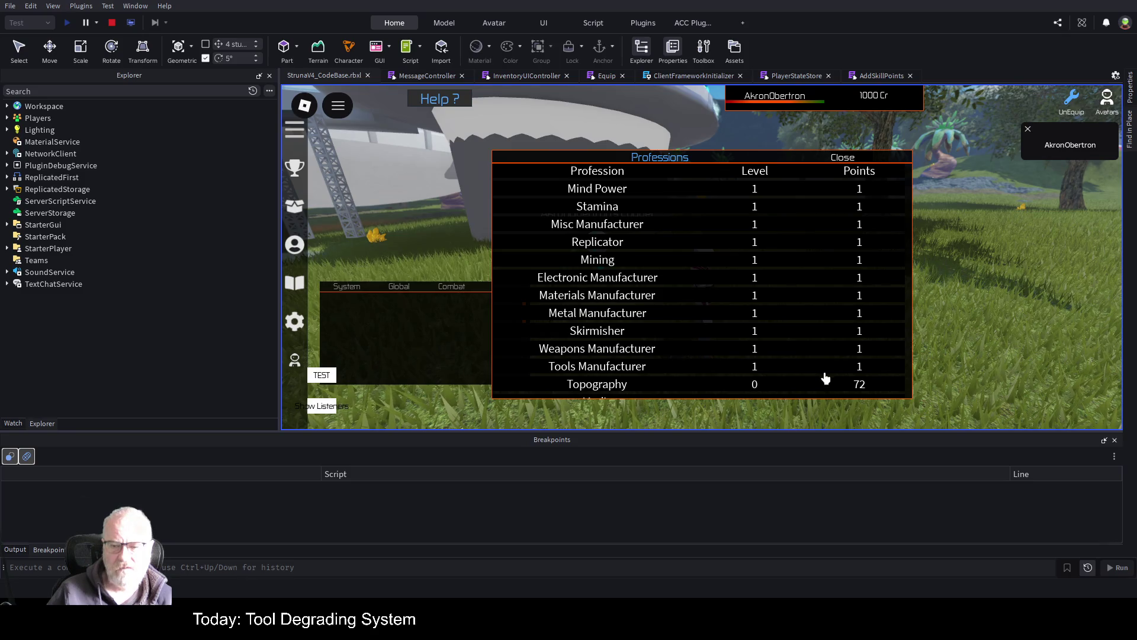
pyautogui.scroll(-5, 762, 287)
pyautogui.scroll(3, 762, 287)
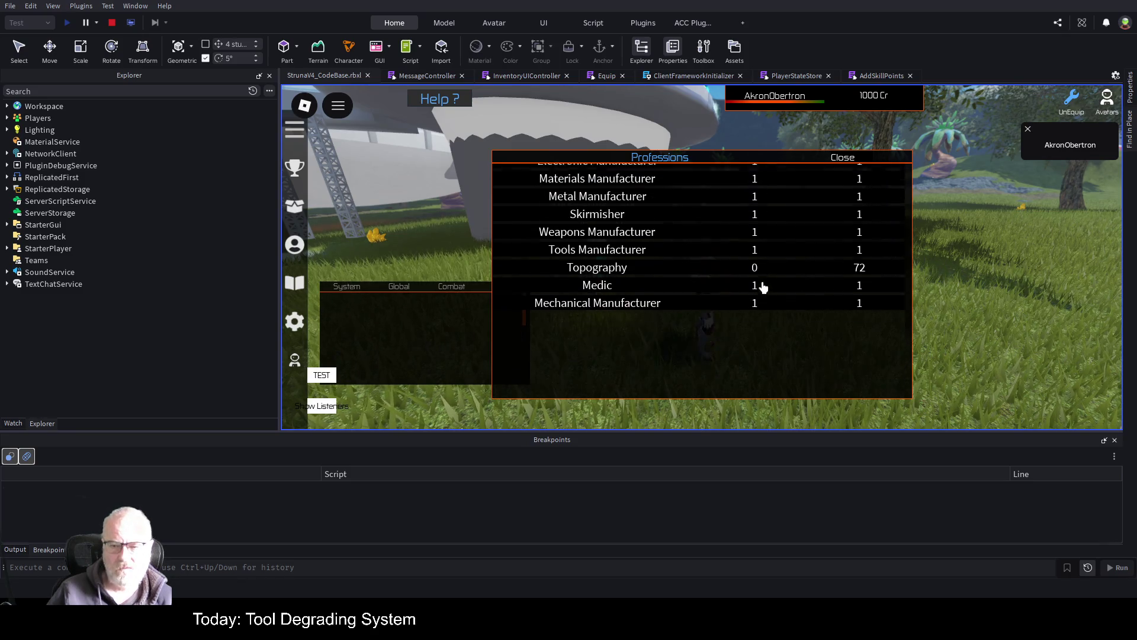
pyautogui.click(842, 157)
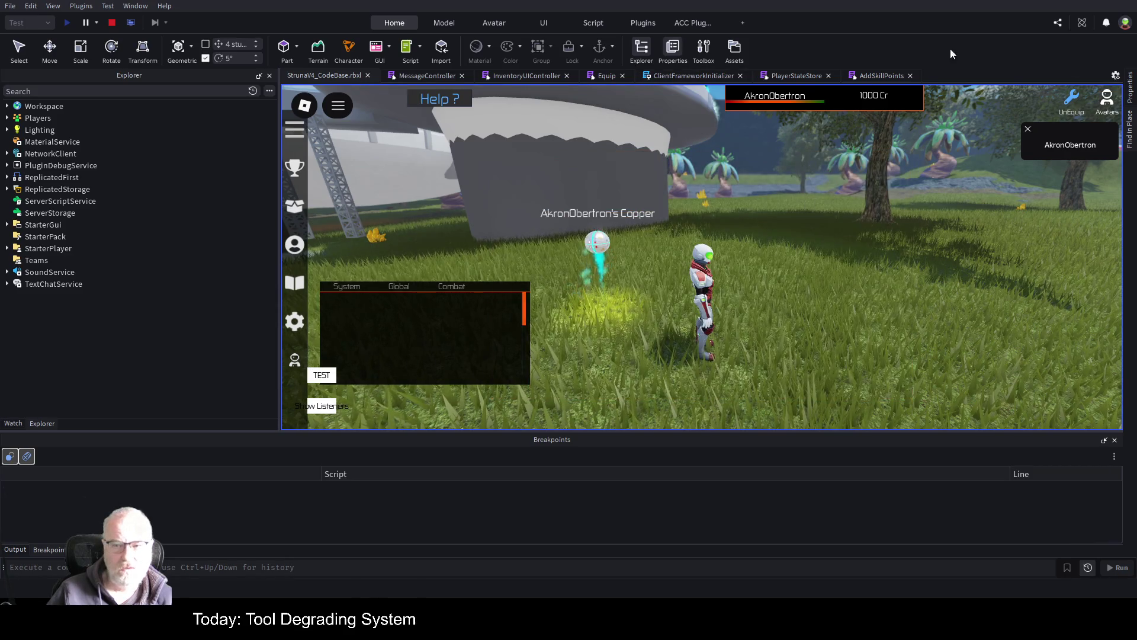
pyautogui.click(868, 77)
pyautogui.scroll(-2, 719, 266)
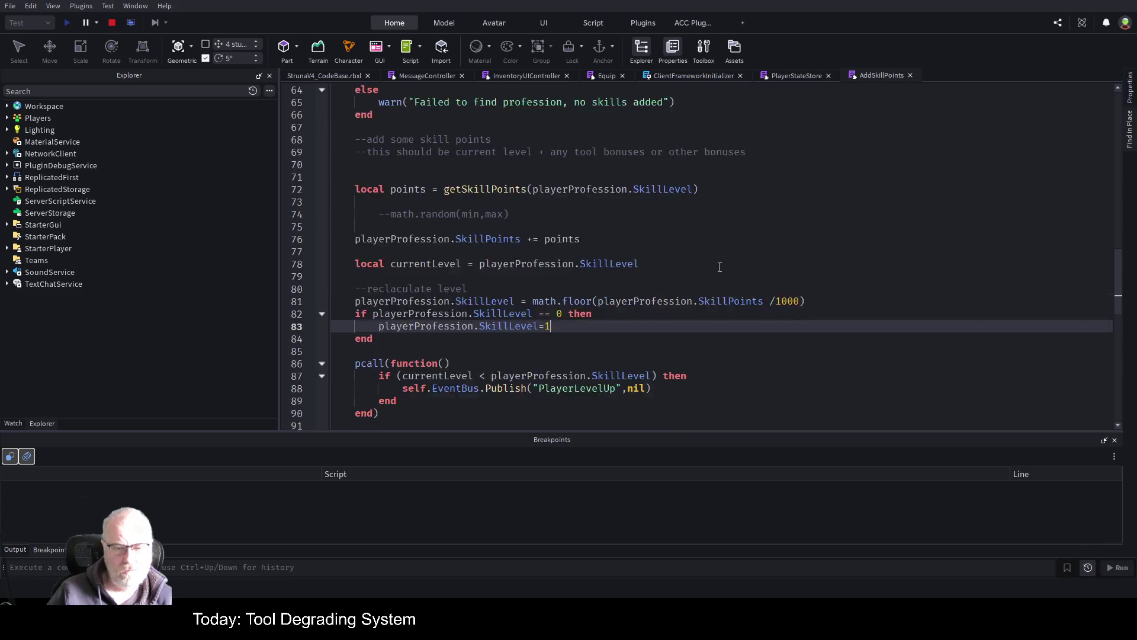
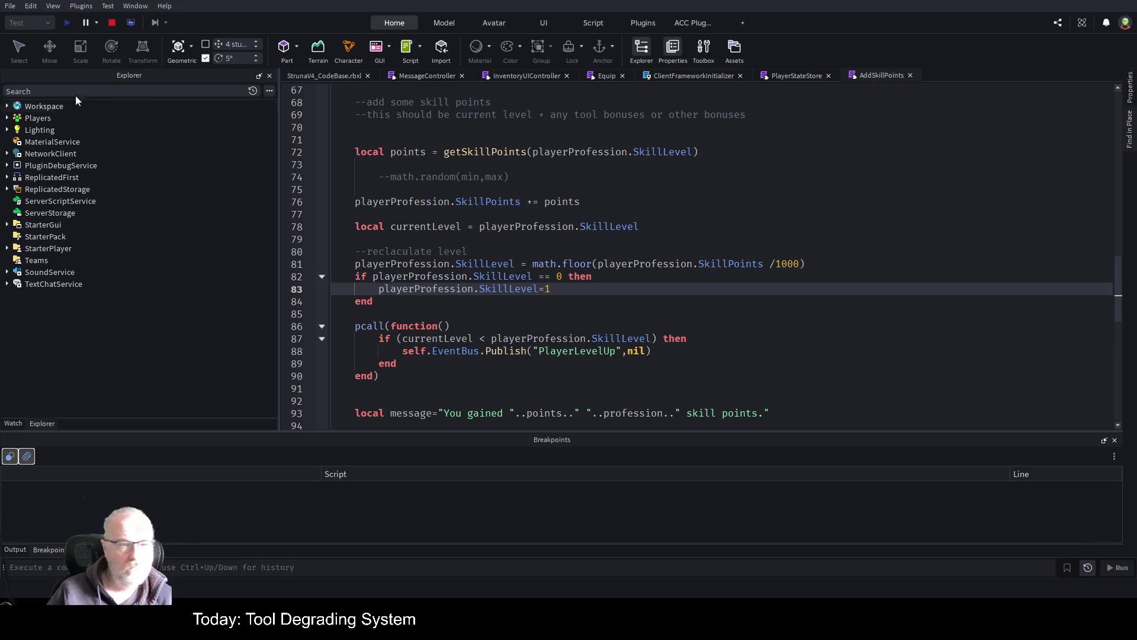
# - Stop and restart the Roblox Studio play test, then close the Tool Grip Editor panel
pyautogui.click(111, 22)
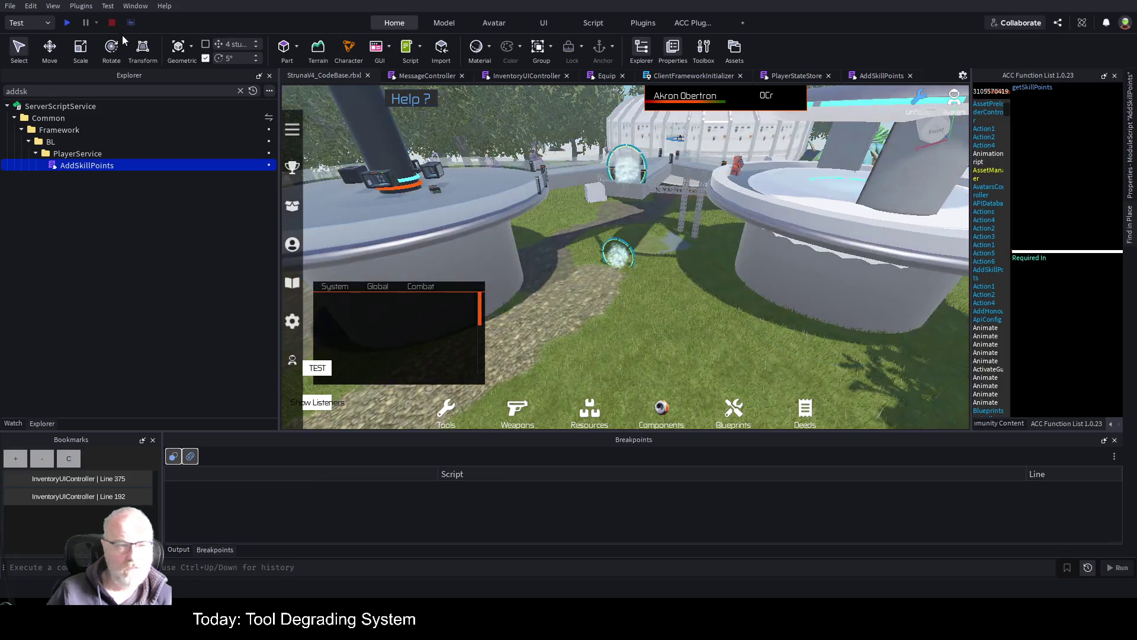
pyautogui.click(67, 26)
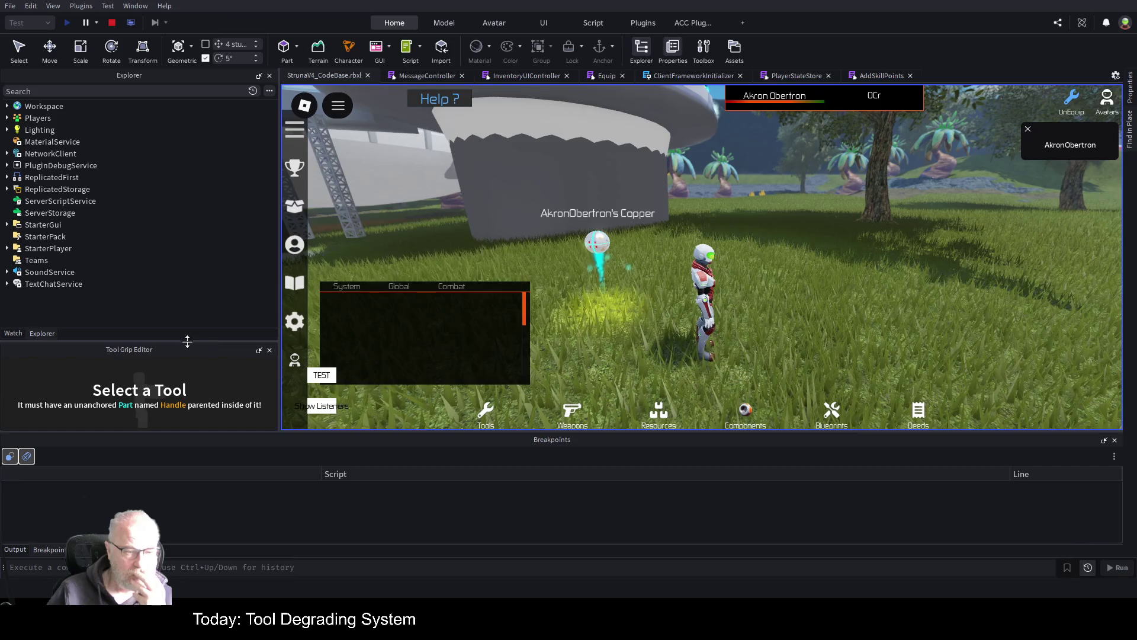
pyautogui.click(270, 350)
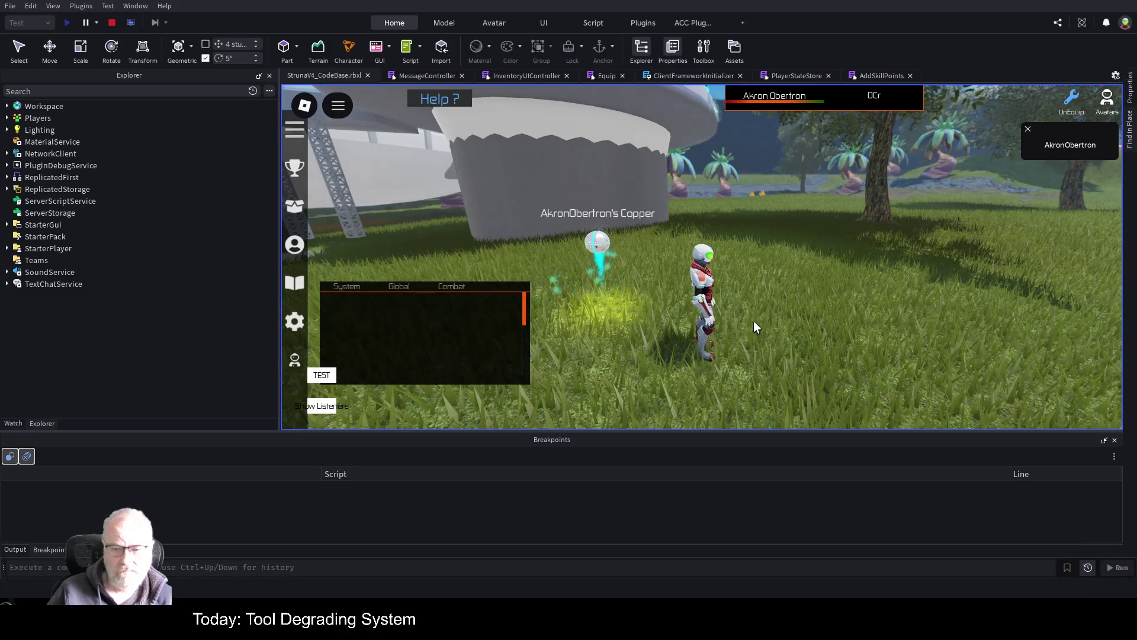
# - Try to equip OOF001 from the in-game Tools inventory and get the level-too-low message
pyautogui.press('t')
pyautogui.click(631, 205)
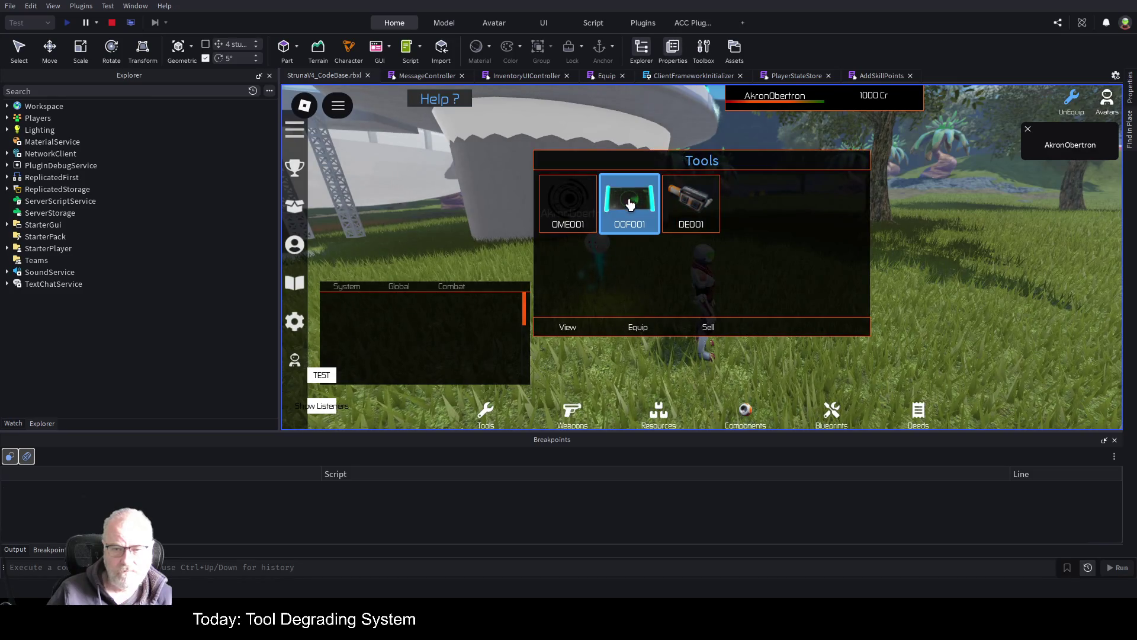
pyautogui.click(623, 335)
pyautogui.moveTo(424, 328); pyautogui.dragTo(414, 220)
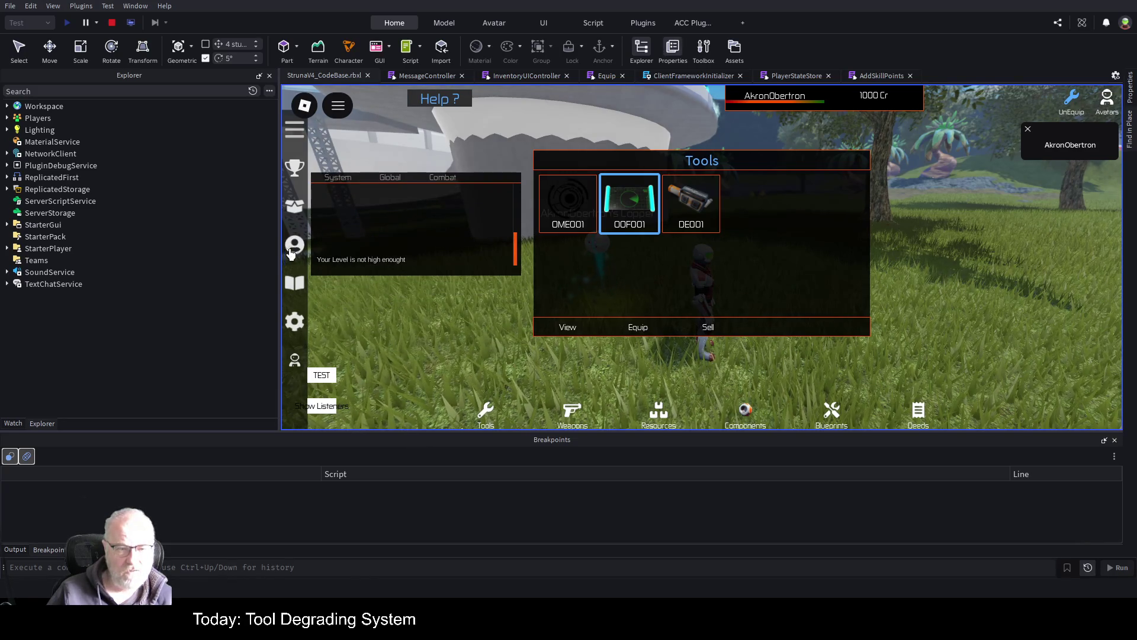
# - Check the Professions panel showing Topography at level 0 with 72 points
pyautogui.click(290, 250)
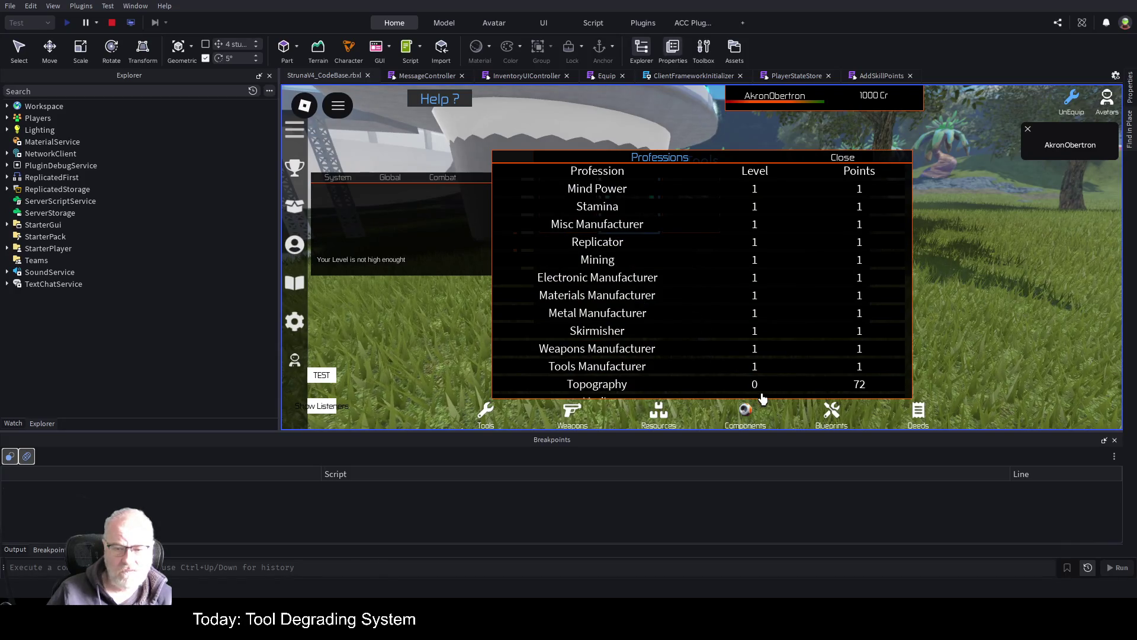
pyautogui.scroll(-5, 815, 302)
pyautogui.scroll(5, 814, 302)
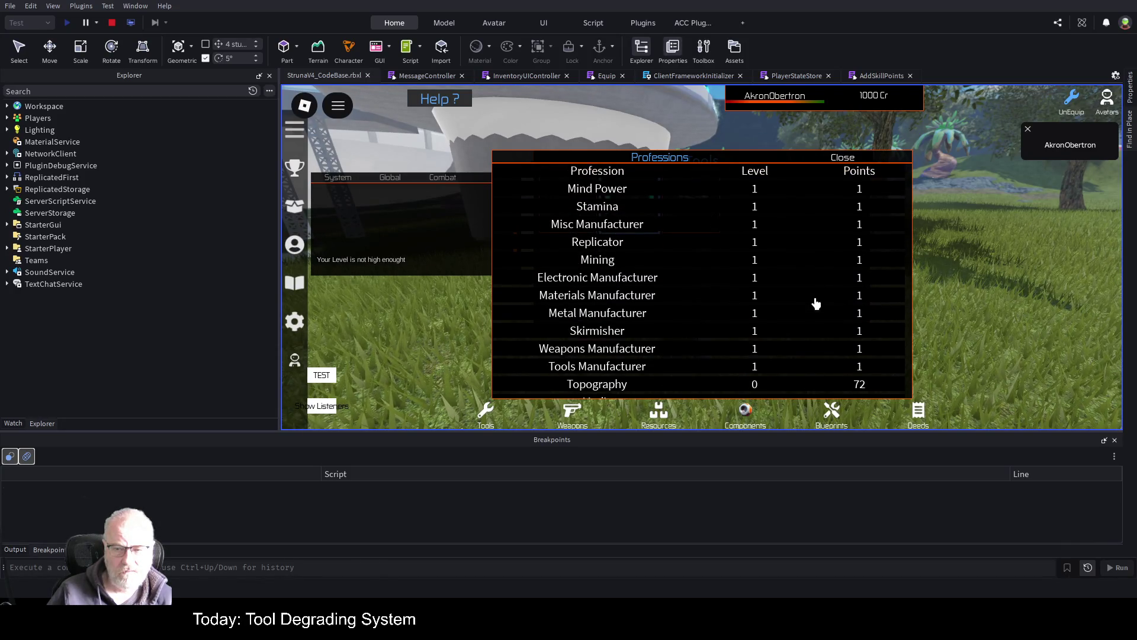
pyautogui.scroll(-2, 815, 304)
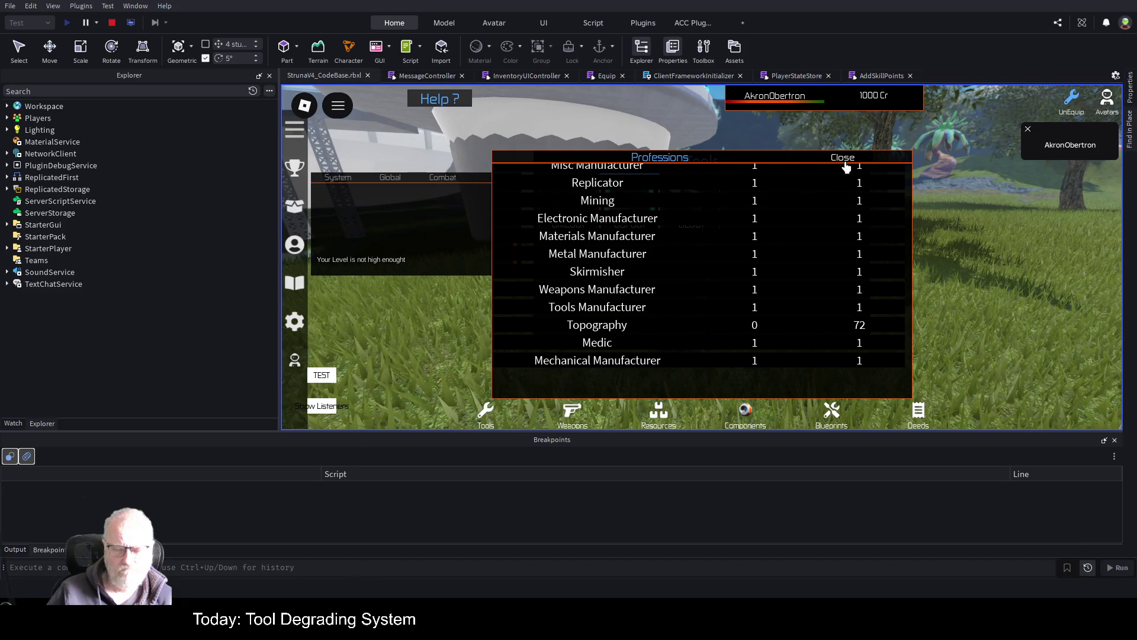
pyautogui.click(845, 167)
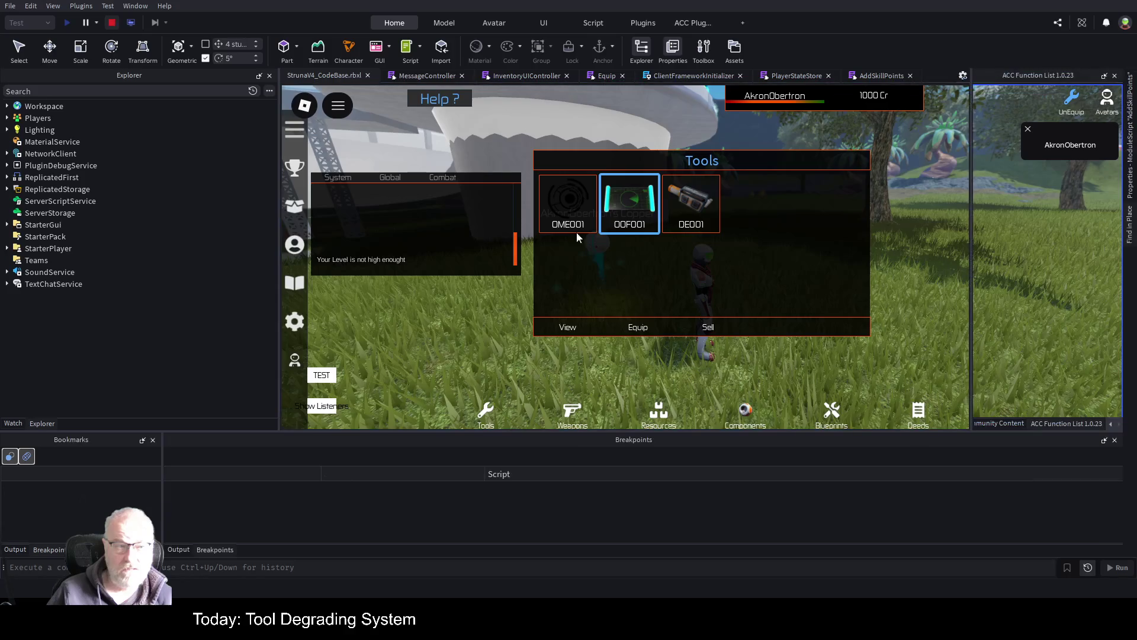
pyautogui.write('addsk')
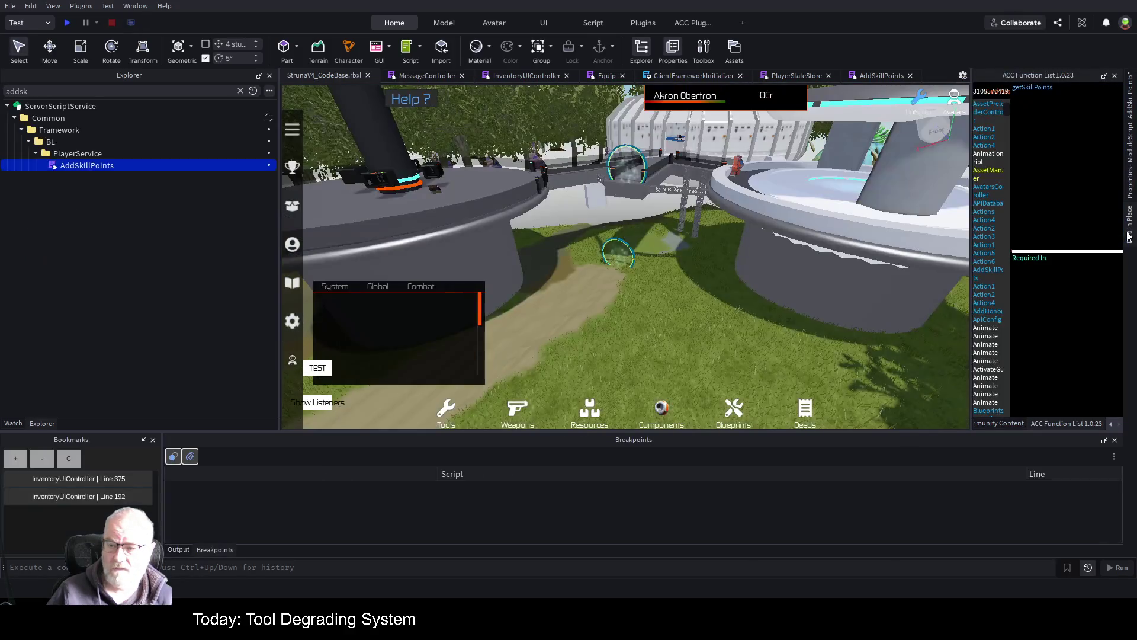
# - Search all scripts for 'SkillLevel' with full result lines shown, then start a new play test
pyautogui.hotkey('ctrl', 'shift', 'f')
pyautogui.write('skil')
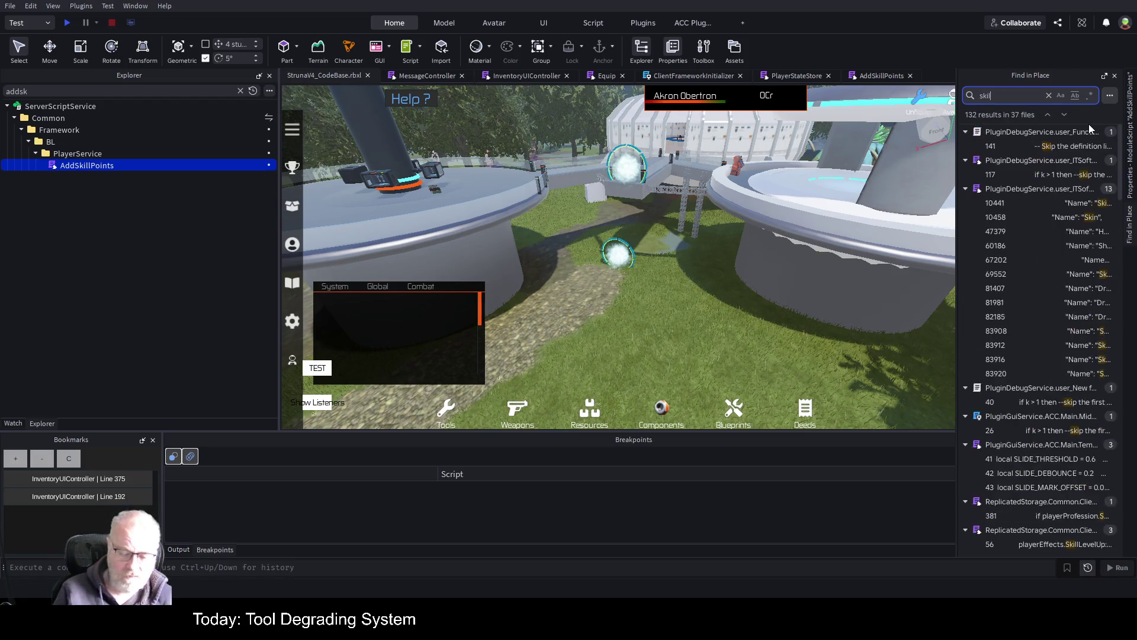
pyautogui.press('BackSpace')
pyautogui.press('BackSpace')
pyautogui.press('BackSpace')
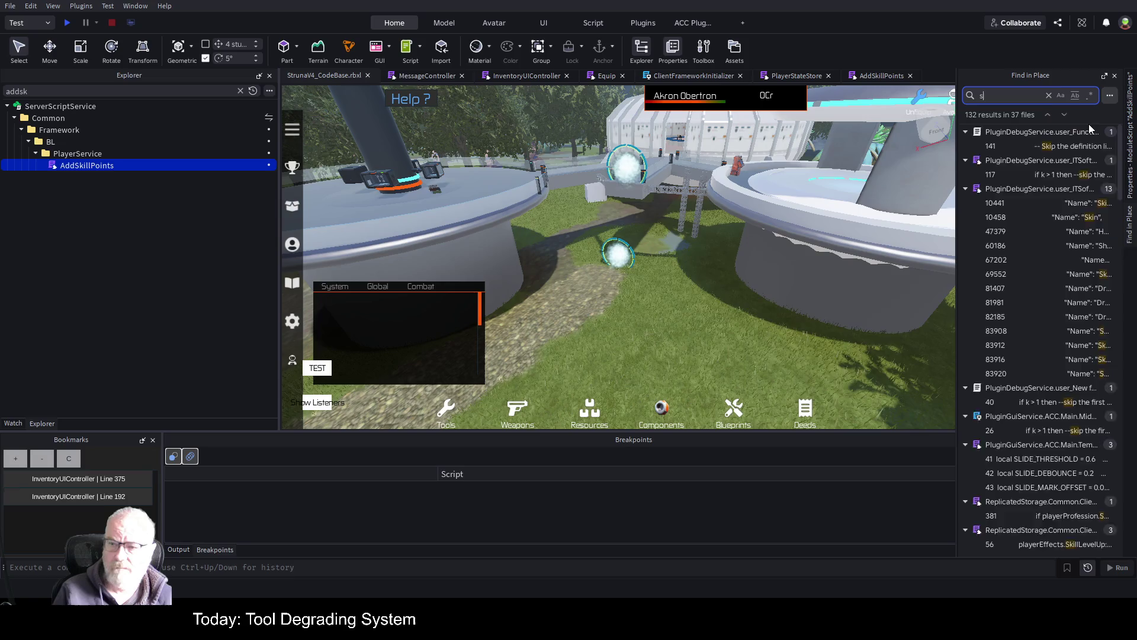
pyautogui.write('SkillLevel')
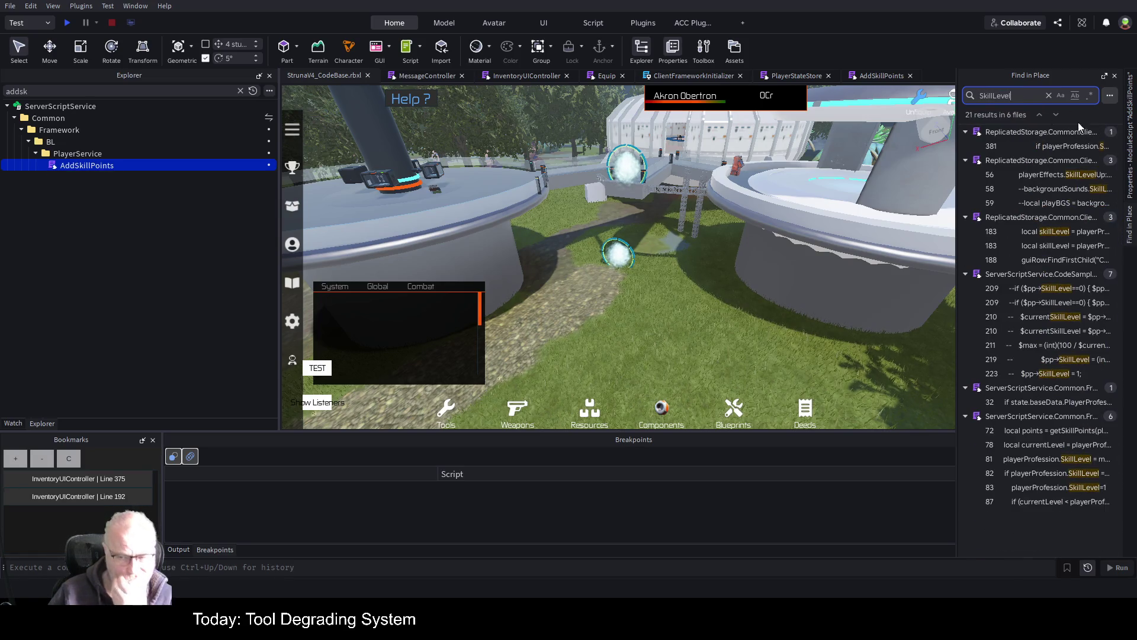
pyautogui.moveTo(954, 186); pyautogui.dragTo(540, 172)
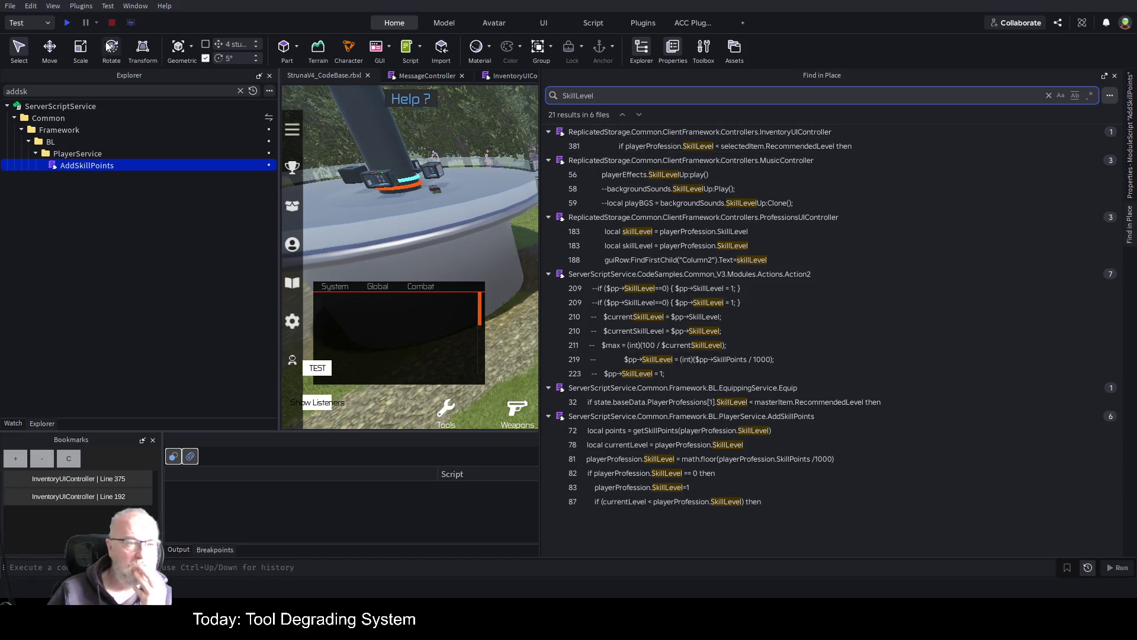
pyautogui.click(69, 24)
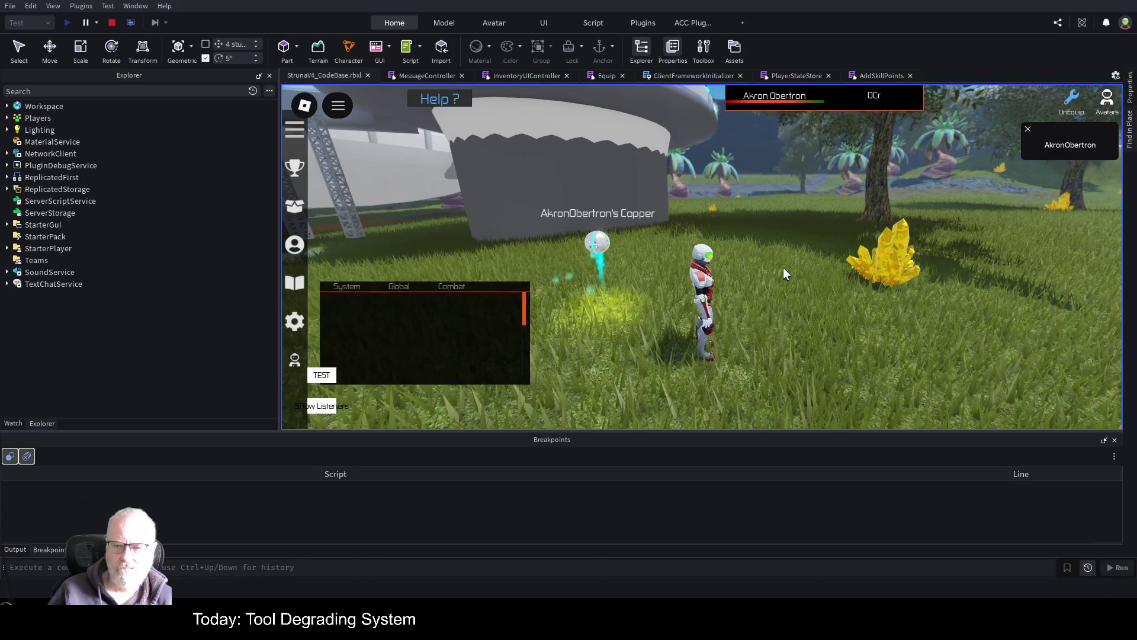
# - Retry equipping OOF001 and view its stats showing recommended level 1
pyautogui.click(639, 213)
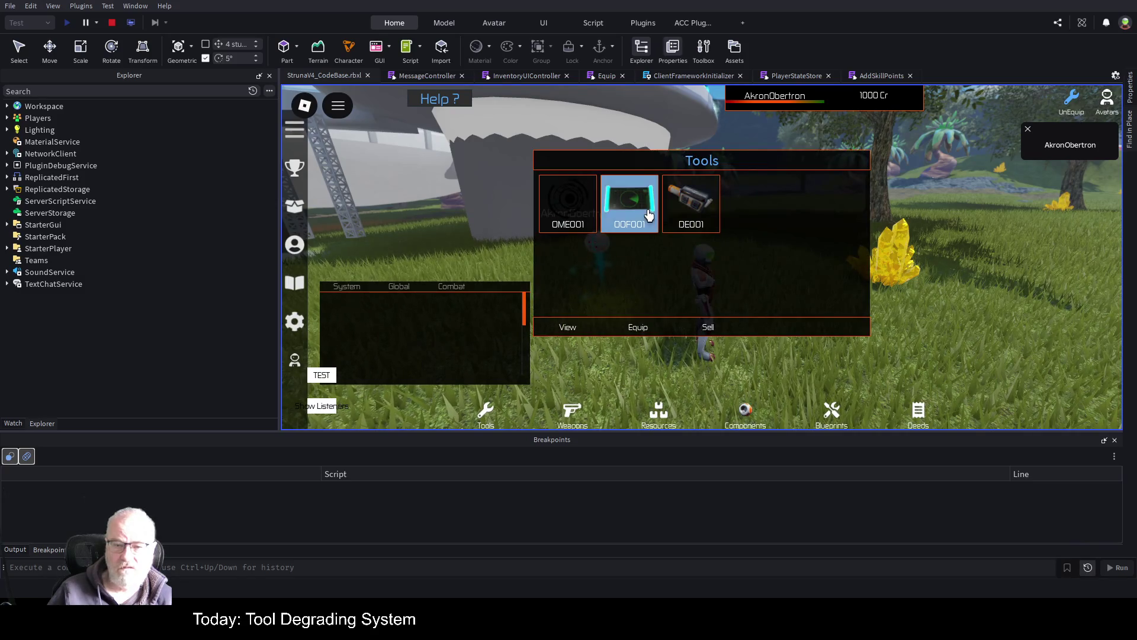
pyautogui.click(635, 326)
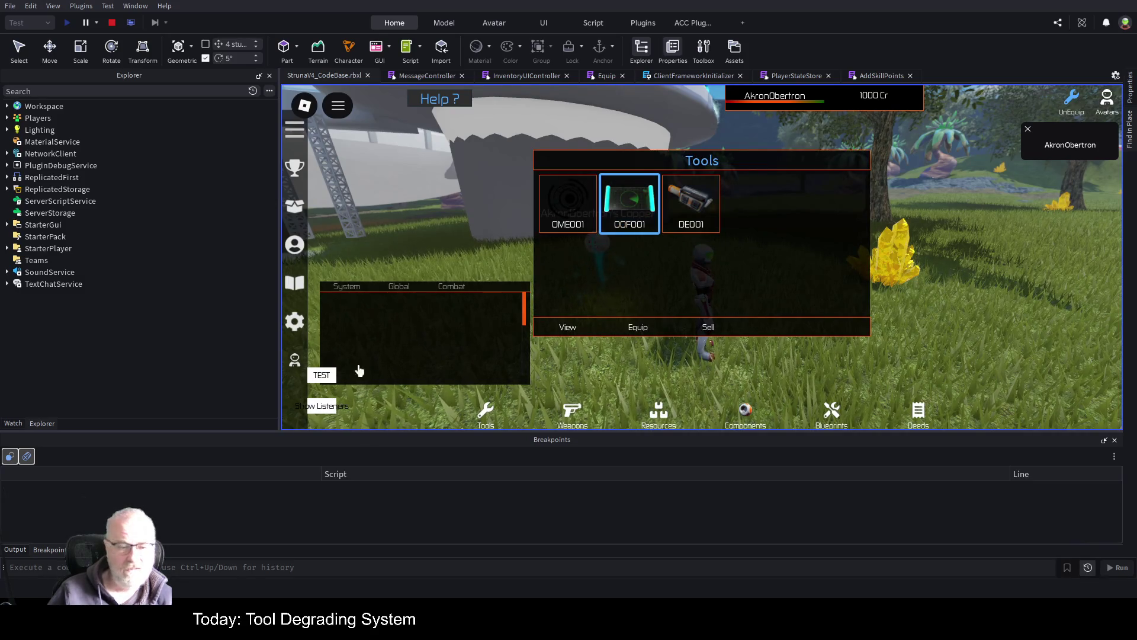
pyautogui.moveTo(418, 320); pyautogui.dragTo(422, 215)
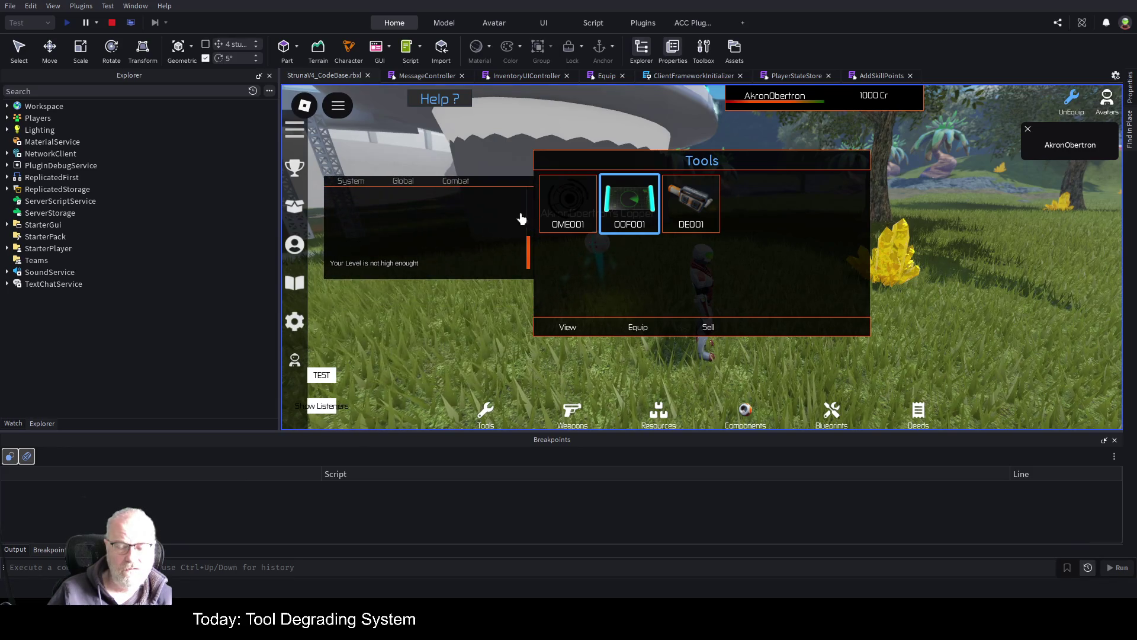
pyautogui.click(549, 337)
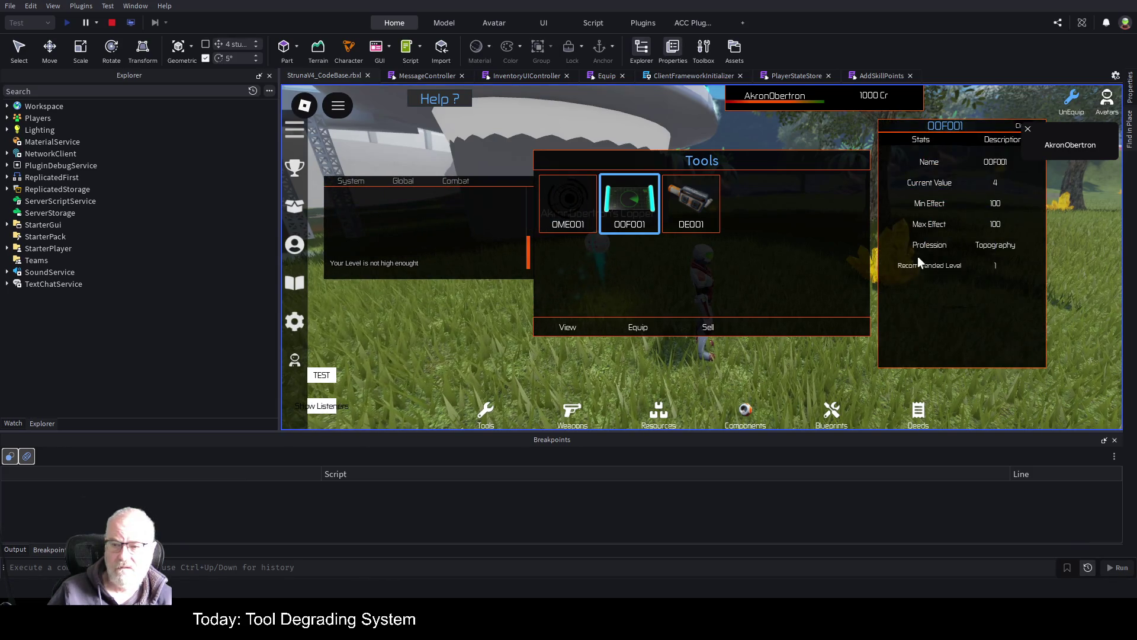
# - Confirm in the Professions panel that Topography is still level 0
pyautogui.click(299, 250)
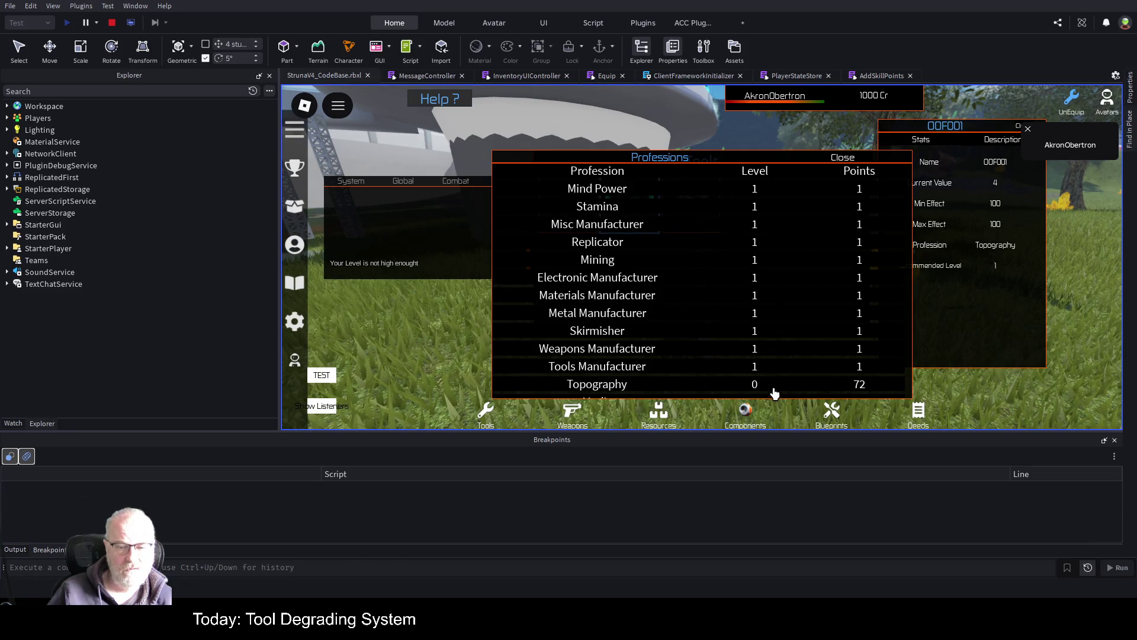
pyautogui.scroll(-5, 781, 321)
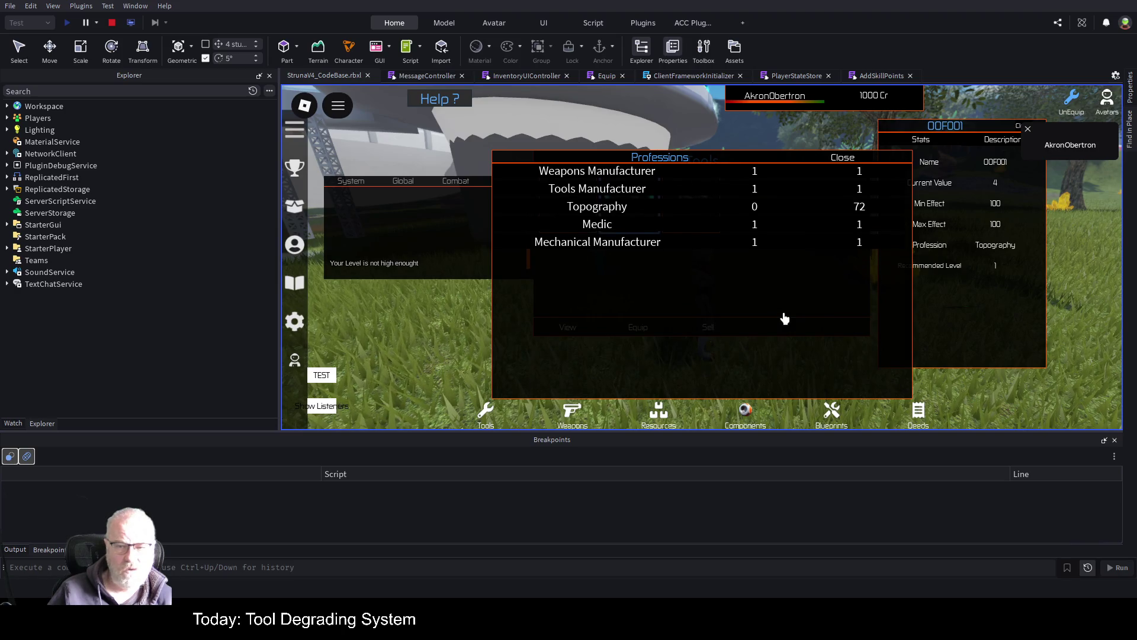
pyautogui.scroll(5, 784, 319)
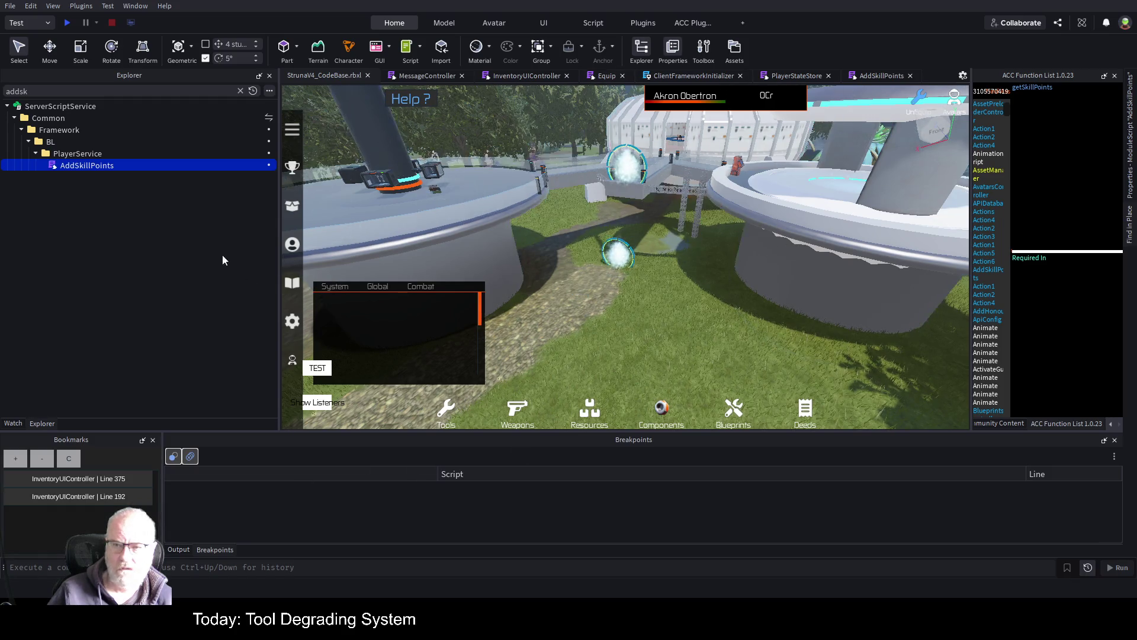
# - Change the AddSkillPoints check on line 82 from SkillLevel == 0 to SkillLevel < 1 and save
pyautogui.click(881, 75)
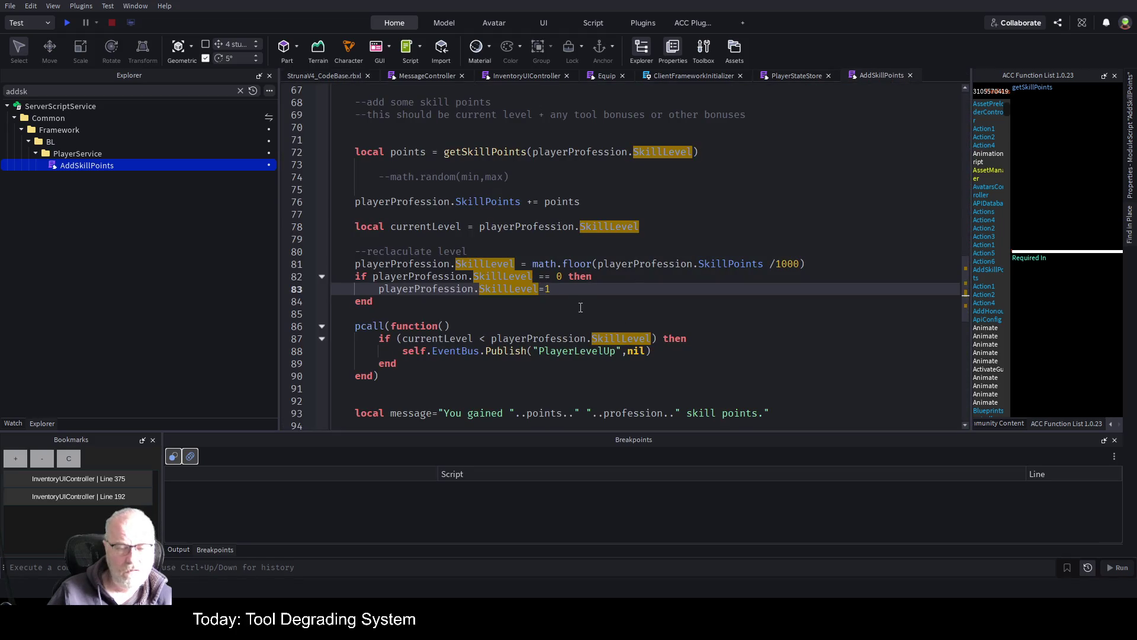
pyautogui.press('Down')
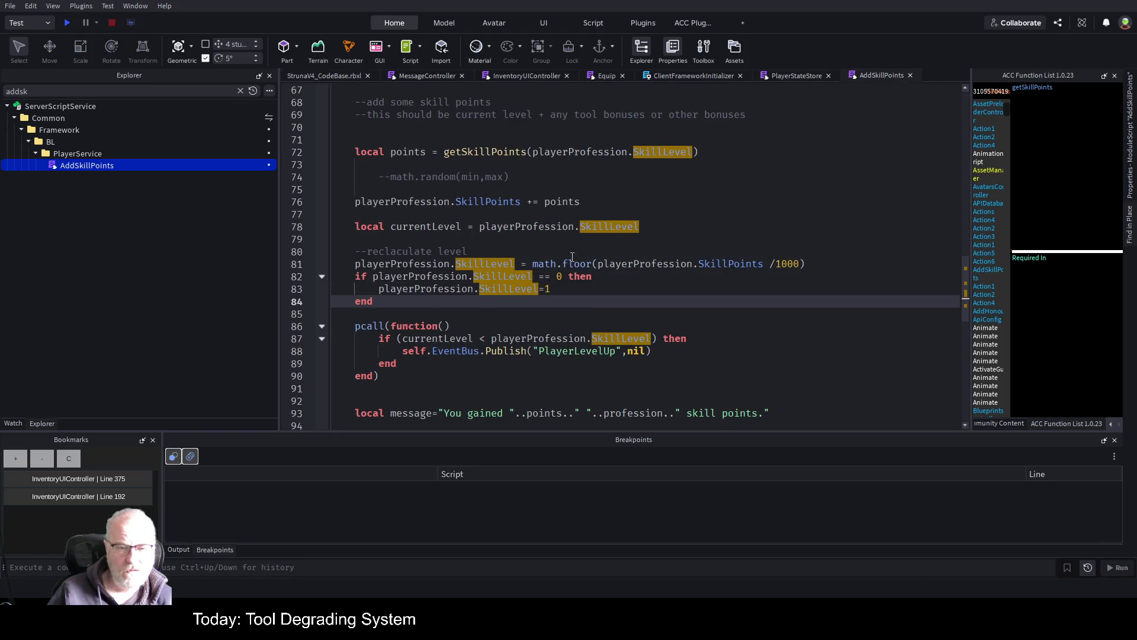
pyautogui.click(548, 283)
pyautogui.press('BackSpace')
pyautogui.press('BackSpace')
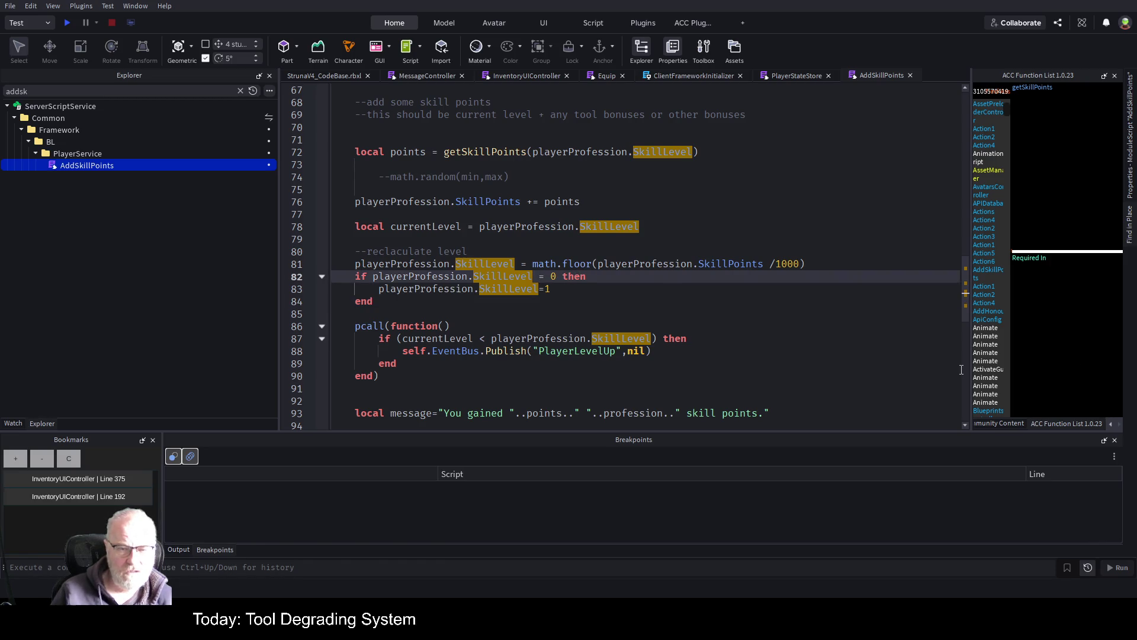
pyautogui.write('<')
pyautogui.press('Right')
pyautogui.press('Delete')
pyautogui.write('1')
pyautogui.press('Down')
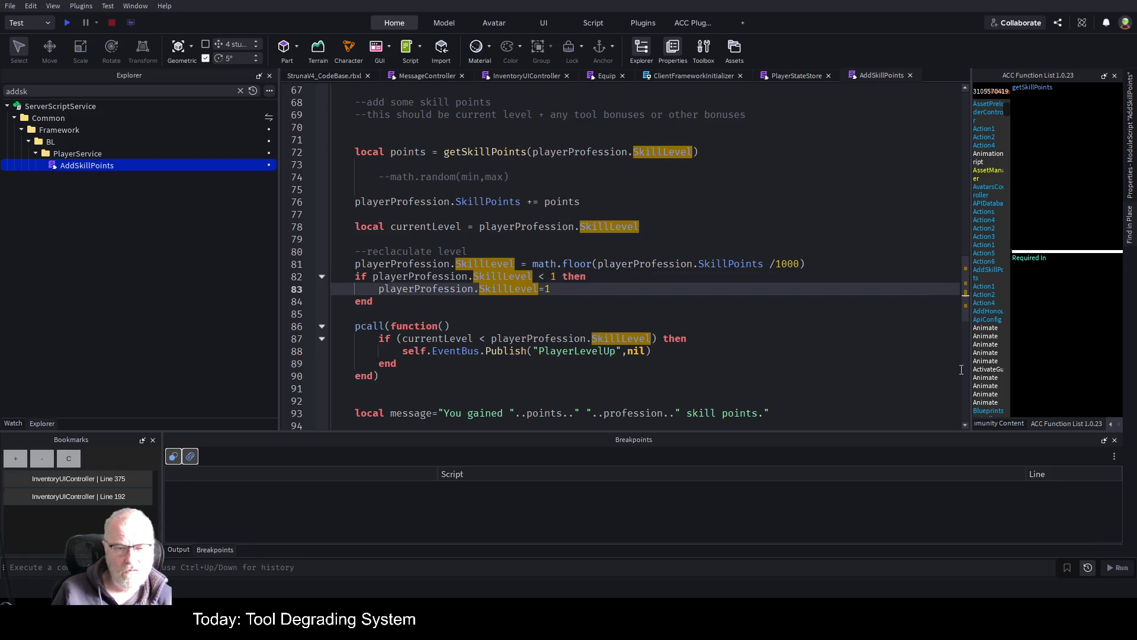
pyautogui.hotkey('ctrl', 's')
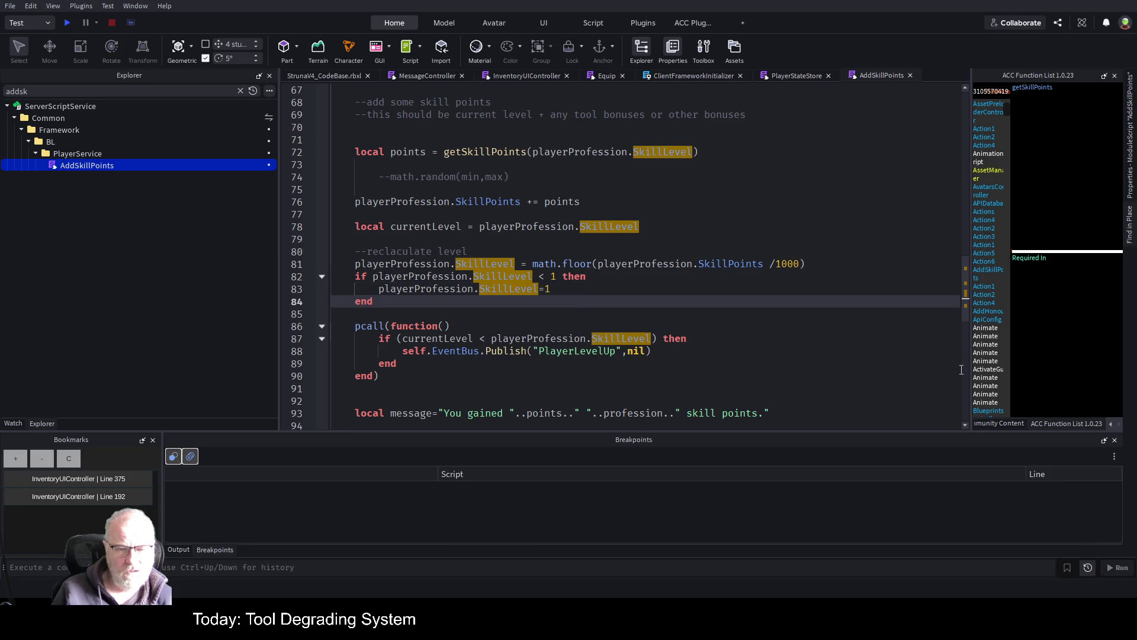
# - Replace the Explorer filter 'addsk' with 'PlayerSe' to find PlayerService
pyautogui.press('Down')
pyautogui.press('Down')
pyautogui.press('Down')
pyautogui.press('Down')
pyautogui.press('Down')
pyautogui.press('Down')
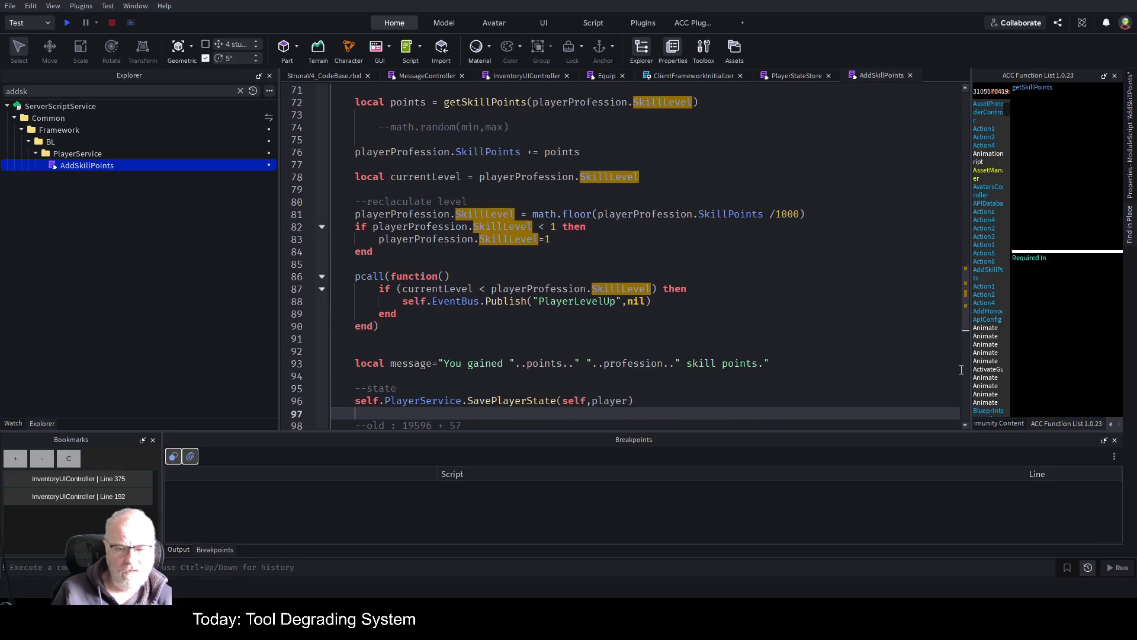
pyautogui.press('Down')
pyautogui.press('Down')
pyautogui.press('Down')
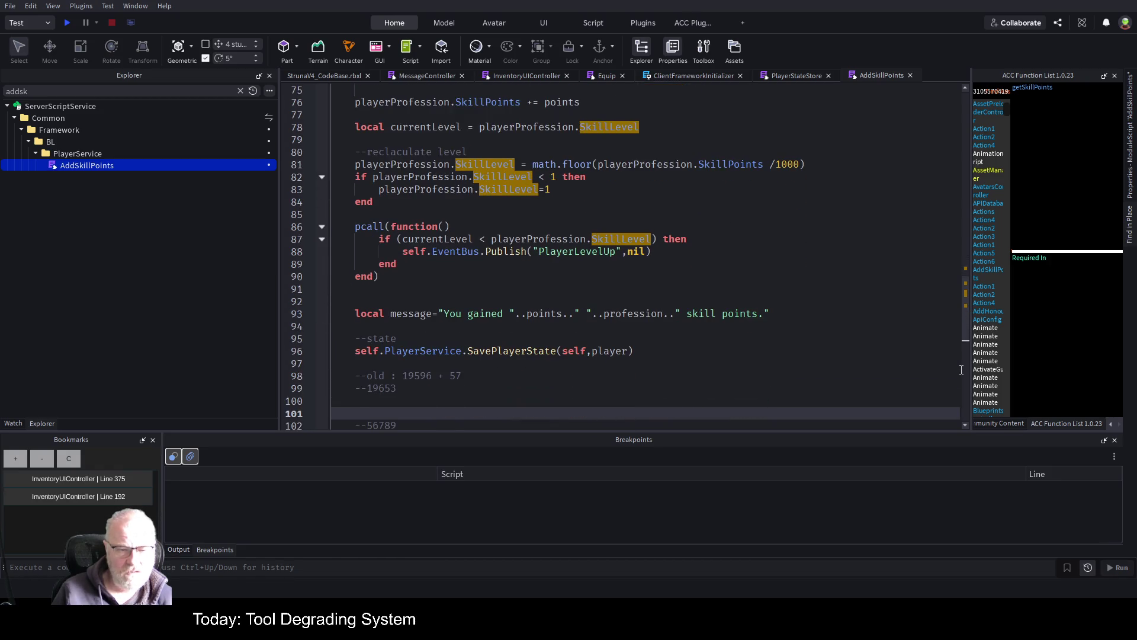
pyautogui.click(534, 352)
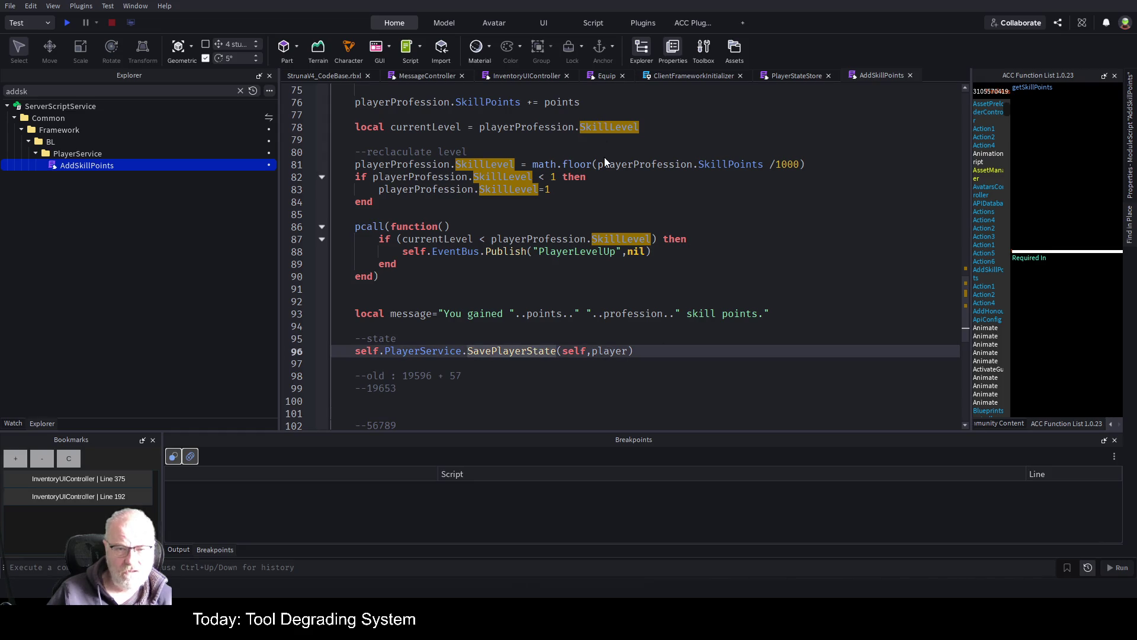
pyautogui.moveTo(671, 398); pyautogui.dragTo(674, 394)
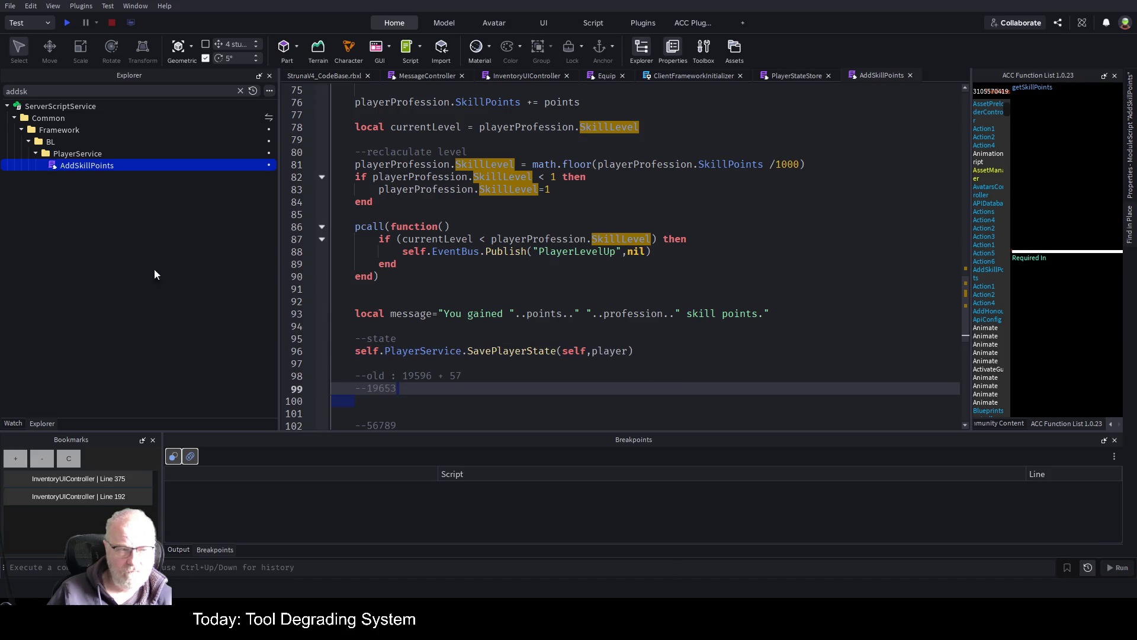
pyautogui.click(83, 89)
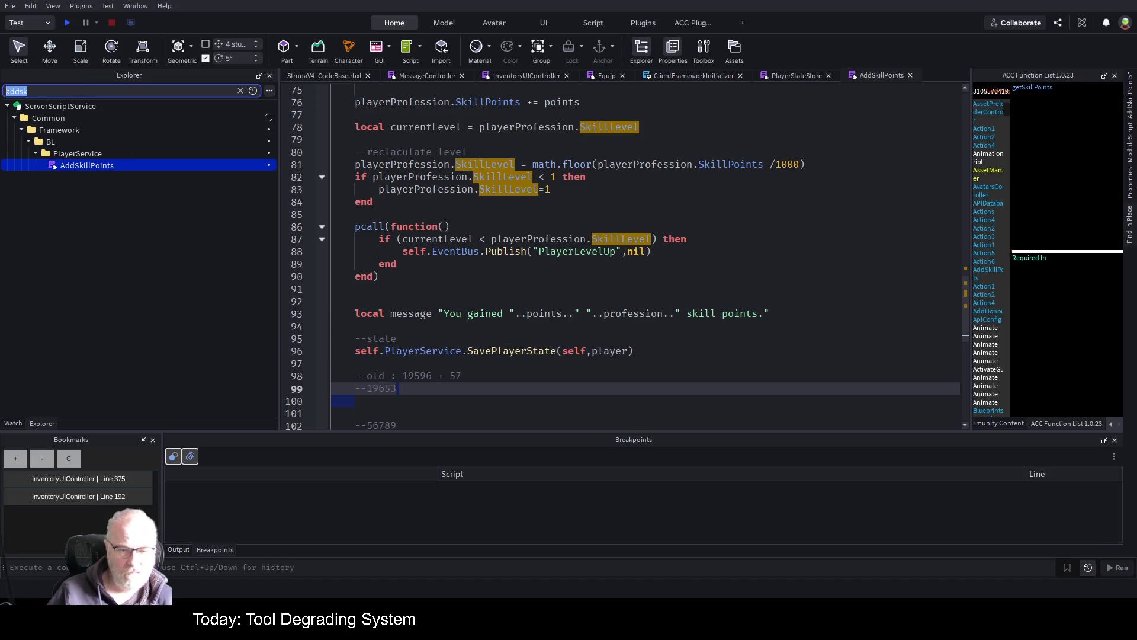
pyautogui.write('PlayerSer')
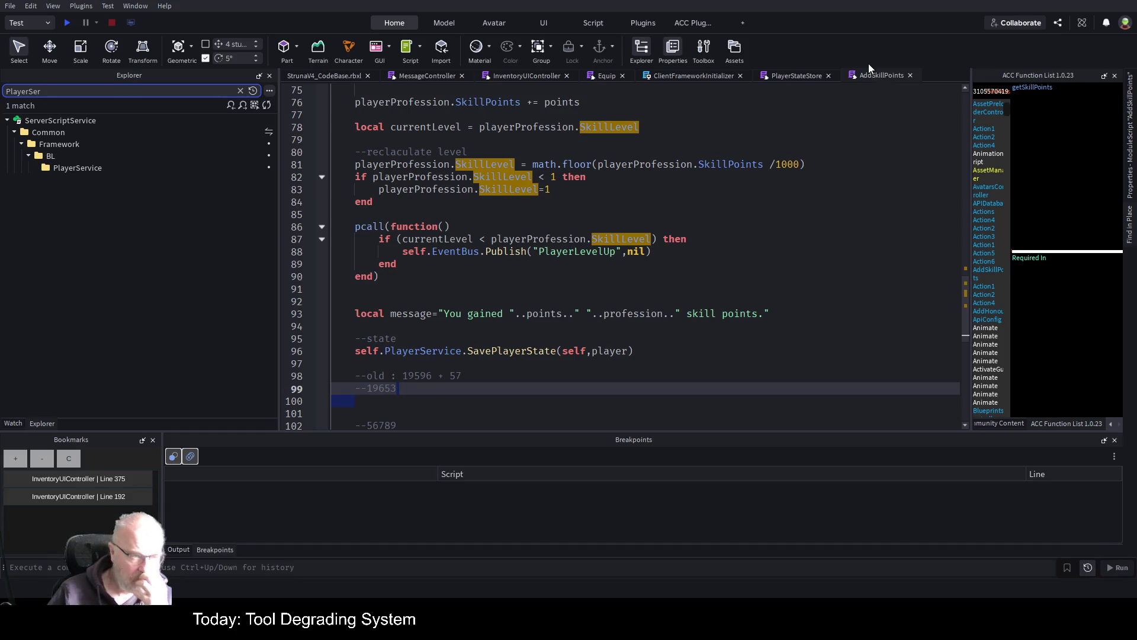
# - Open the SavePlayerState script inside the PlayerService folder
pyautogui.click(76, 168)
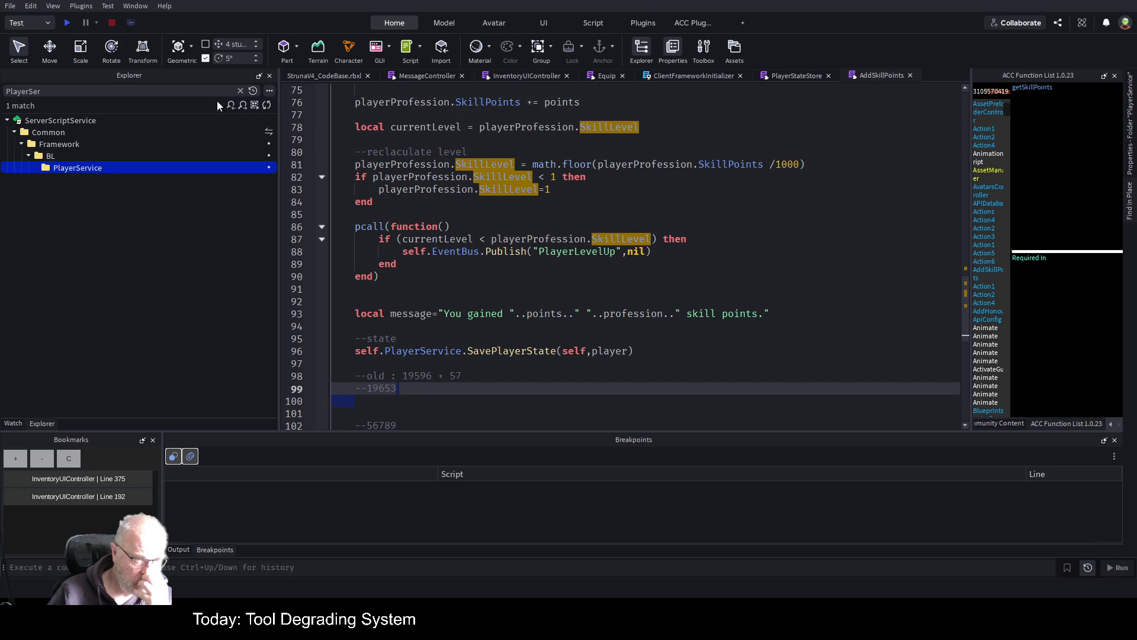
pyautogui.click(241, 91)
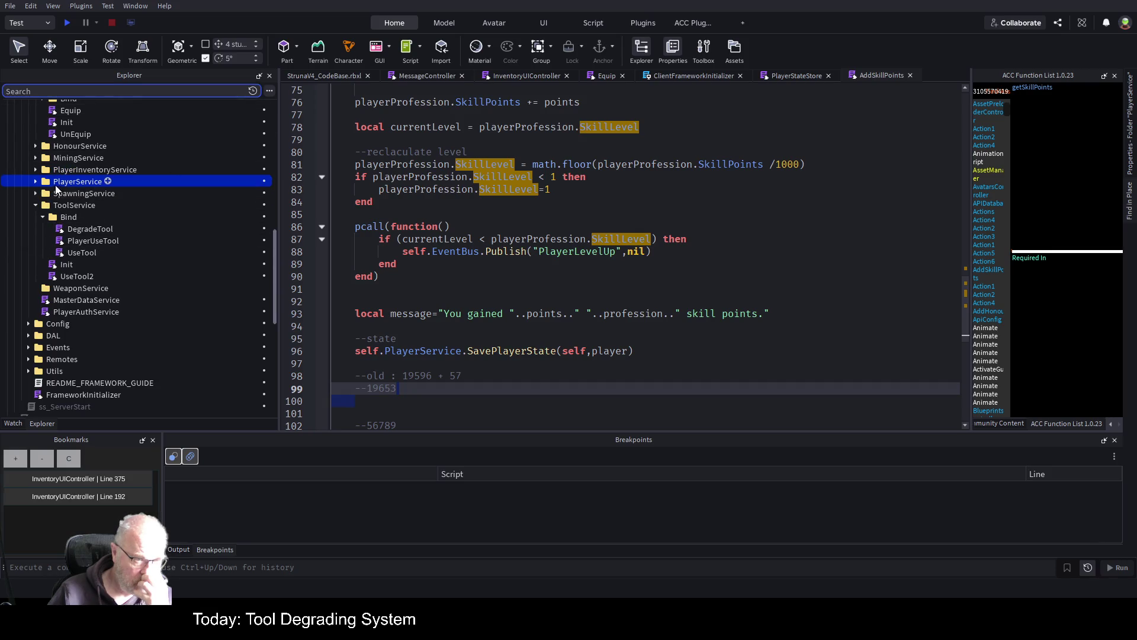
pyautogui.click(36, 182)
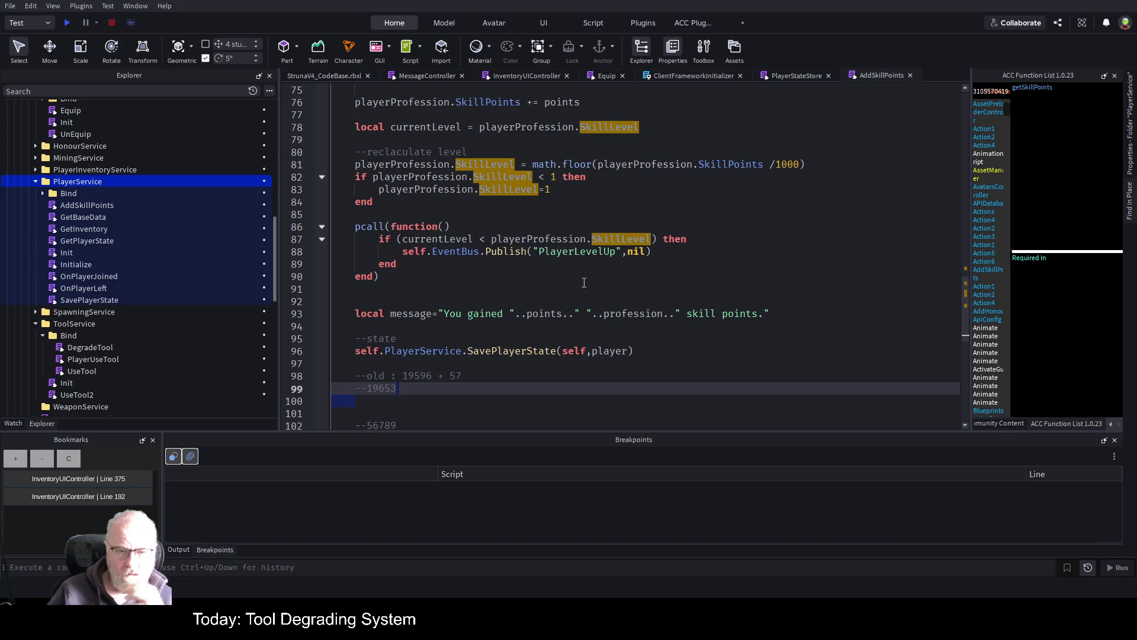
pyautogui.doubleClick(83, 301)
pyautogui.scroll(-4, 579, 248)
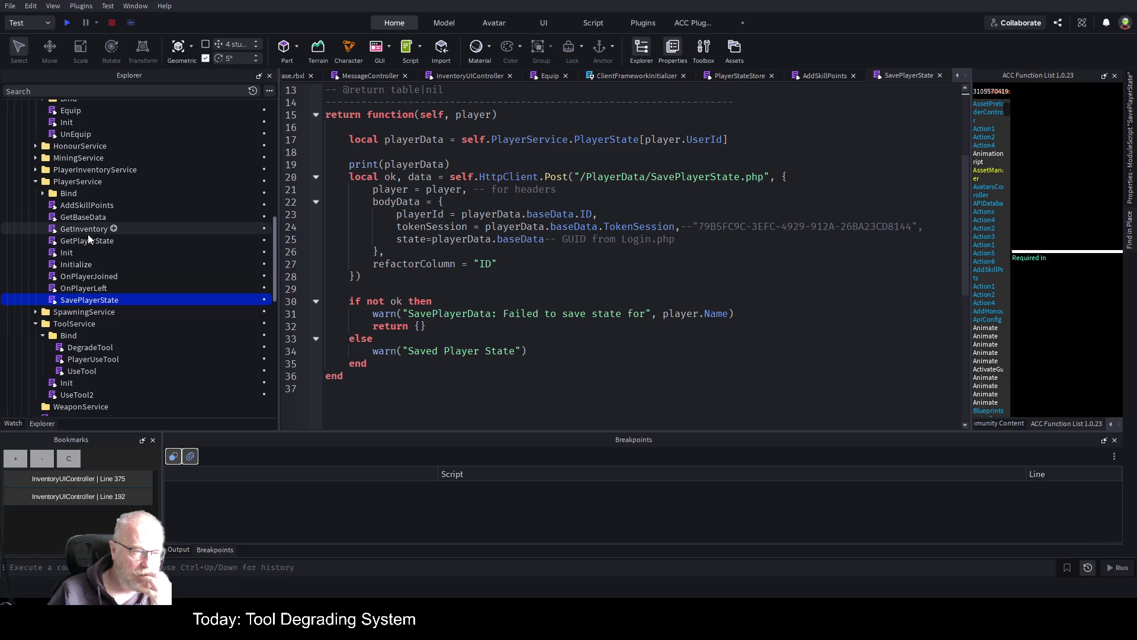
# - Return to AddSkillPoints and set a breakpoint on the SavePlayerState call at line 96
pyautogui.click(95, 205)
pyautogui.doubleClick(95, 205)
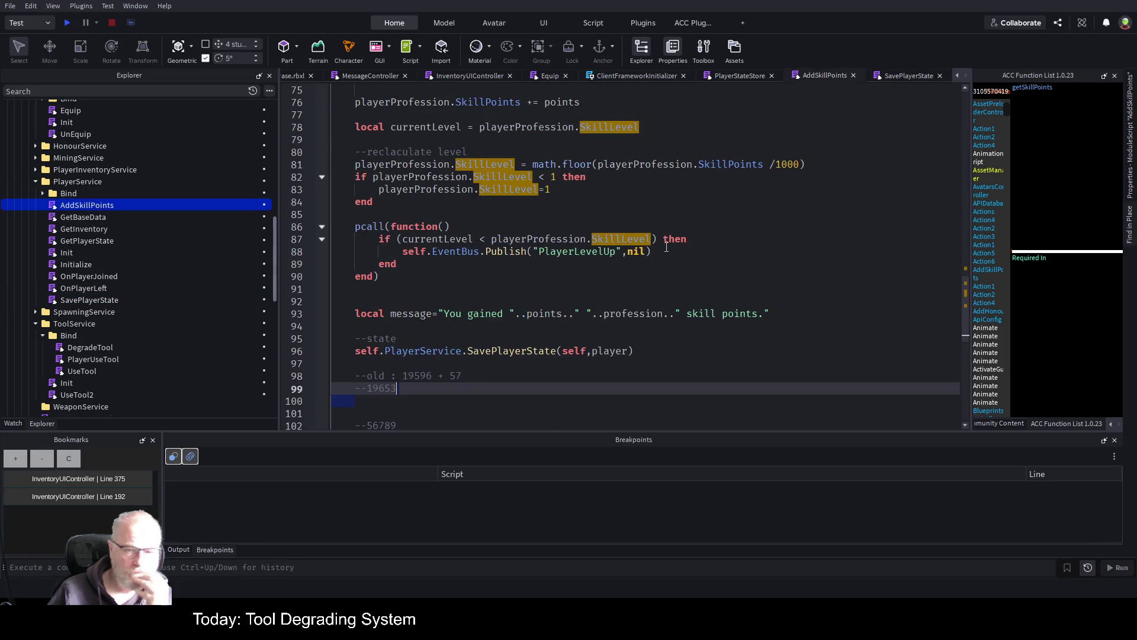
pyautogui.scroll(-2, 610, 221)
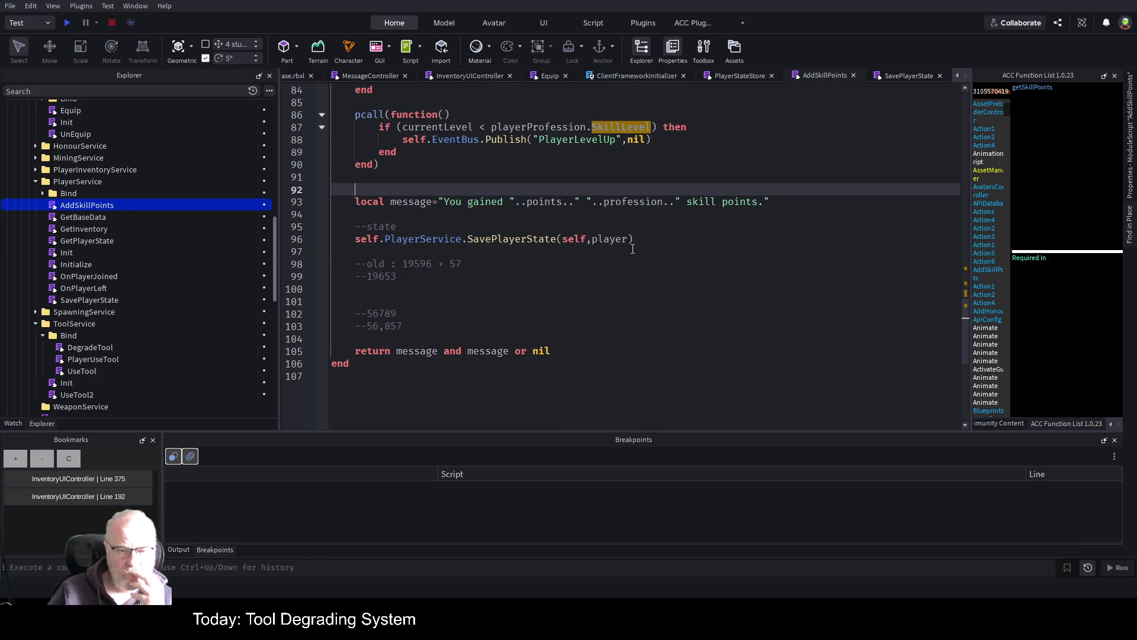
pyautogui.click(311, 239)
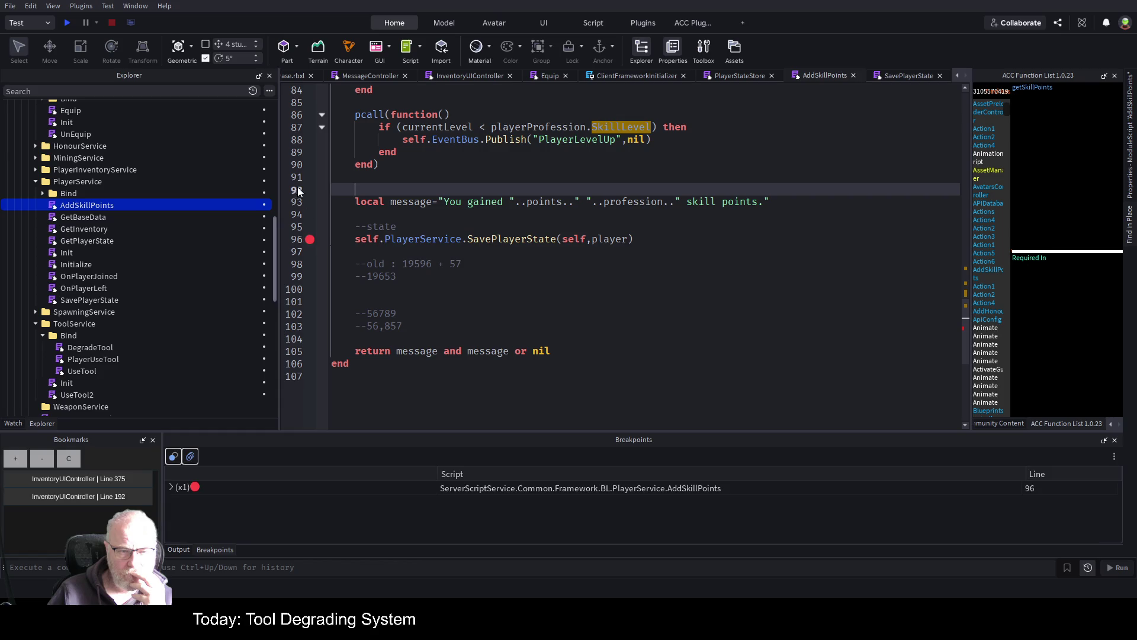
# - Start a play test and open the Professions panel showing levels and points
pyautogui.click(67, 23)
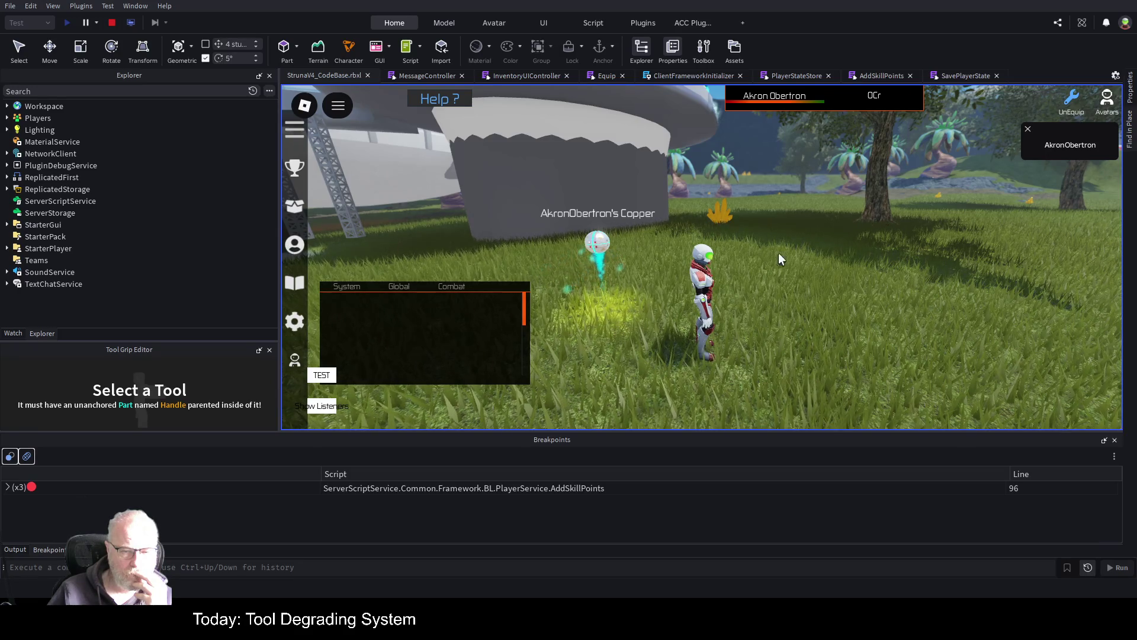
pyautogui.click(295, 246)
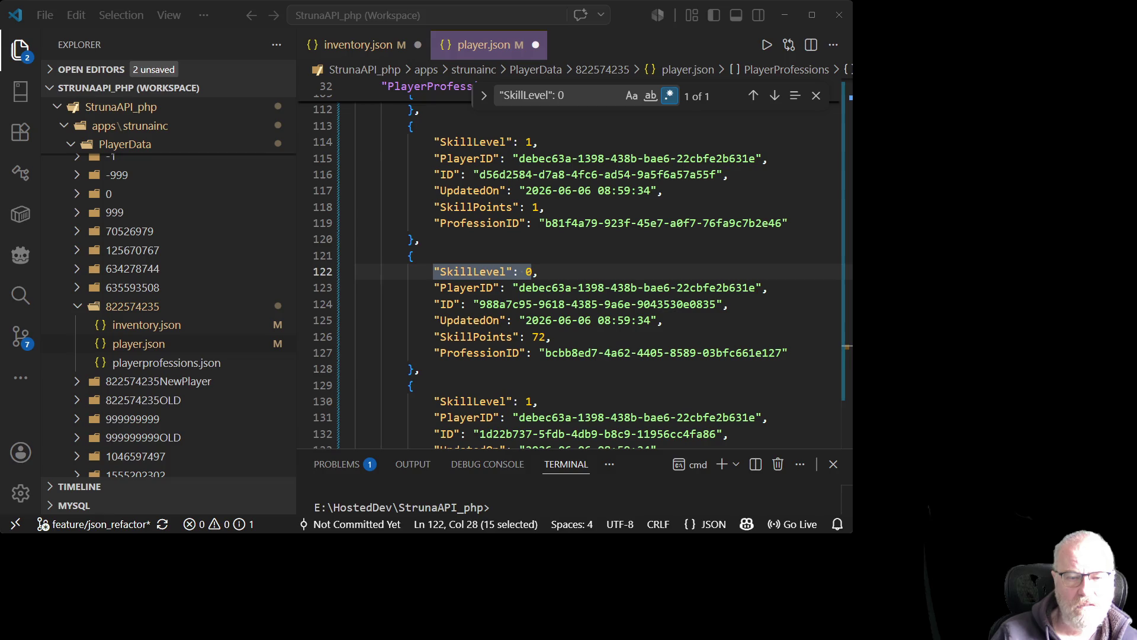
# - Change SkillLevel on line 122 of player.json from 0 to 1 for the 72-point entry
pyautogui.hotkey('alt', 'Tab')
pyautogui.press('Right')
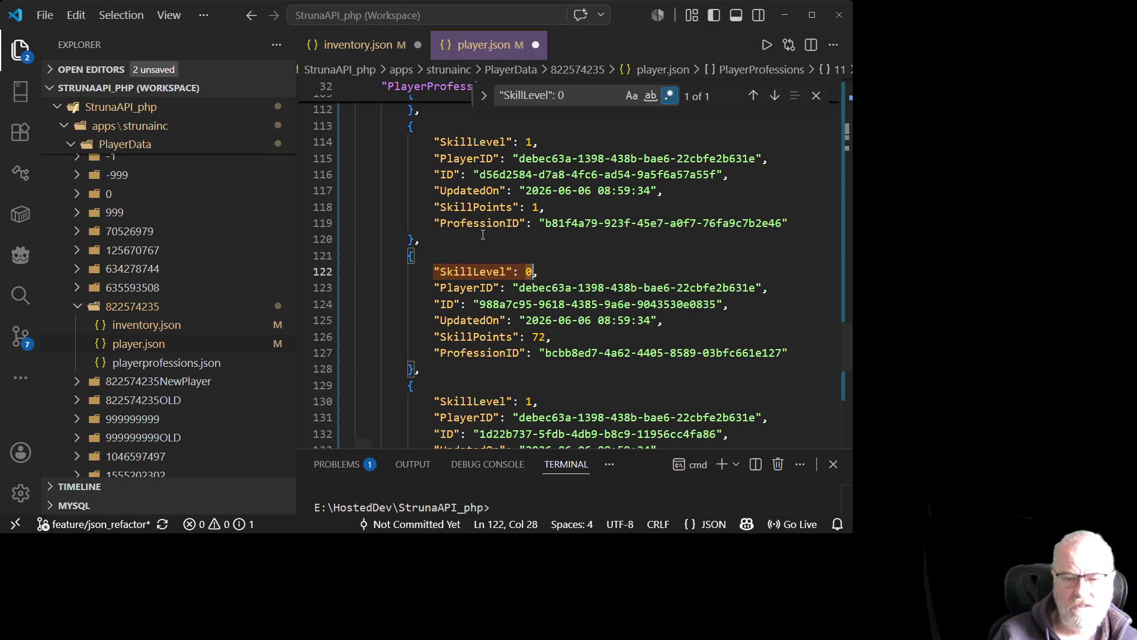
pyautogui.press('BackSpace')
pyautogui.write('1')
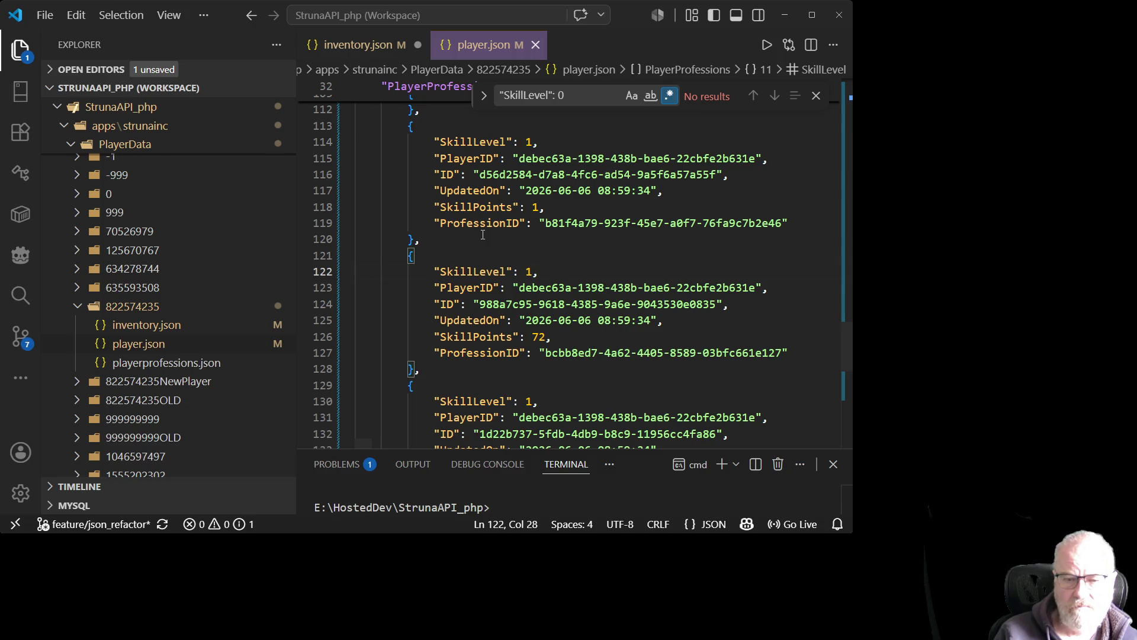
pyautogui.press('Down')
pyautogui.press('Down')
pyautogui.press('Down')
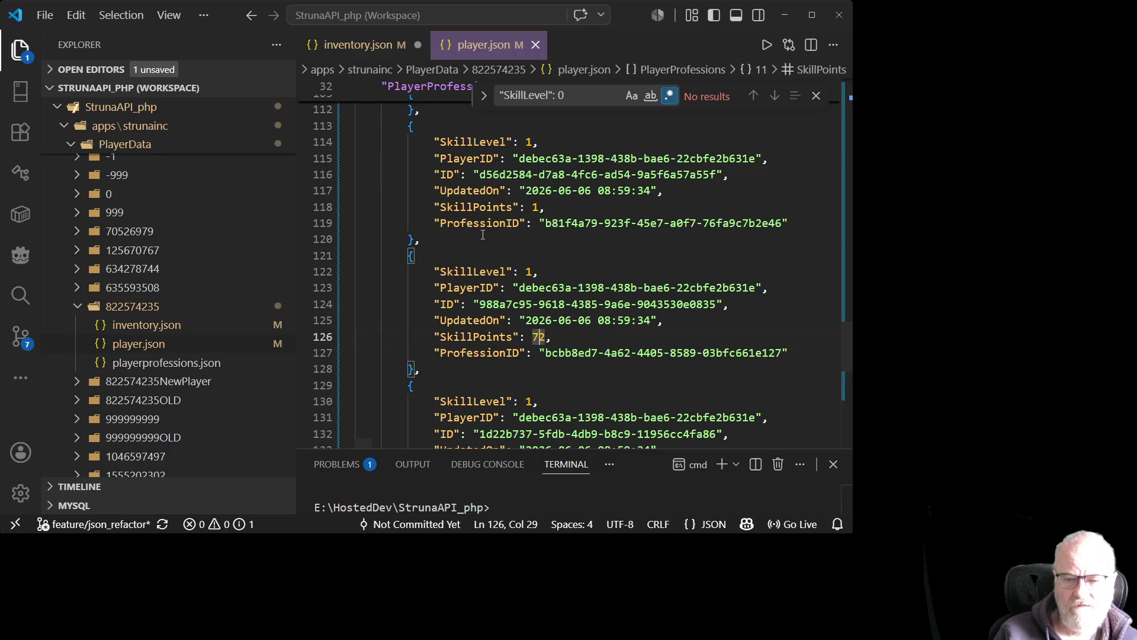
pyautogui.hotkey('shift', 'Right')
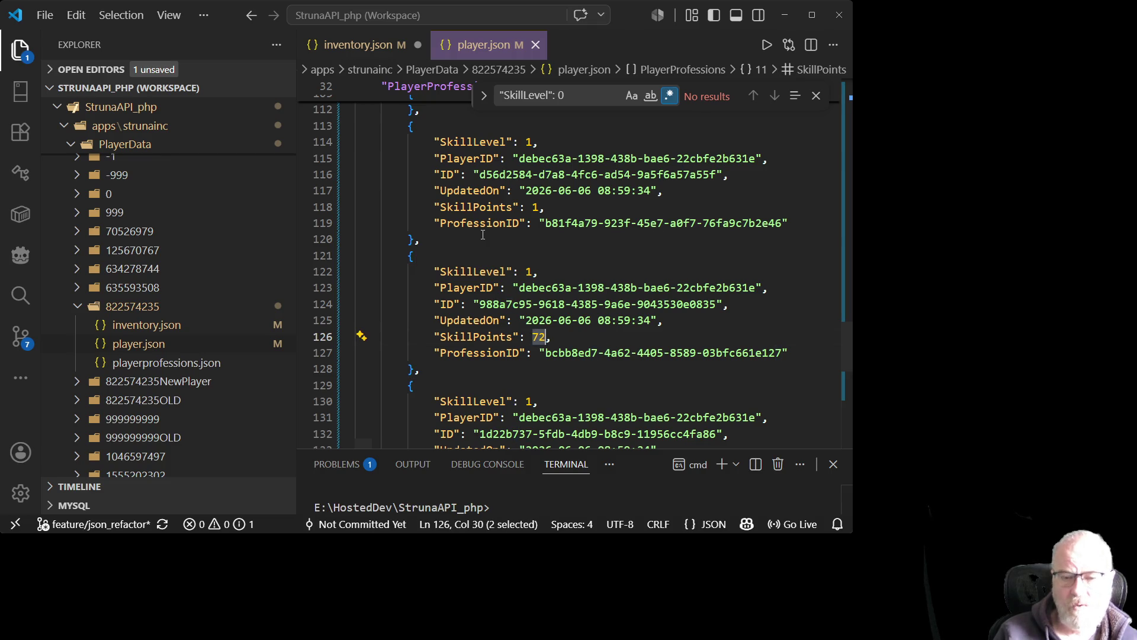
pyautogui.press('Up')
pyautogui.press('Up')
pyautogui.press('Up')
pyautogui.press('Up')
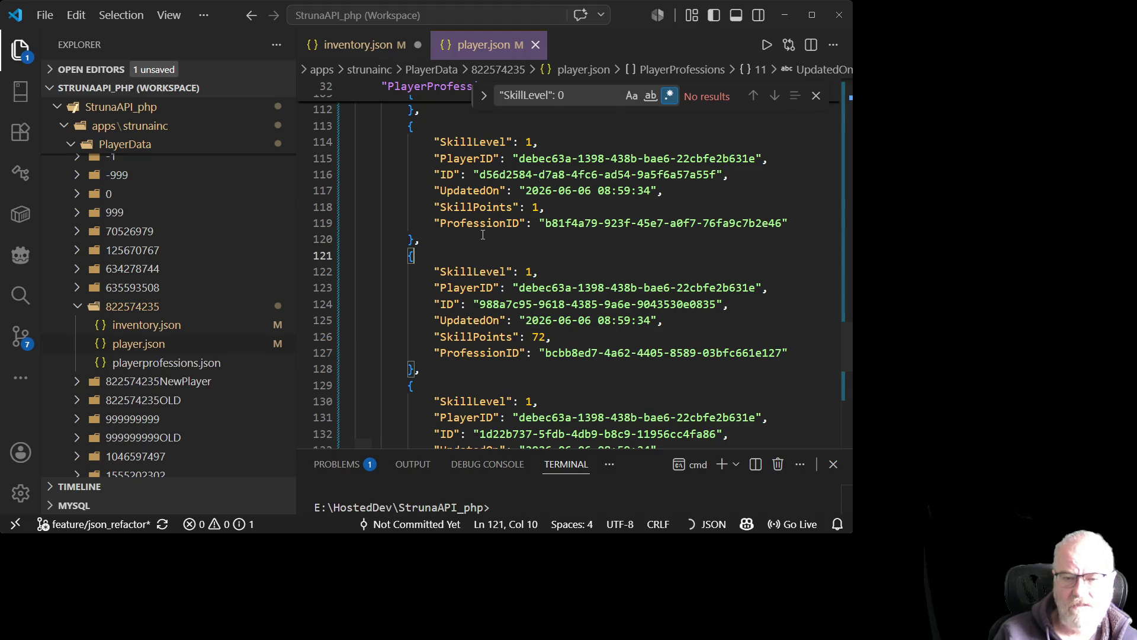
pyautogui.press('Left')
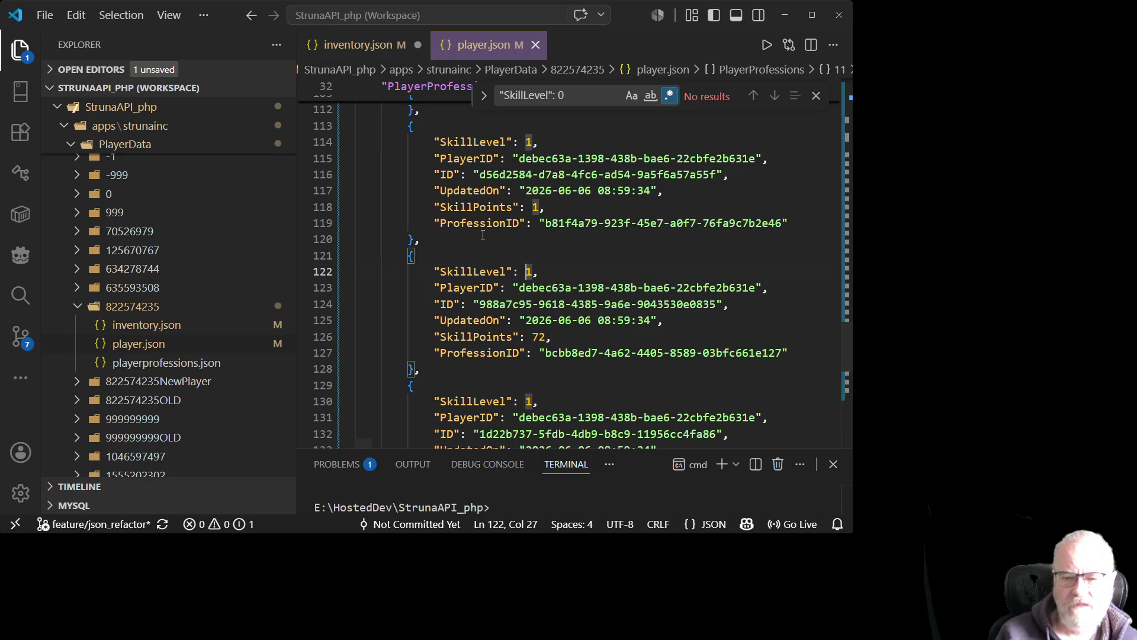
# - Check the PlayerID value on line 123, then close player.json
pyautogui.scroll(-1, 562, 252)
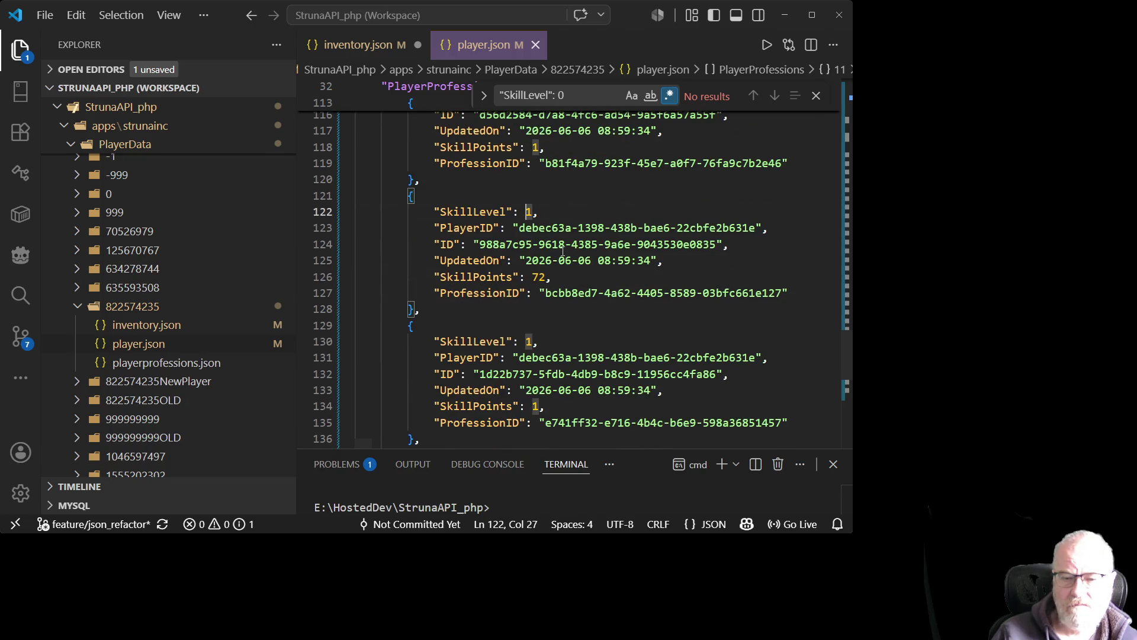
pyautogui.click(564, 213)
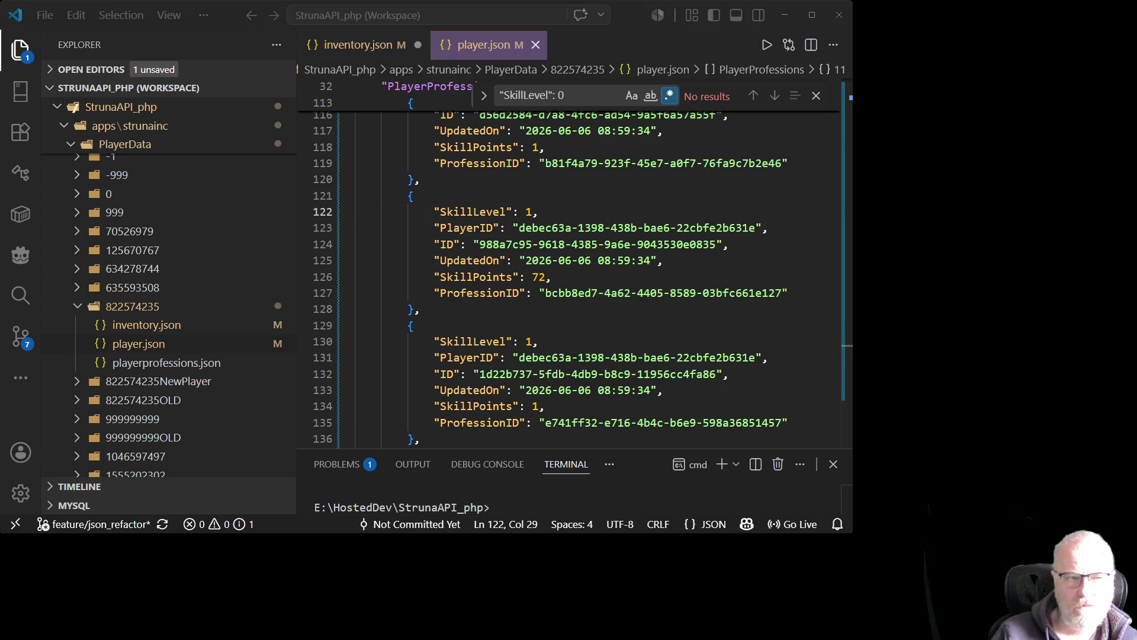
pyautogui.click(610, 227)
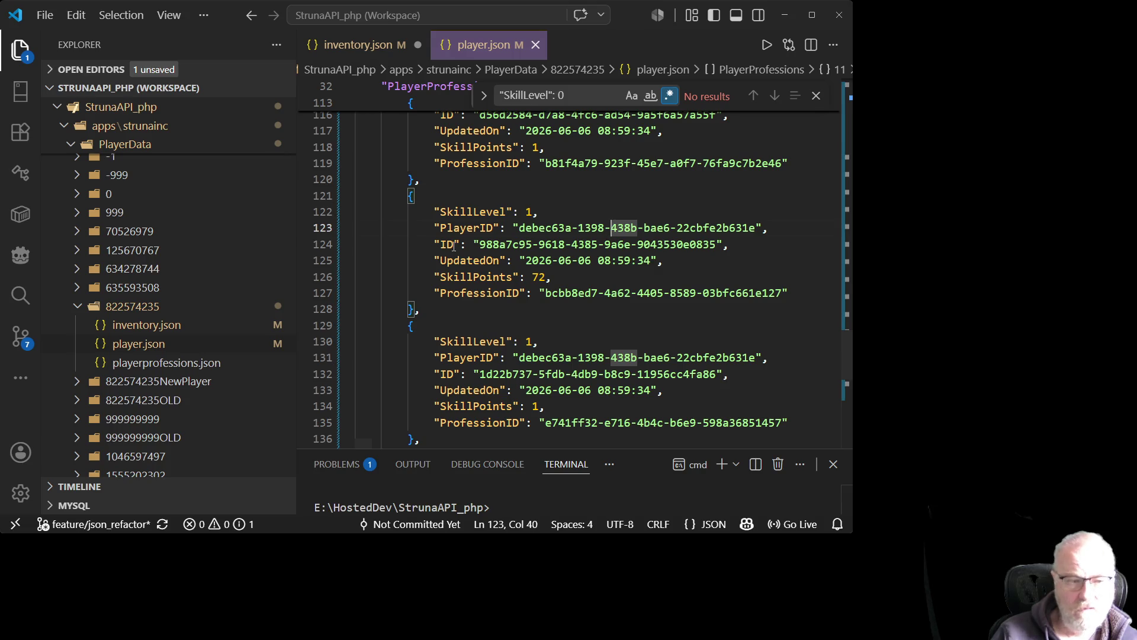
pyautogui.click(535, 45)
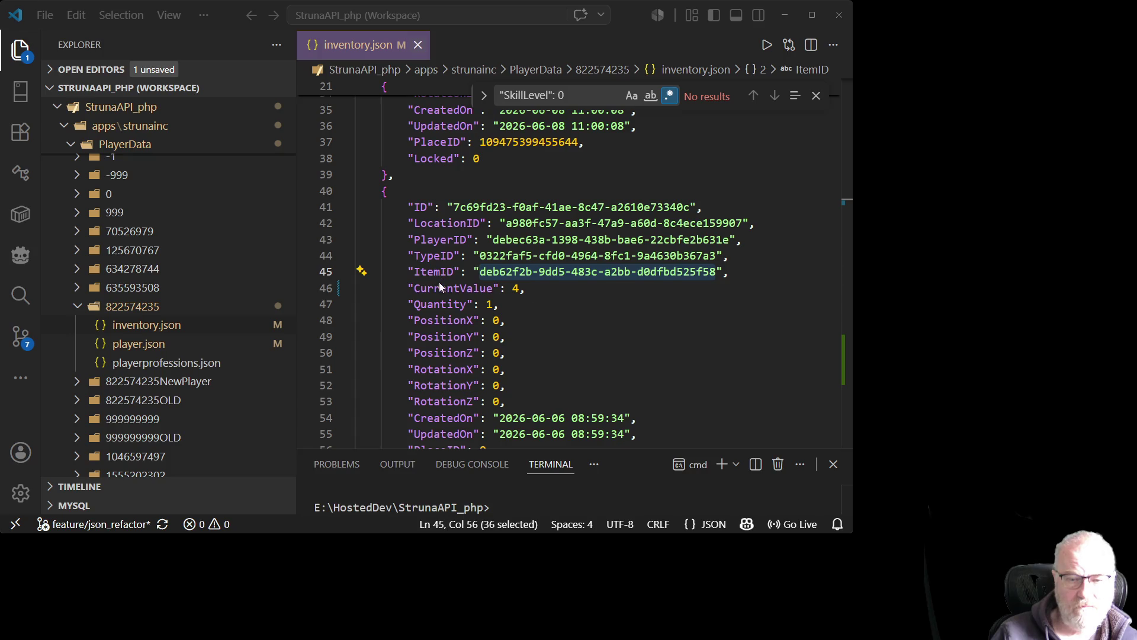
# - Close the inventory.json file in the editor
pyautogui.press('Return')
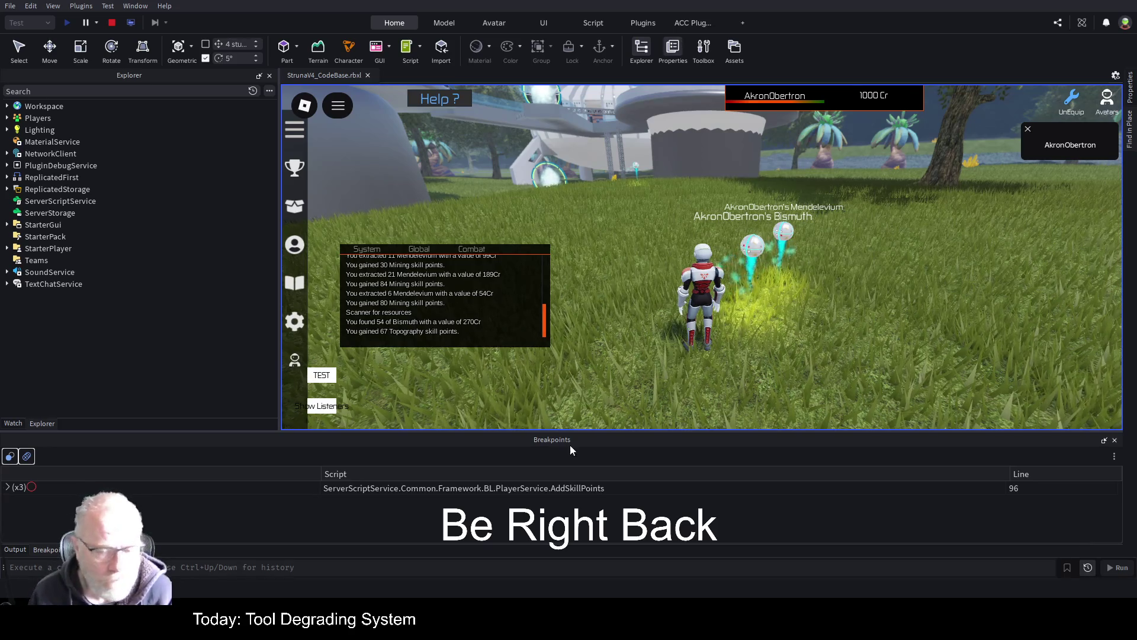
# - Stop the play test after the resource-collecting run
pyautogui.click(112, 23)
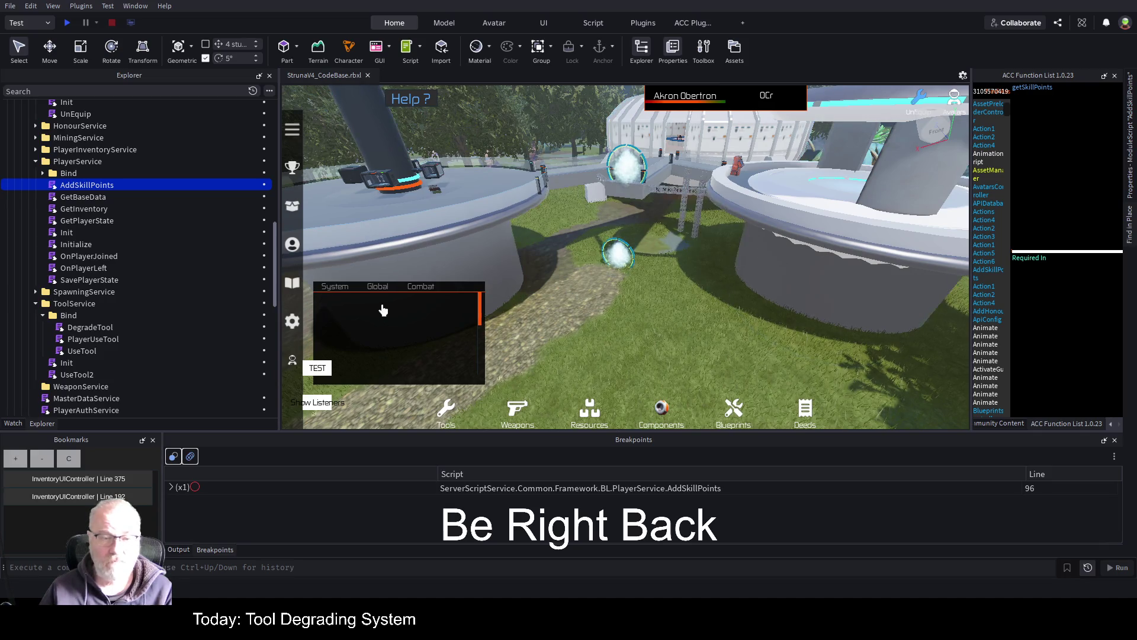
# - Widen the game viewport and scroll the Explorer tree back to the top
pyautogui.moveTo(279, 200); pyautogui.dragTo(163, 200)
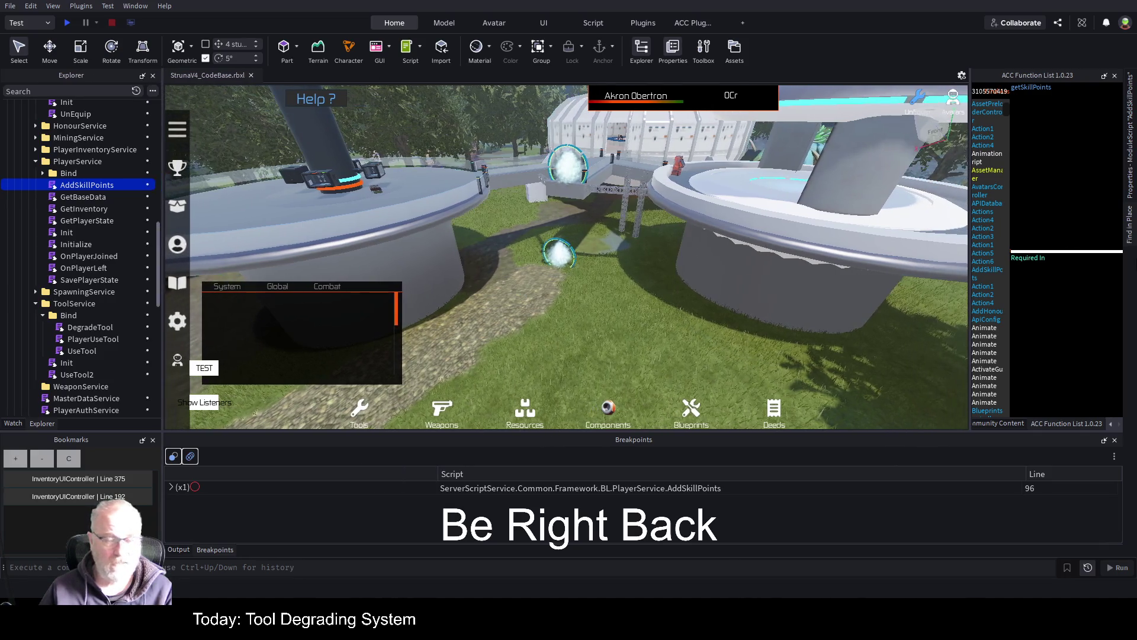
pyautogui.moveTo(973, 321); pyautogui.dragTo(1028, 322)
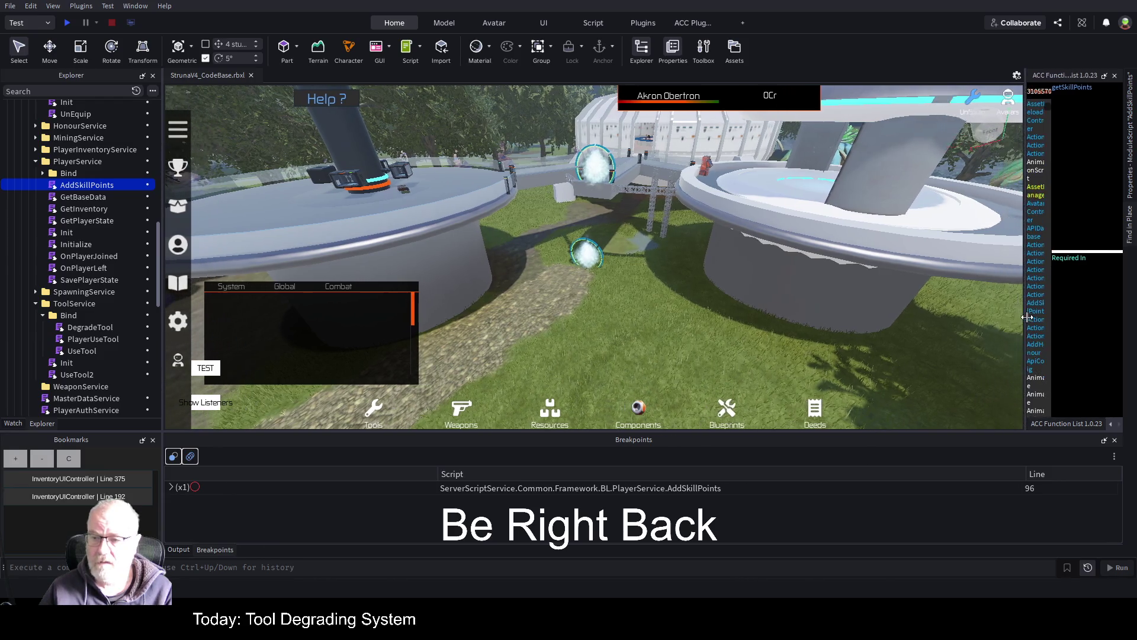
pyautogui.scroll(3, 97, 198)
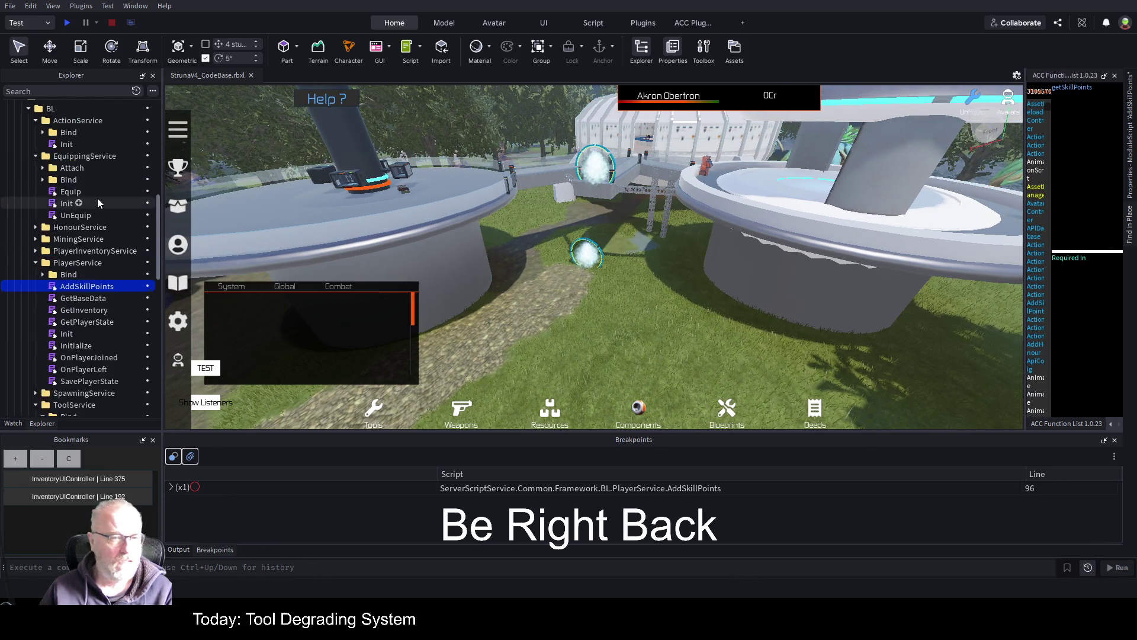
pyautogui.scroll(5, 97, 161)
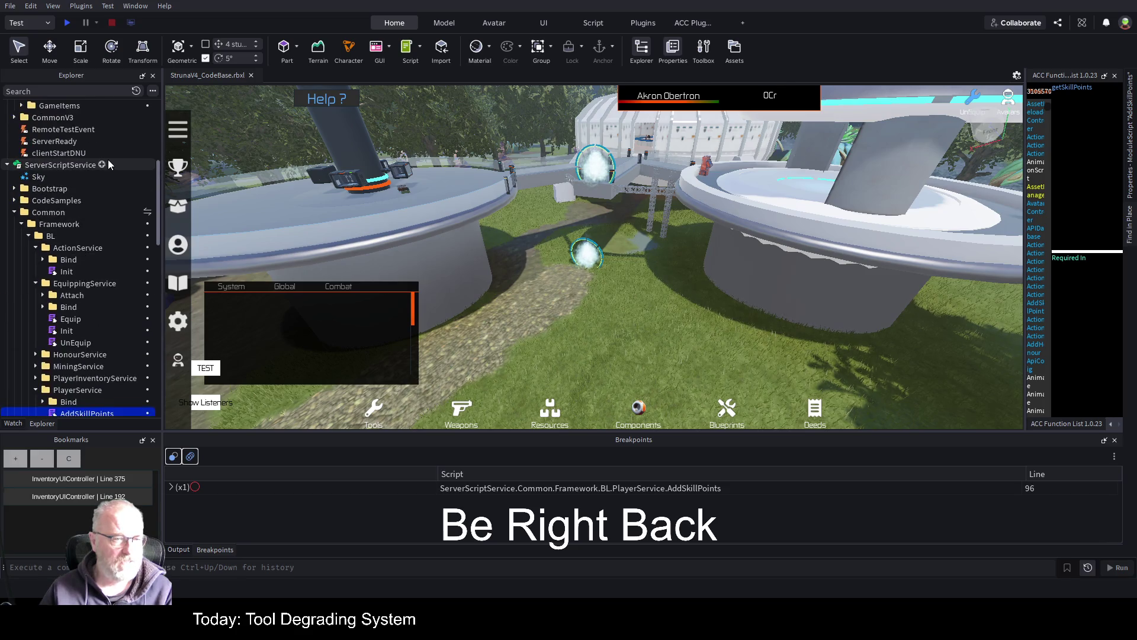
pyautogui.scroll(5, 84, 233)
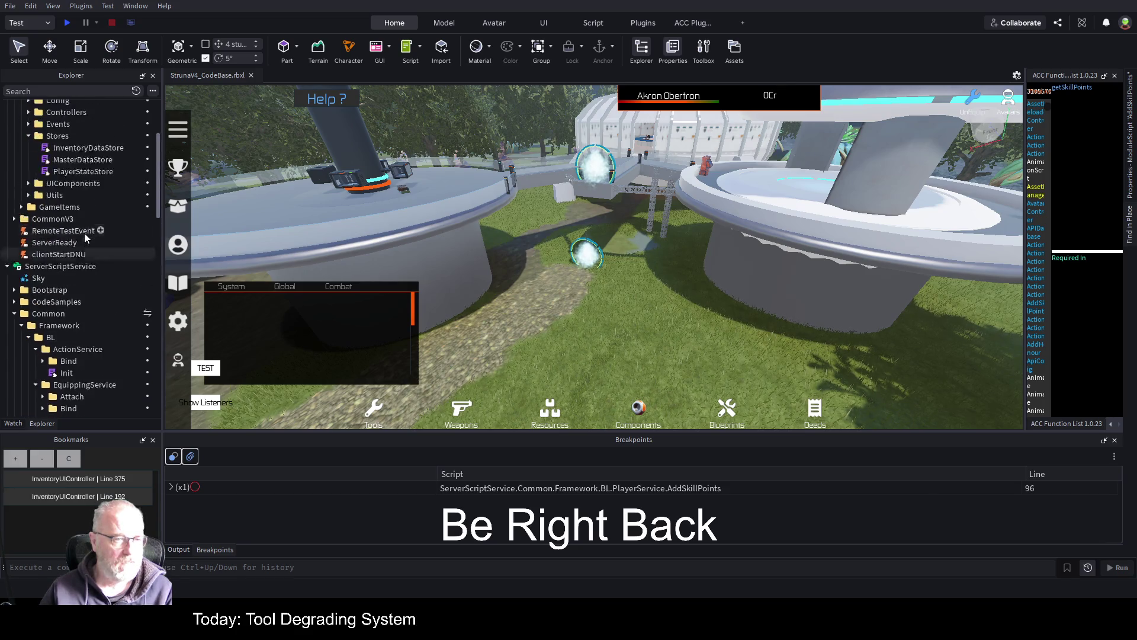
pyautogui.scroll(3, 86, 230)
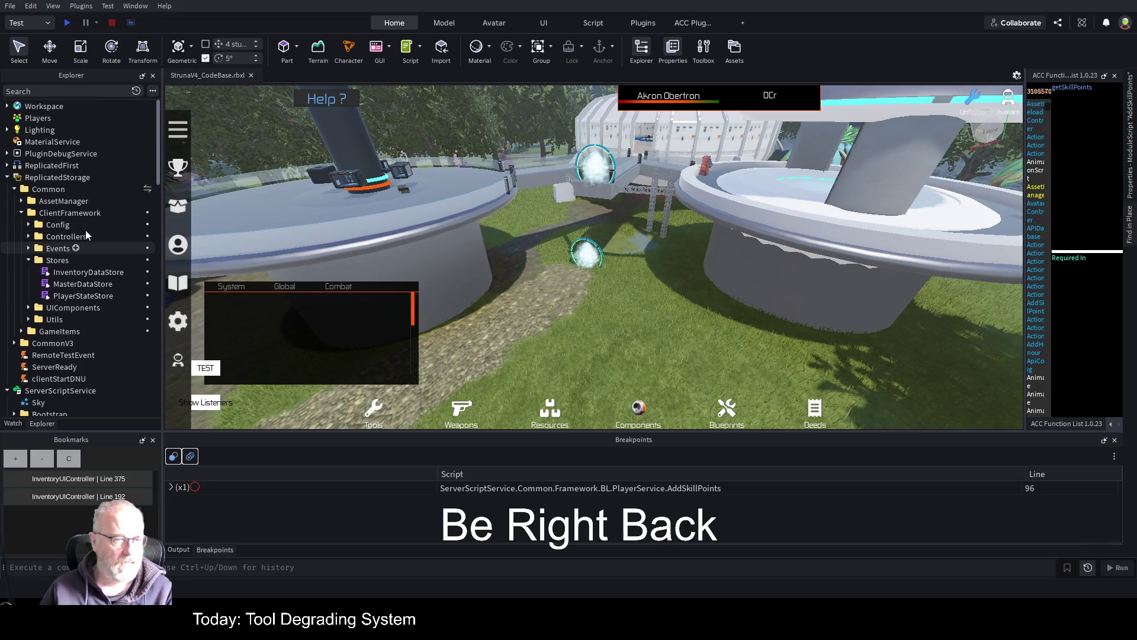
# - Expand ReplicatedStorage, Controllers, ActionsController and Bind, then open the Action1 script
pyautogui.click(7, 177)
pyautogui.click(7, 177)
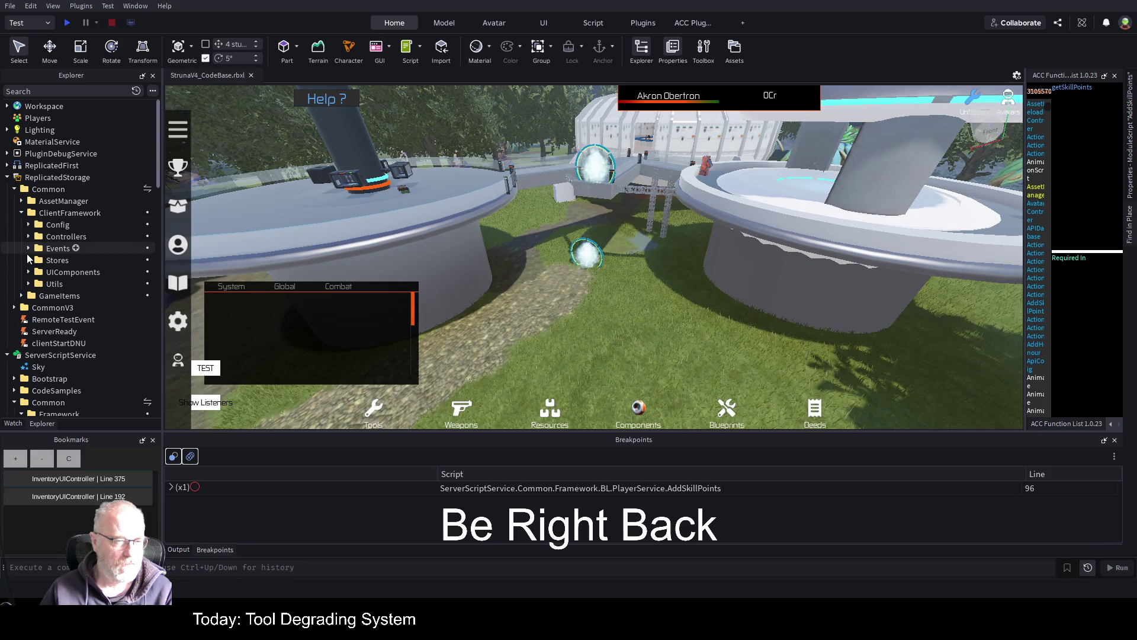
pyautogui.click(28, 236)
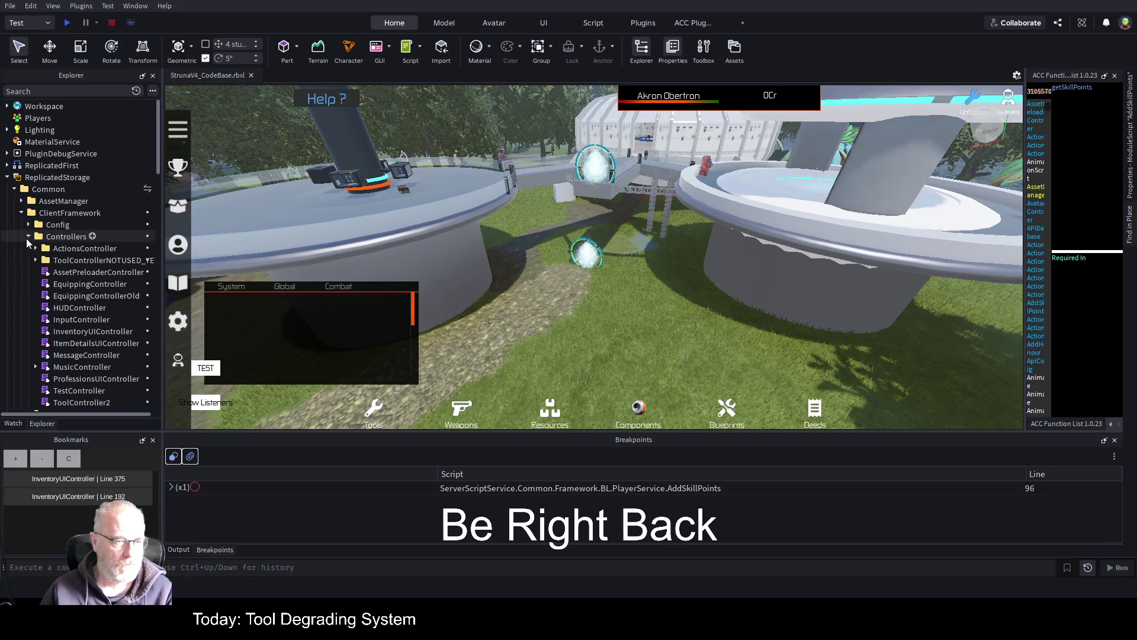
pyautogui.click(35, 248)
pyautogui.click(42, 261)
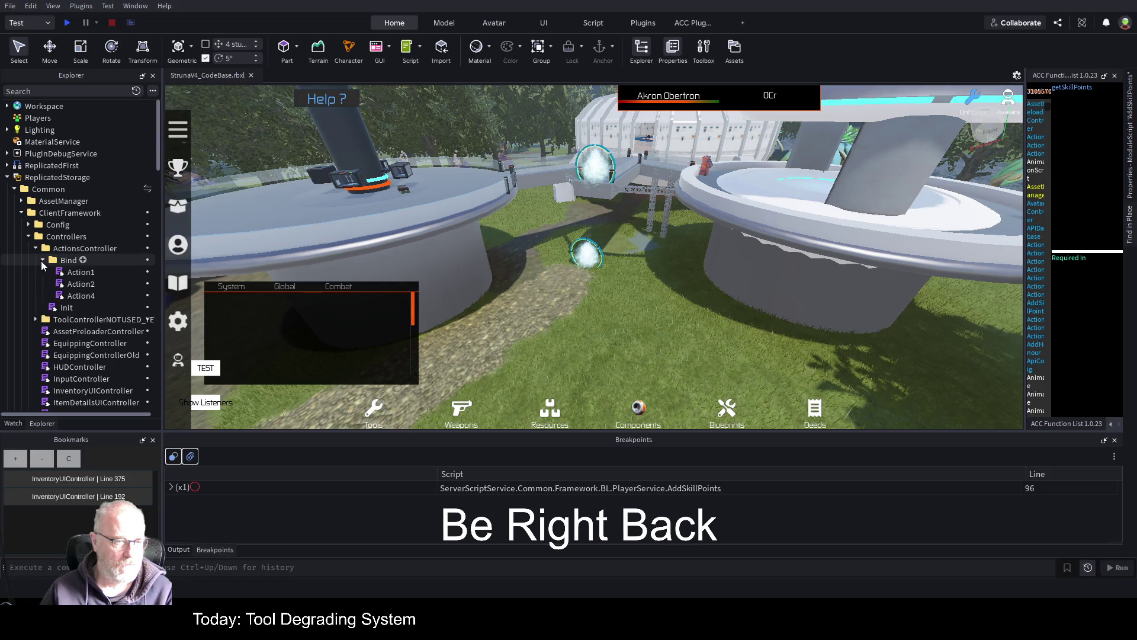
pyautogui.click(81, 272)
pyautogui.doubleClick(86, 277)
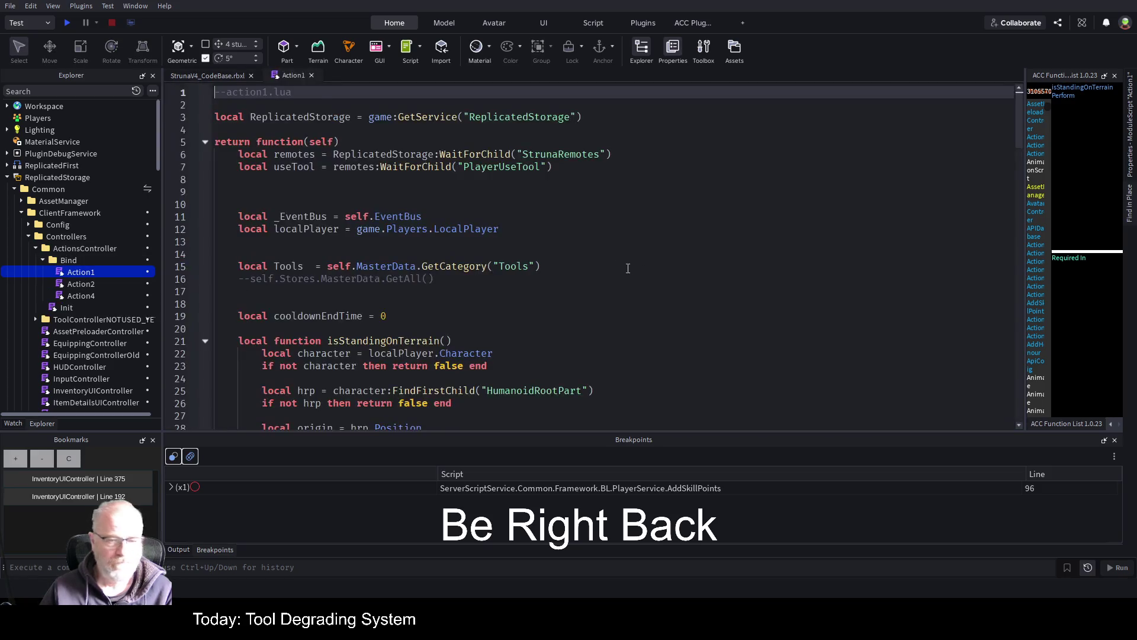
# - Clear all saved script bookmarks and scroll through Action1's event subscriptions
pyautogui.scroll(-14, 578, 255)
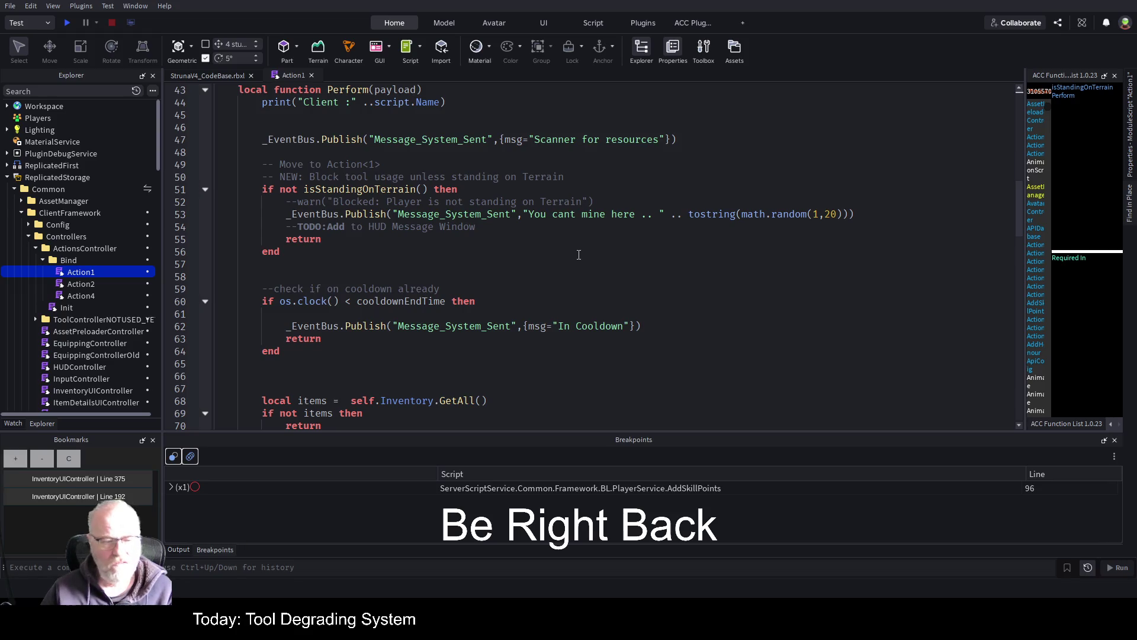
pyautogui.click(68, 458)
pyautogui.scroll(-4, 501, 345)
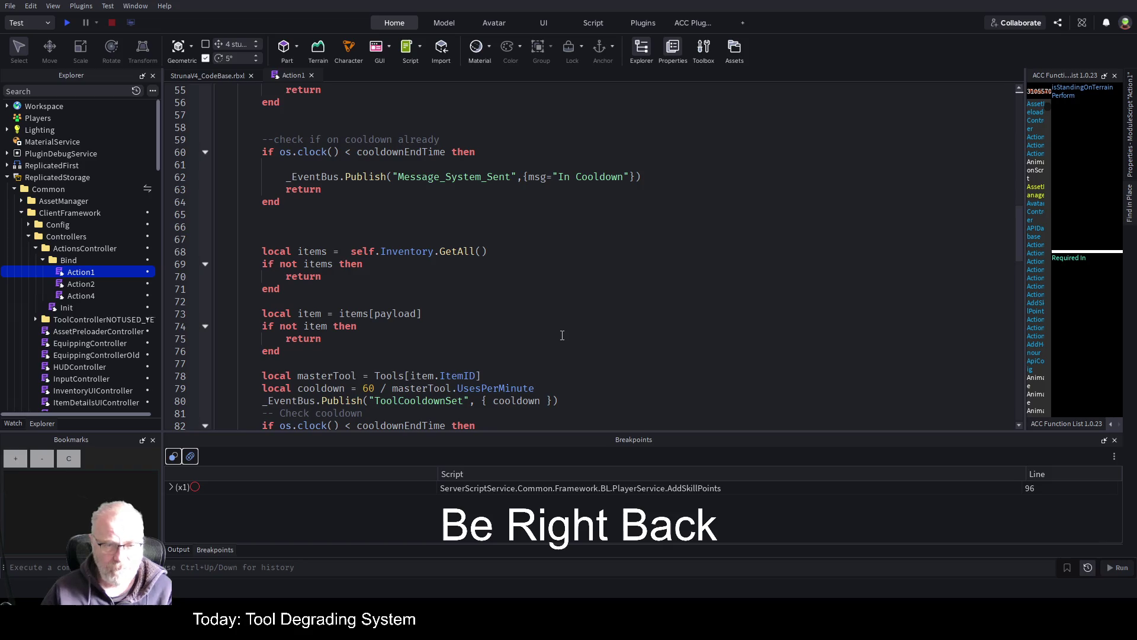
pyautogui.scroll(-4, 562, 335)
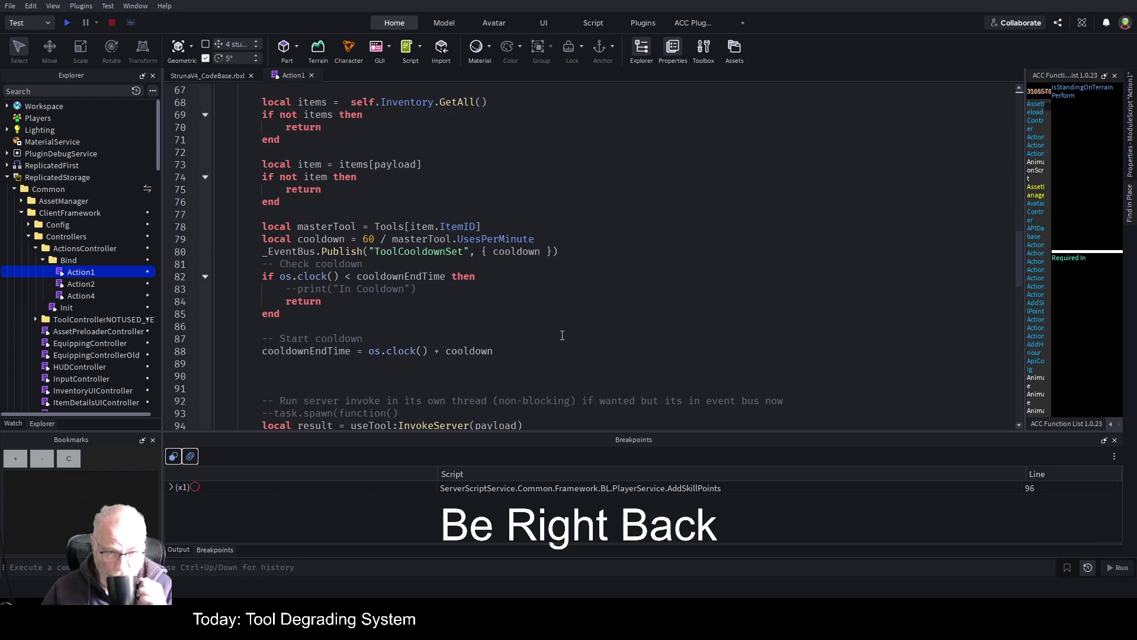
pyautogui.scroll(-3, 559, 332)
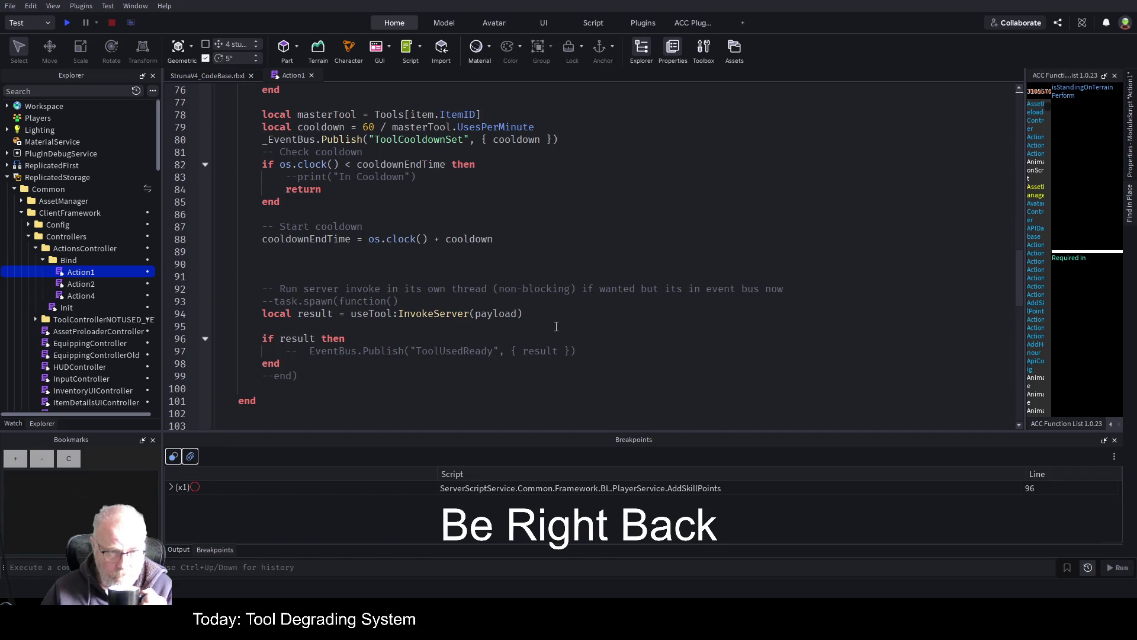
pyautogui.scroll(-8, 557, 327)
pyautogui.scroll(-4, 549, 332)
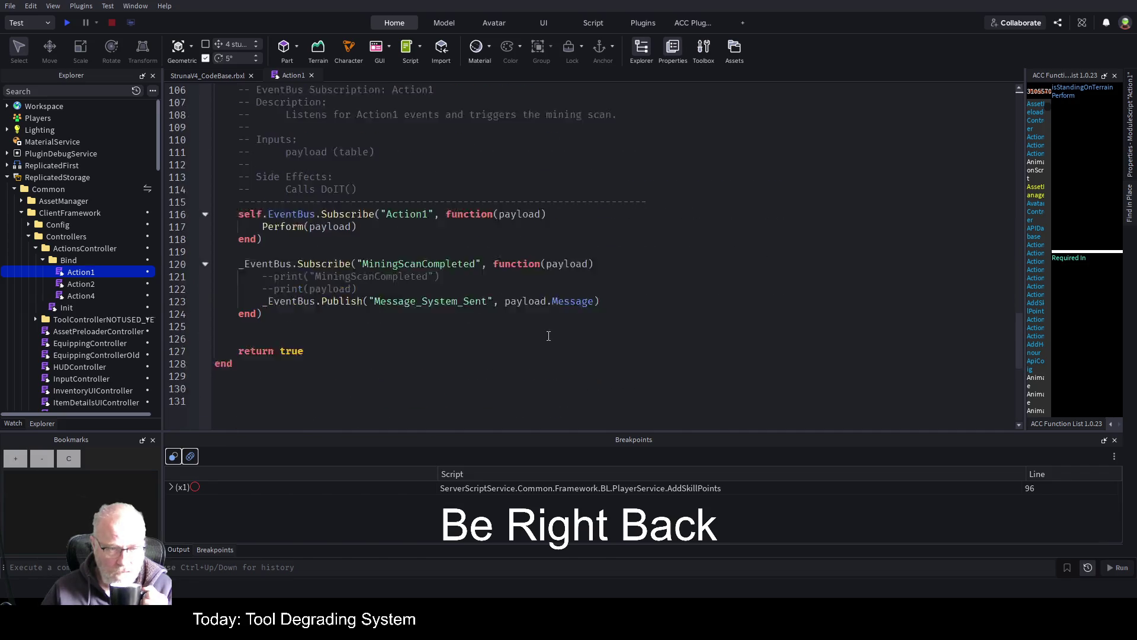
pyautogui.scroll(11, 569, 331)
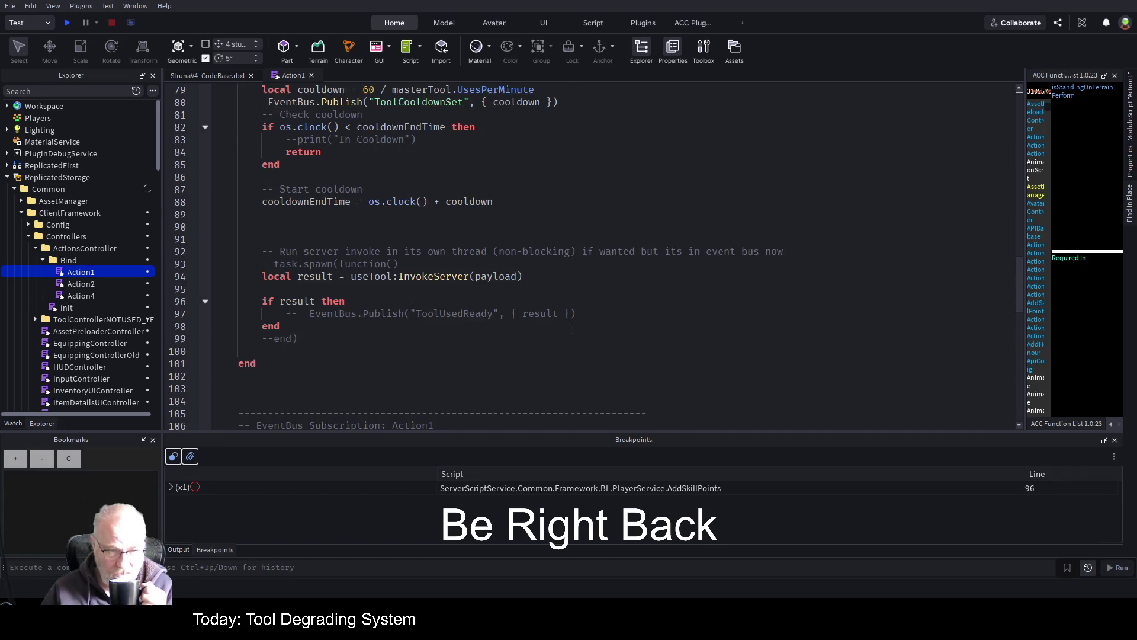
pyautogui.scroll(5, 551, 322)
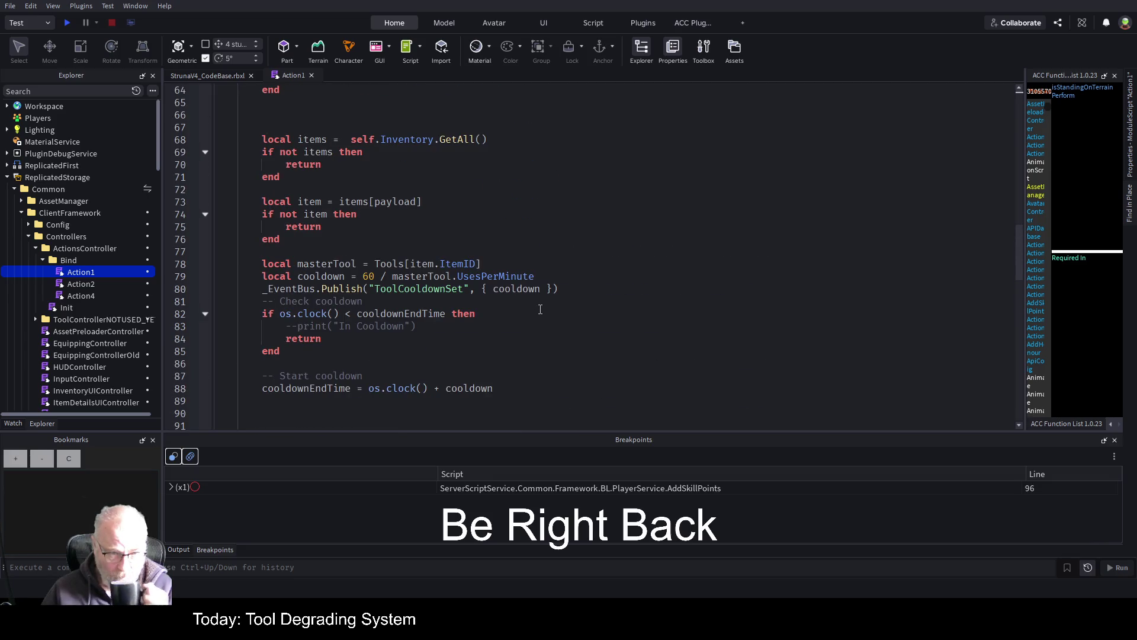
pyautogui.scroll(7, 537, 305)
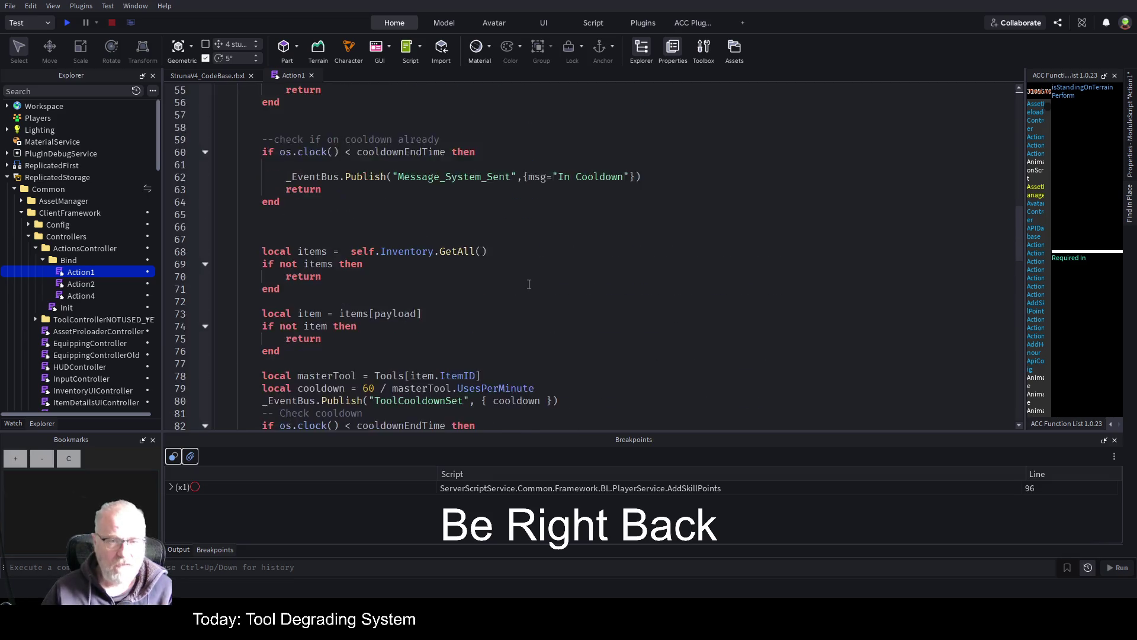
pyautogui.scroll(4, 502, 266)
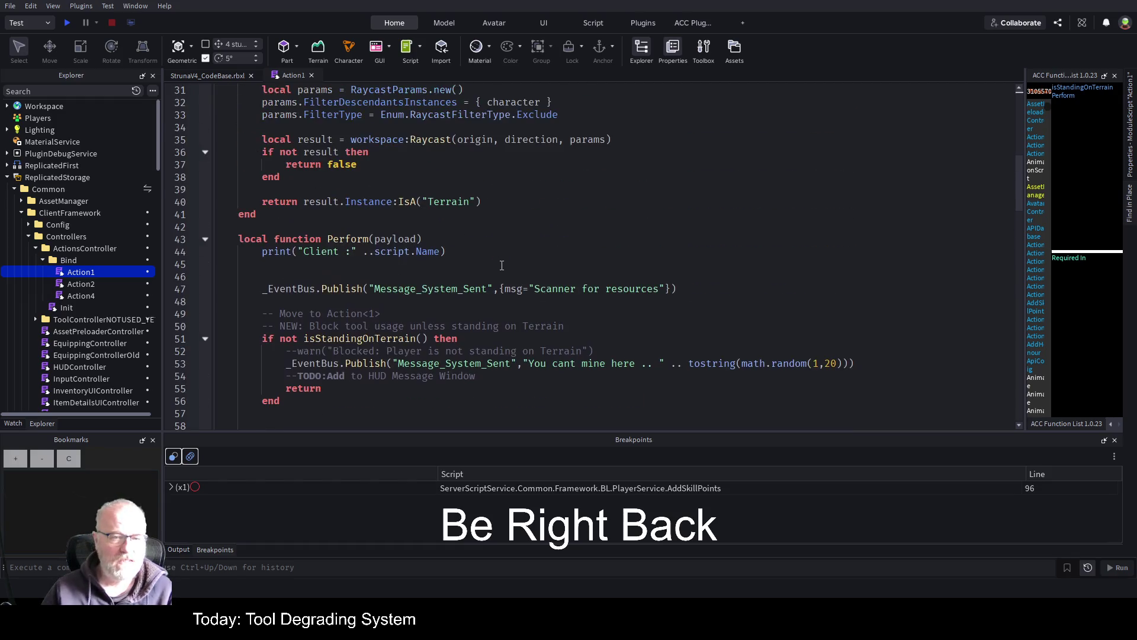
pyautogui.scroll(3, 502, 266)
pyautogui.scroll(4, 501, 266)
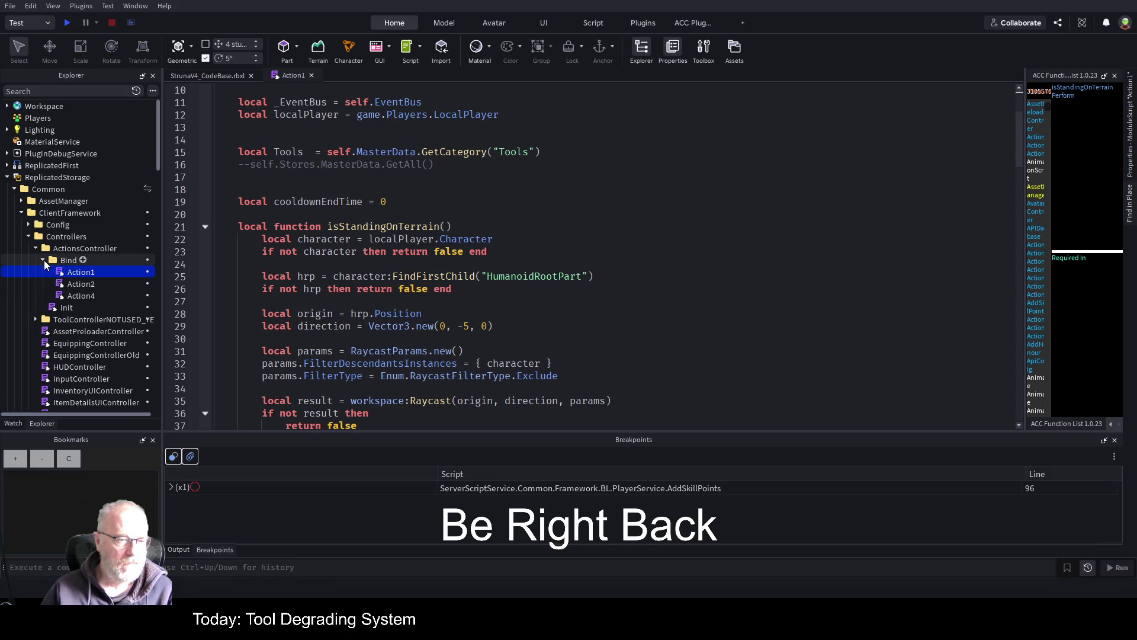
# - Read through the rest of the Action1 script, then close its editor tab
pyautogui.scroll(-2, 446, 200)
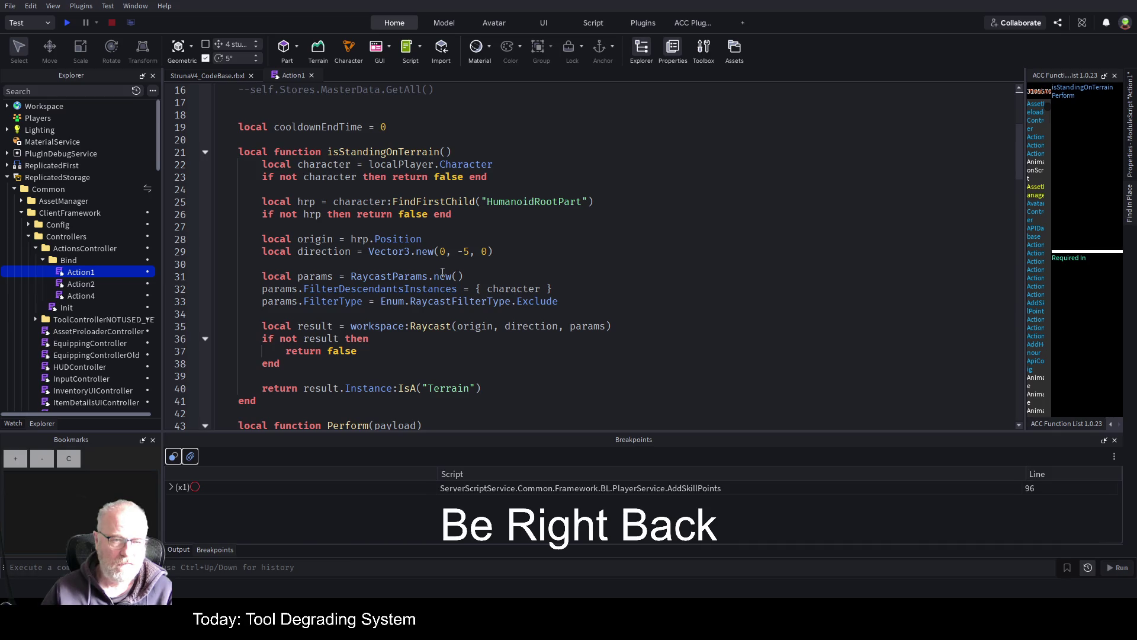
pyautogui.scroll(-3, 409, 290)
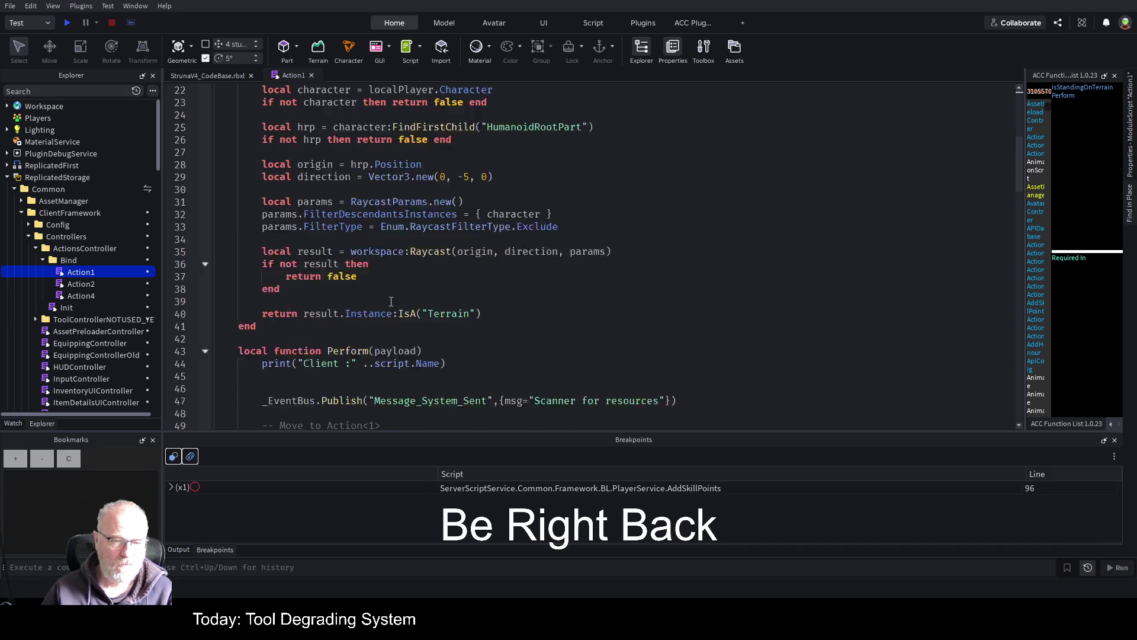
pyautogui.scroll(-2, 426, 277)
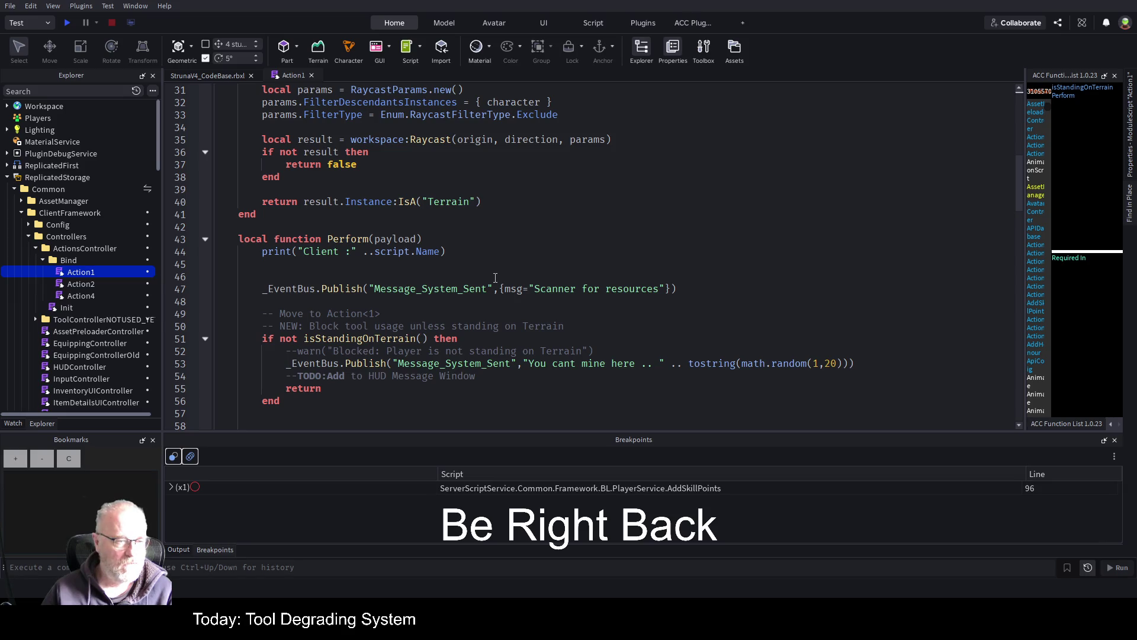
pyautogui.scroll(-3, 495, 277)
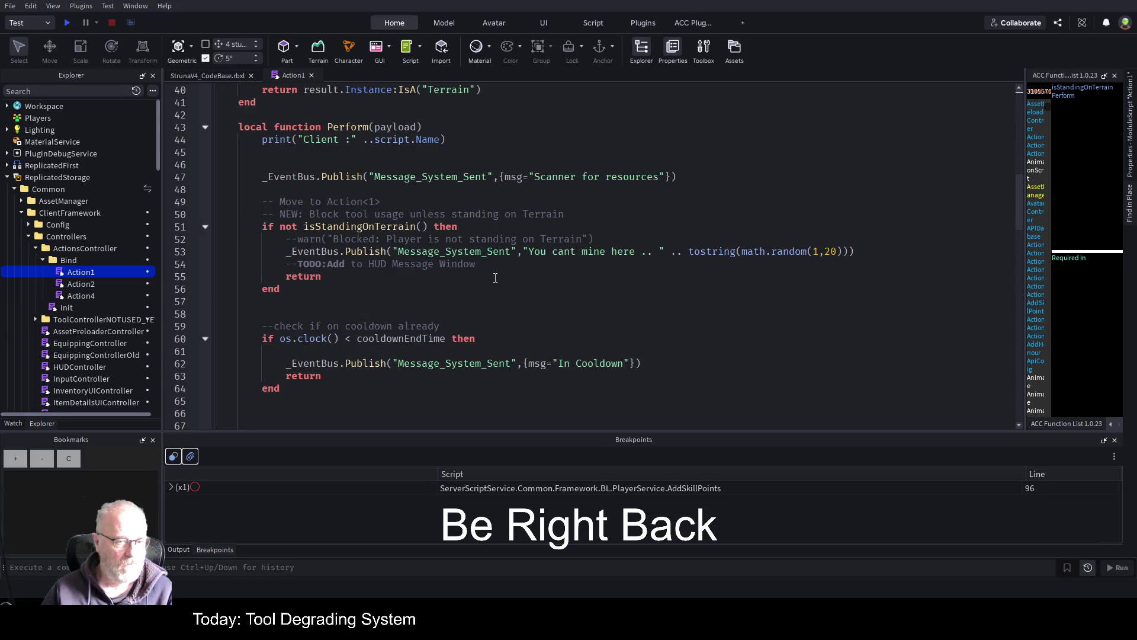
pyautogui.scroll(-3, 495, 277)
pyautogui.scroll(-2, 495, 277)
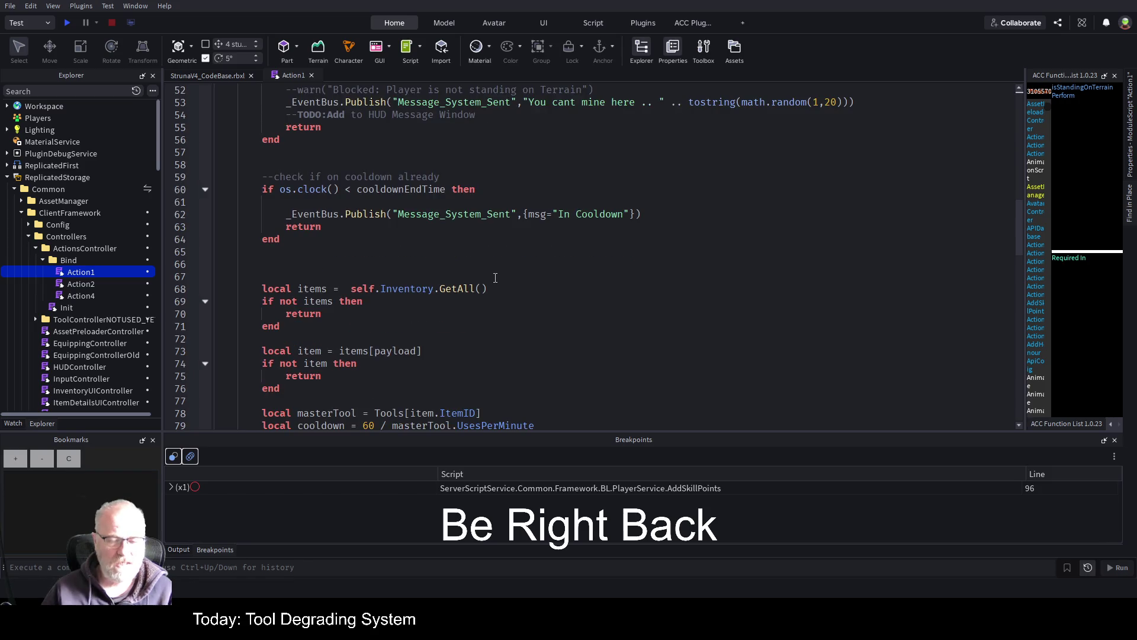
pyautogui.scroll(-2, 486, 296)
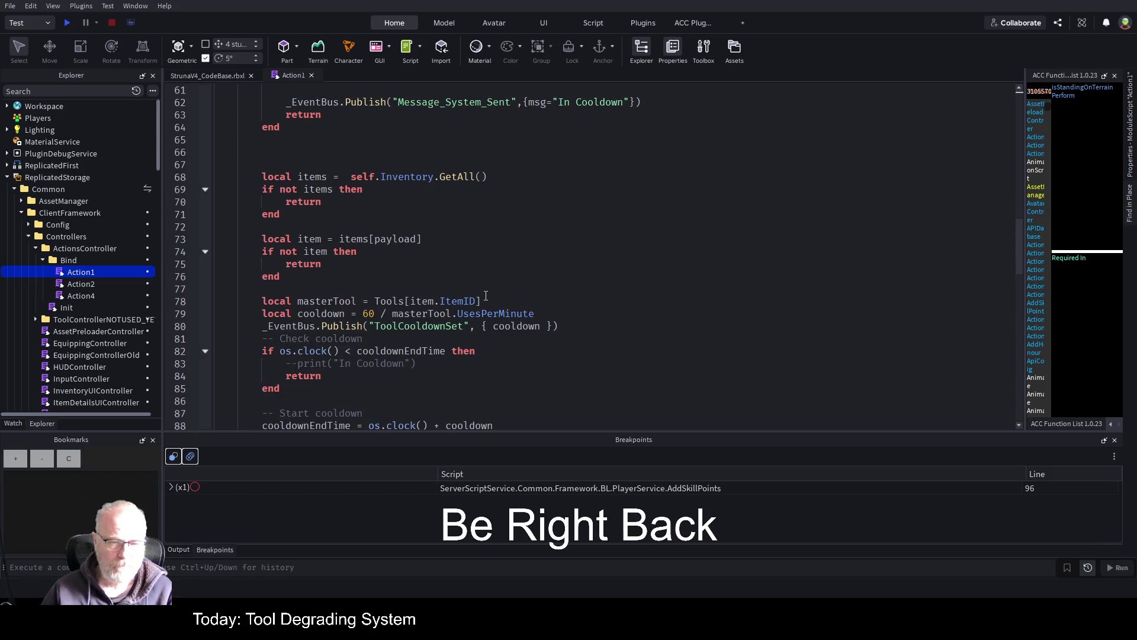
pyautogui.scroll(-3, 486, 295)
pyautogui.scroll(-3, 485, 296)
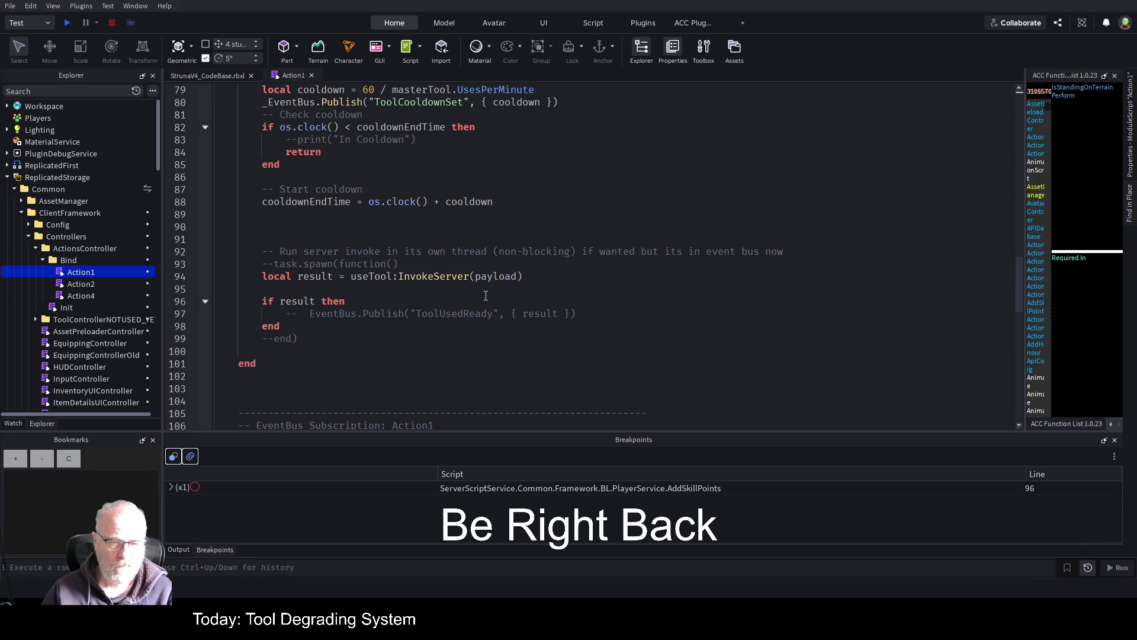
pyautogui.scroll(-7, 486, 296)
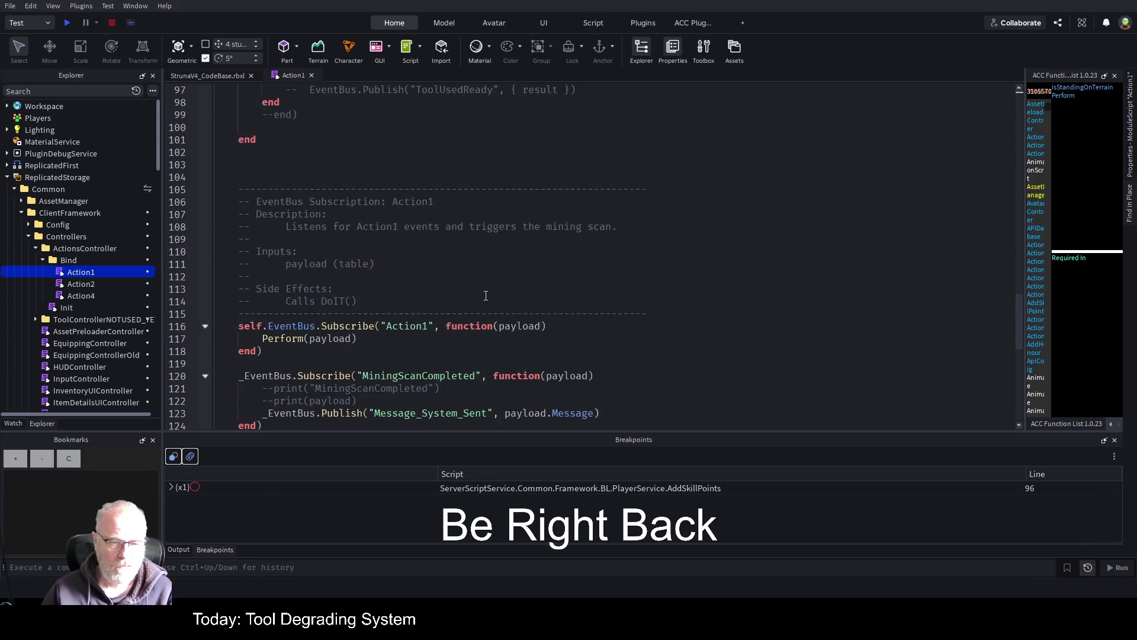
pyautogui.scroll(-2, 486, 295)
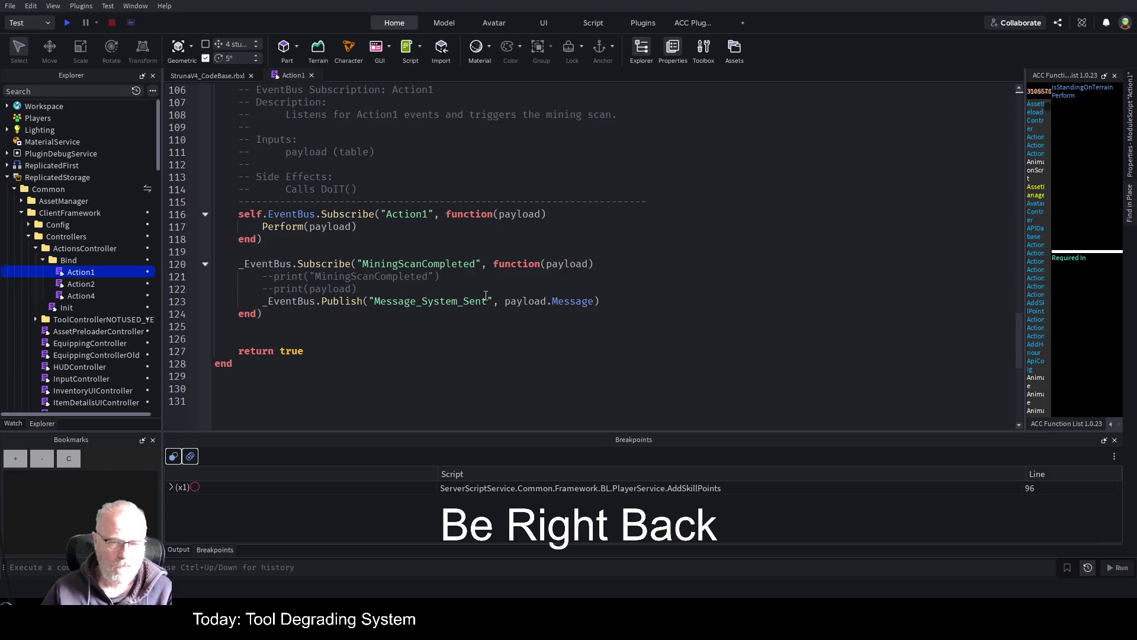
pyautogui.scroll(4, 486, 295)
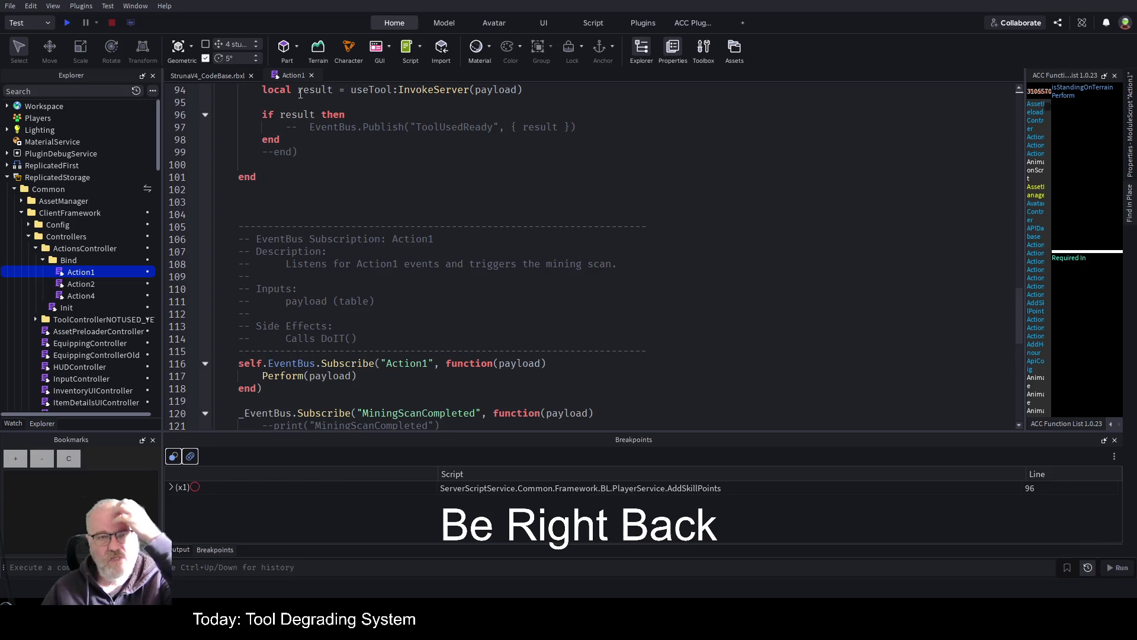
pyautogui.click(311, 75)
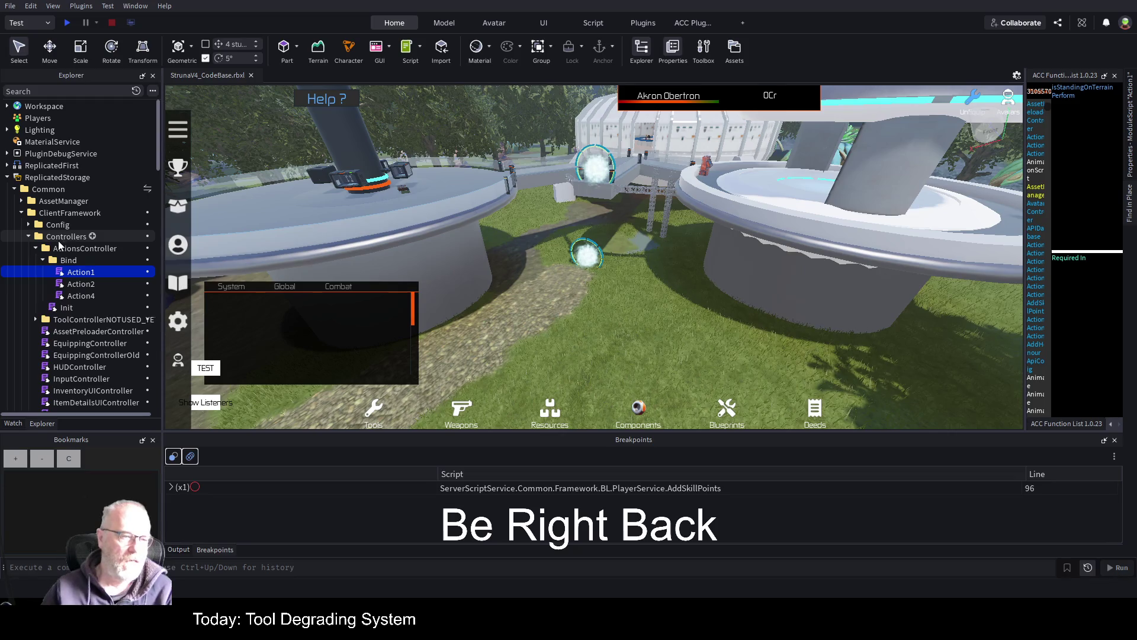
# - Collapse ActionsController, widen the Explorer panel, and start a play test
pyautogui.click(36, 249)
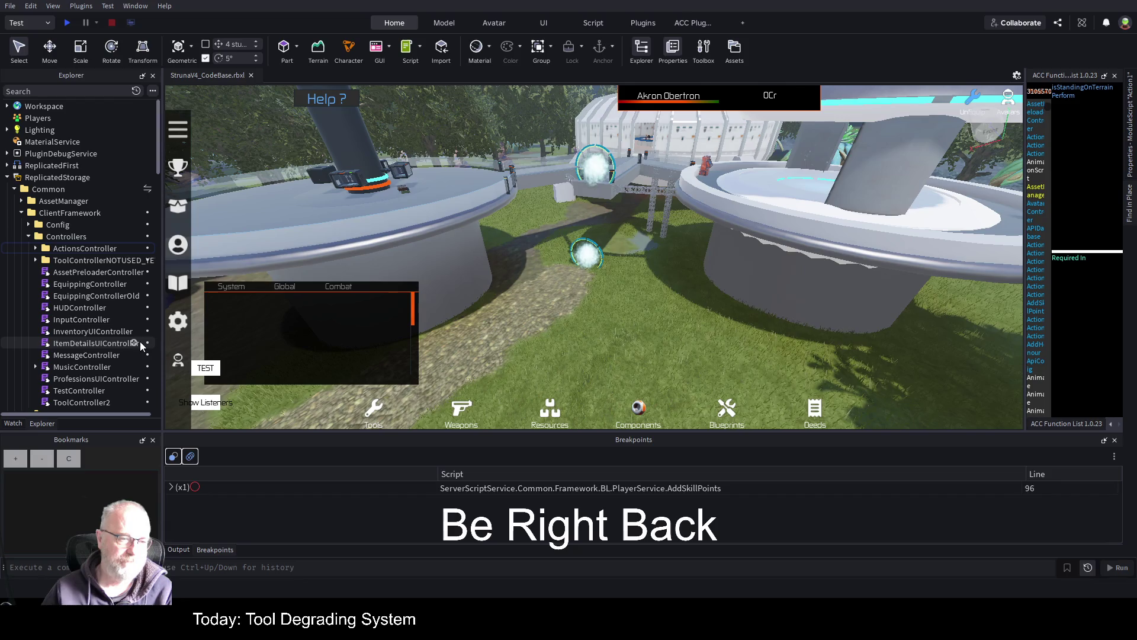
pyautogui.scroll(-1, 141, 333)
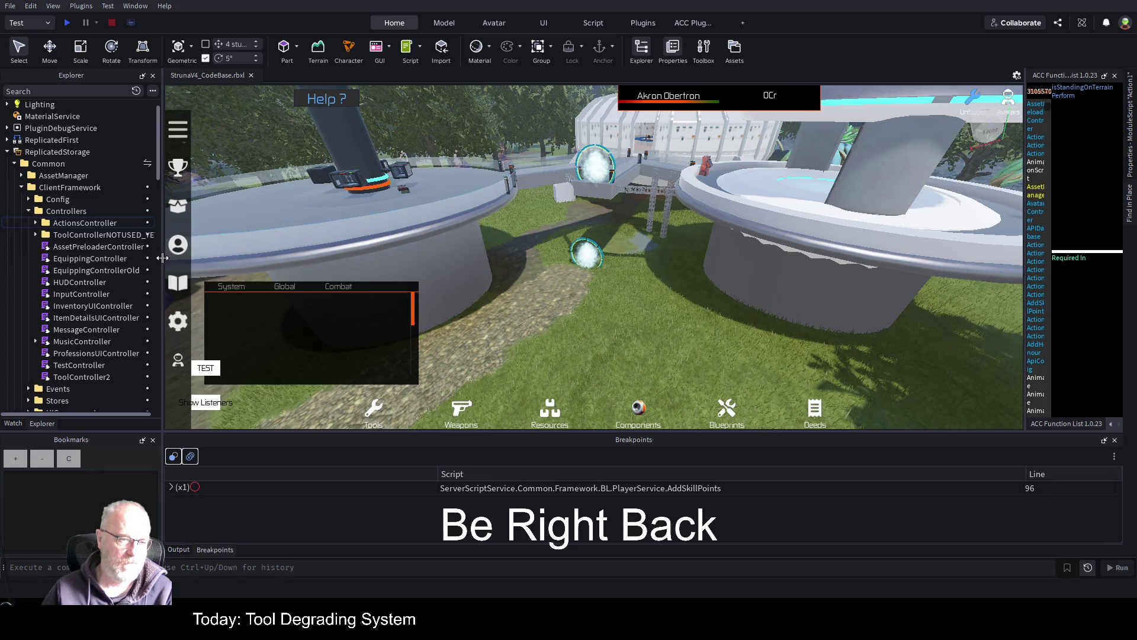
pyautogui.moveTo(162, 257); pyautogui.dragTo(240, 258)
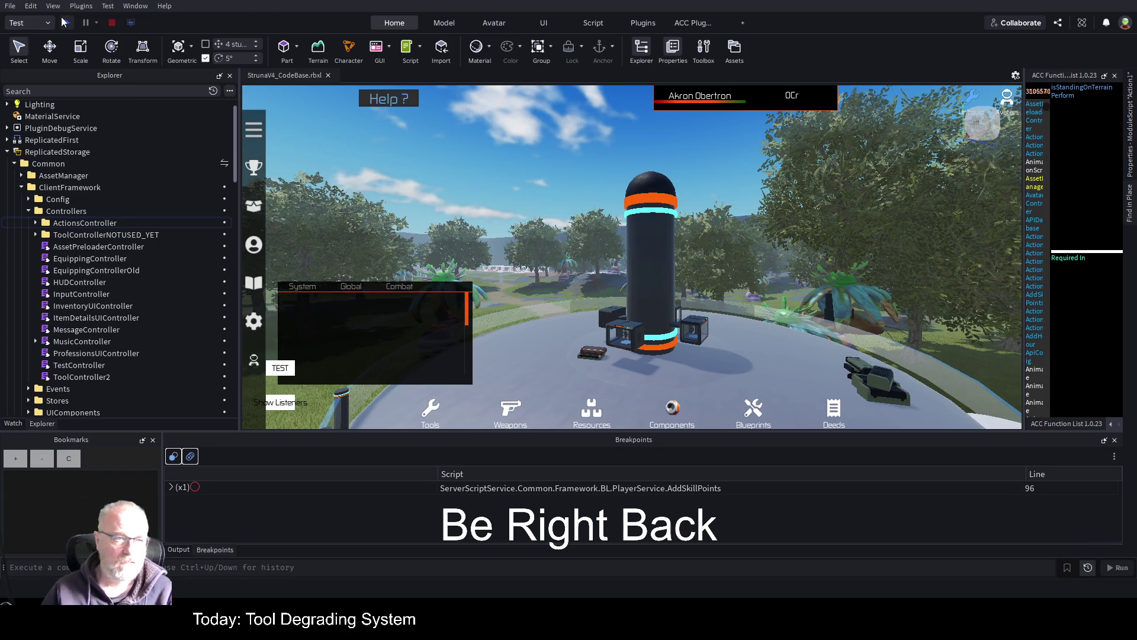
pyautogui.click(74, 25)
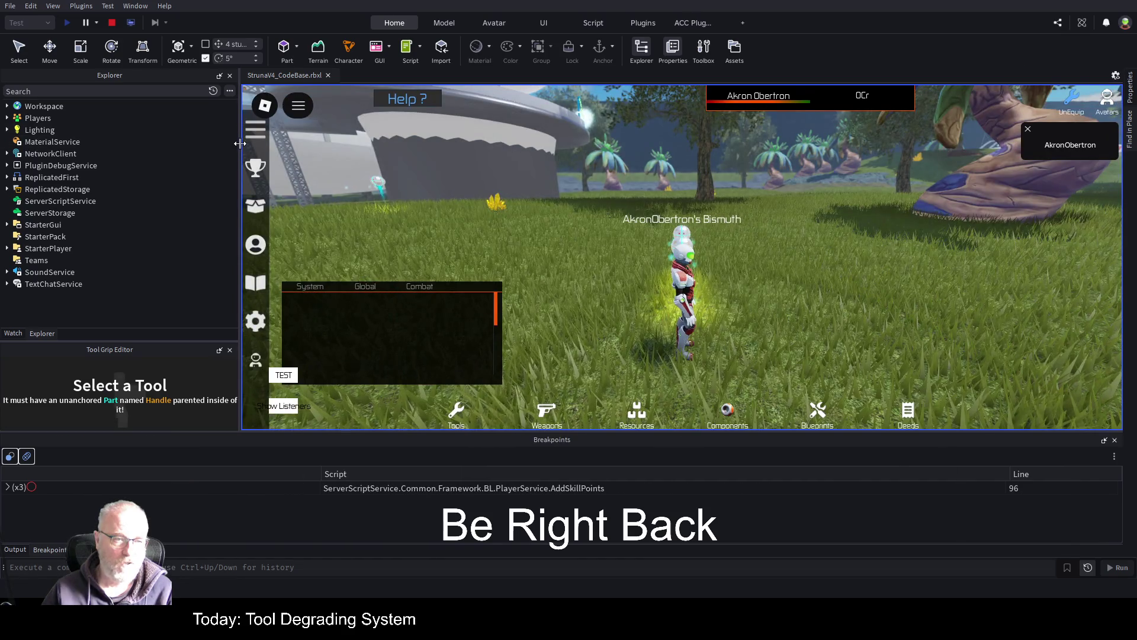
# - Narrow the Explorer, dismiss the player notification, and run the character out into the field
pyautogui.moveTo(240, 144); pyautogui.dragTo(129, 143)
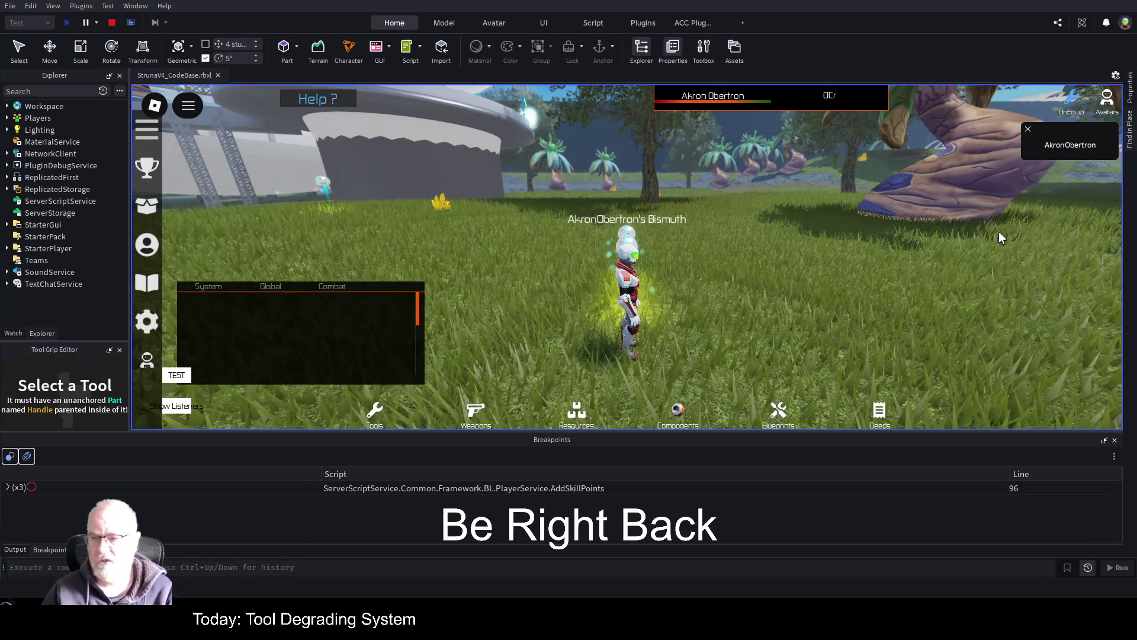
pyautogui.click(1027, 128)
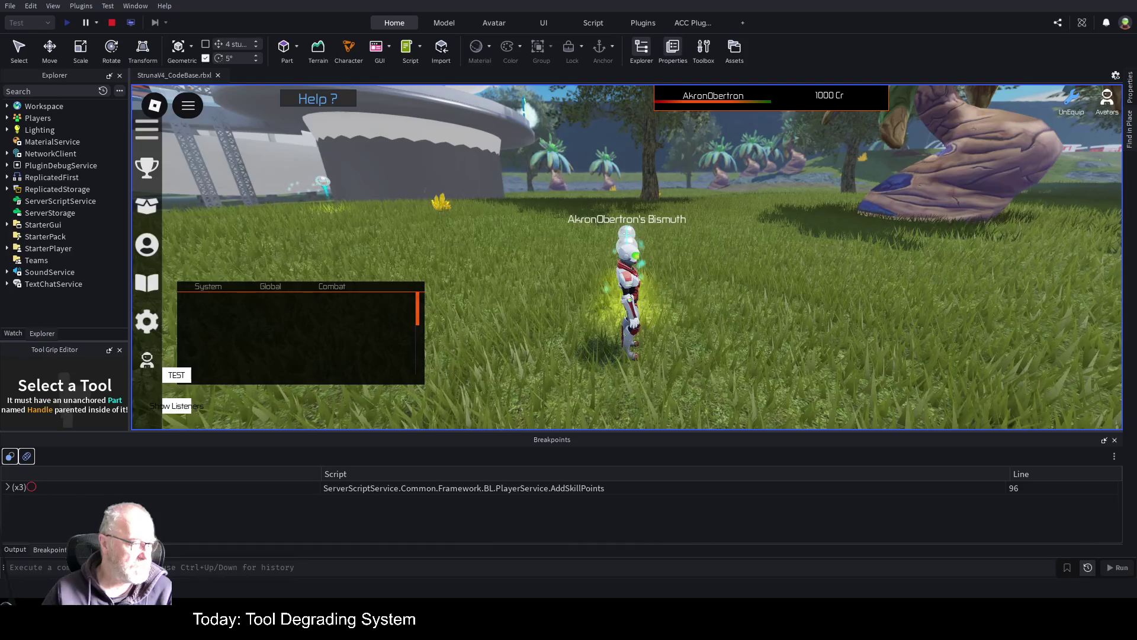
pyautogui.press('w')
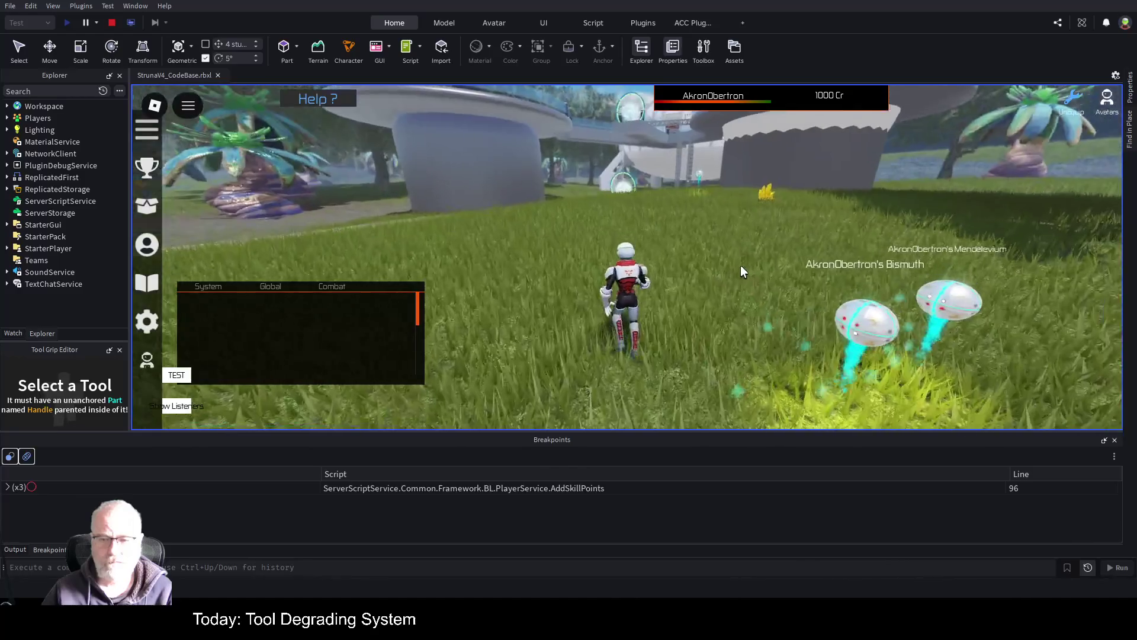
# - Equip OME001, strike the Bismuth crystal five times, then unequip it and reopen Tools
pyautogui.press('i')
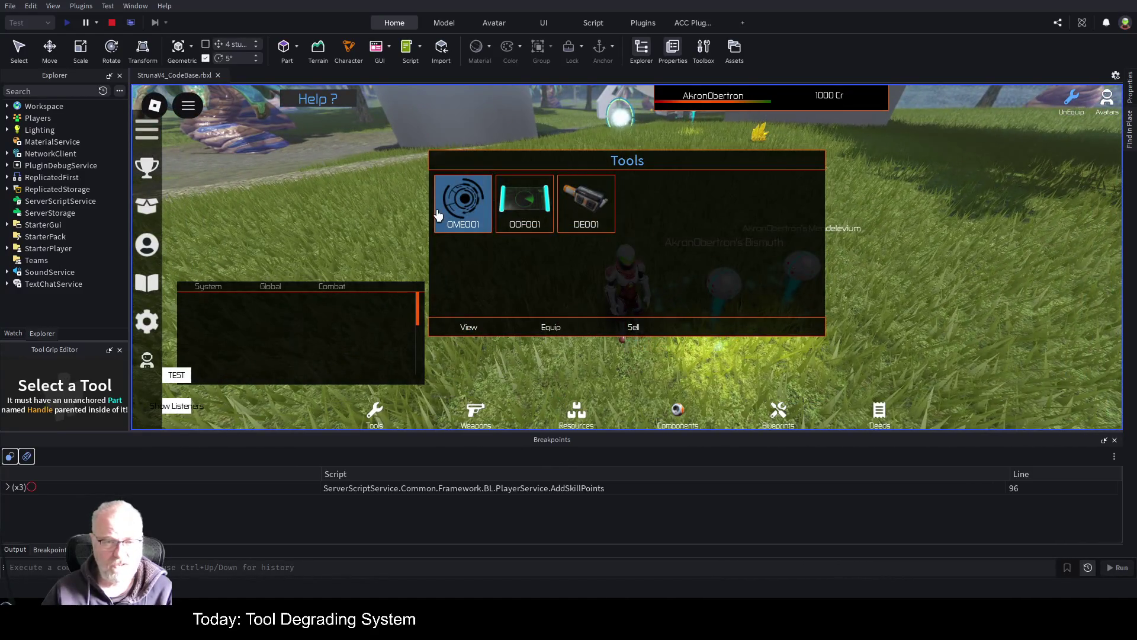
pyautogui.click(550, 326)
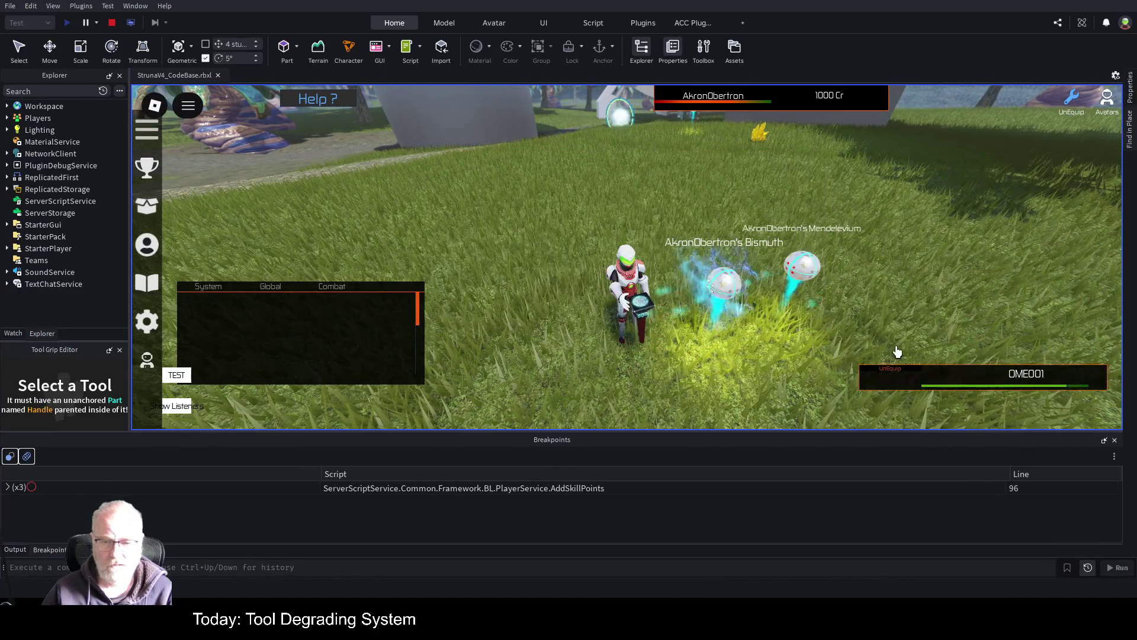
pyautogui.click(757, 339)
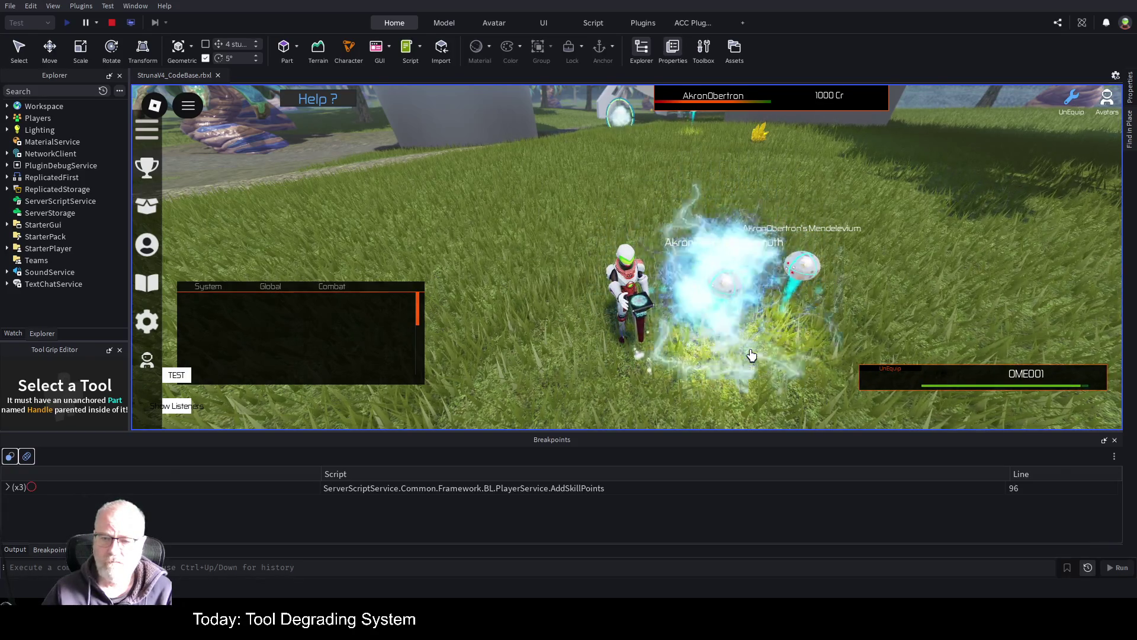
pyautogui.click(751, 354)
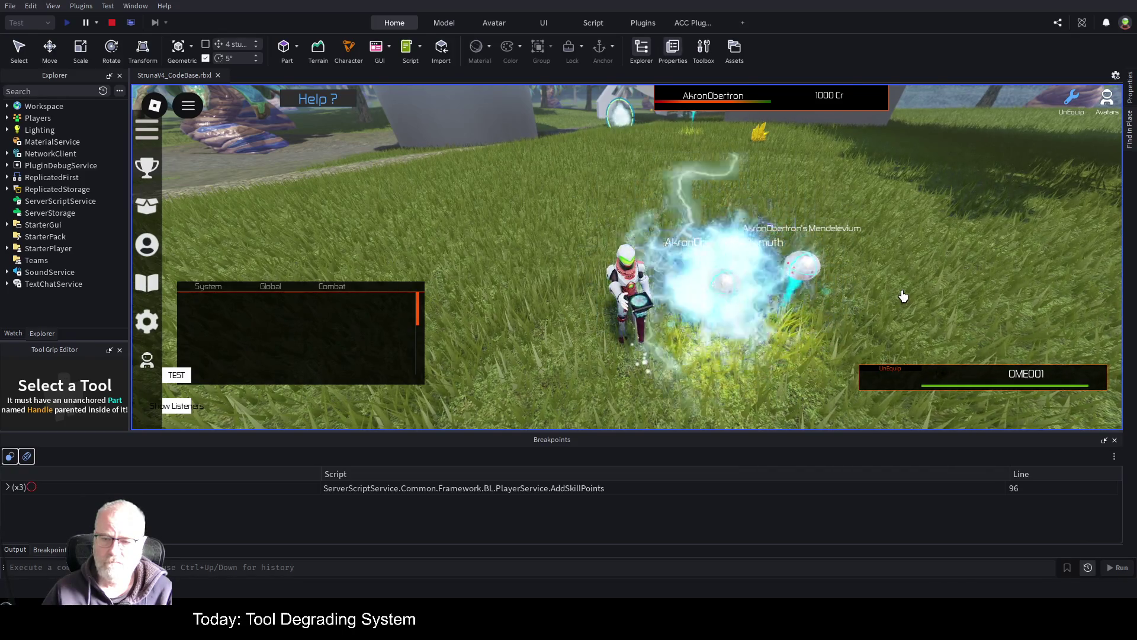
pyautogui.click(871, 292)
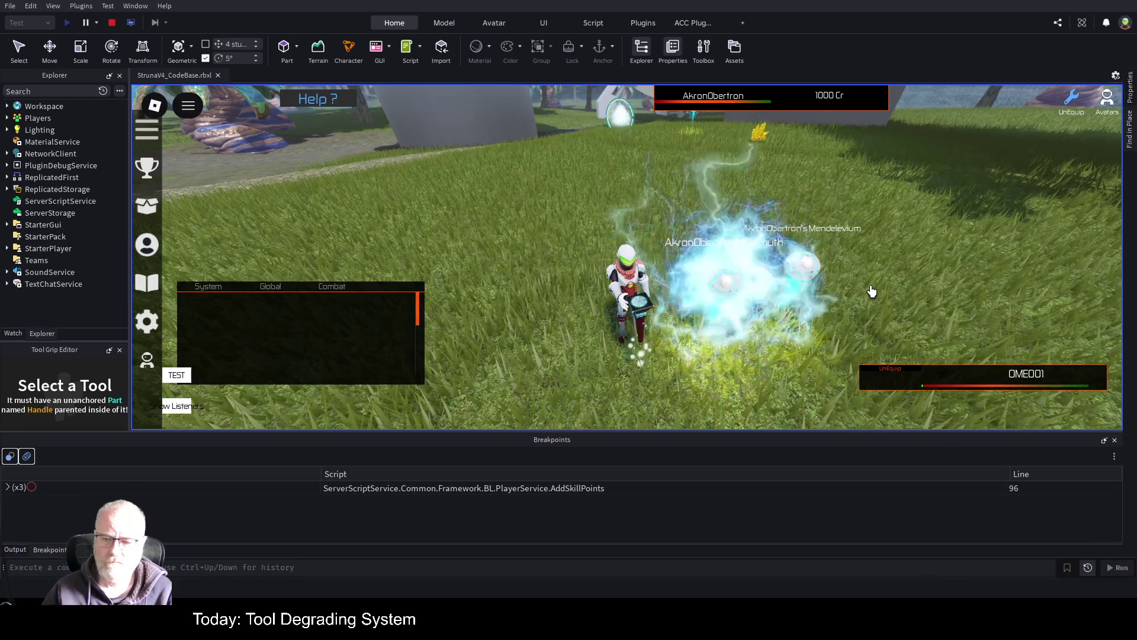
pyautogui.click(871, 292)
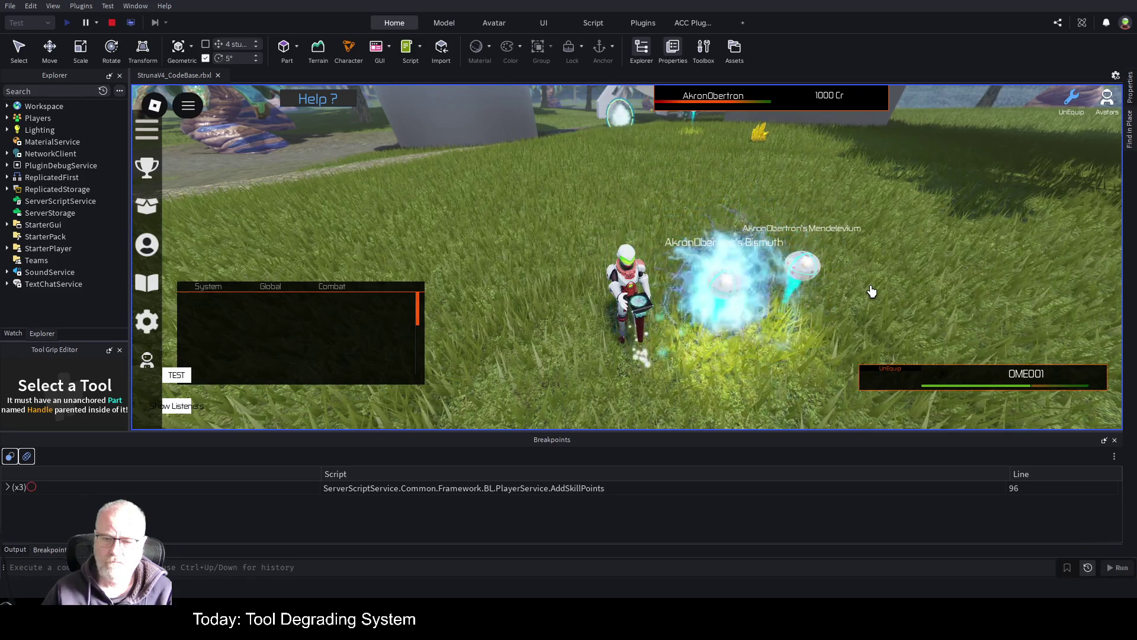
pyautogui.click(865, 292)
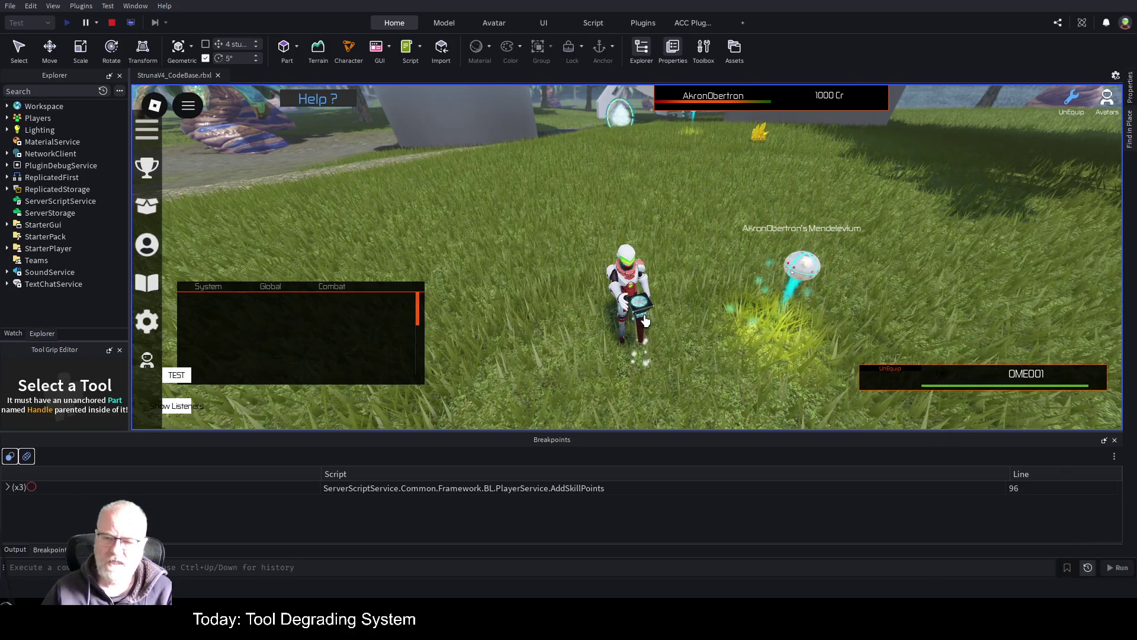
pyautogui.press('1')
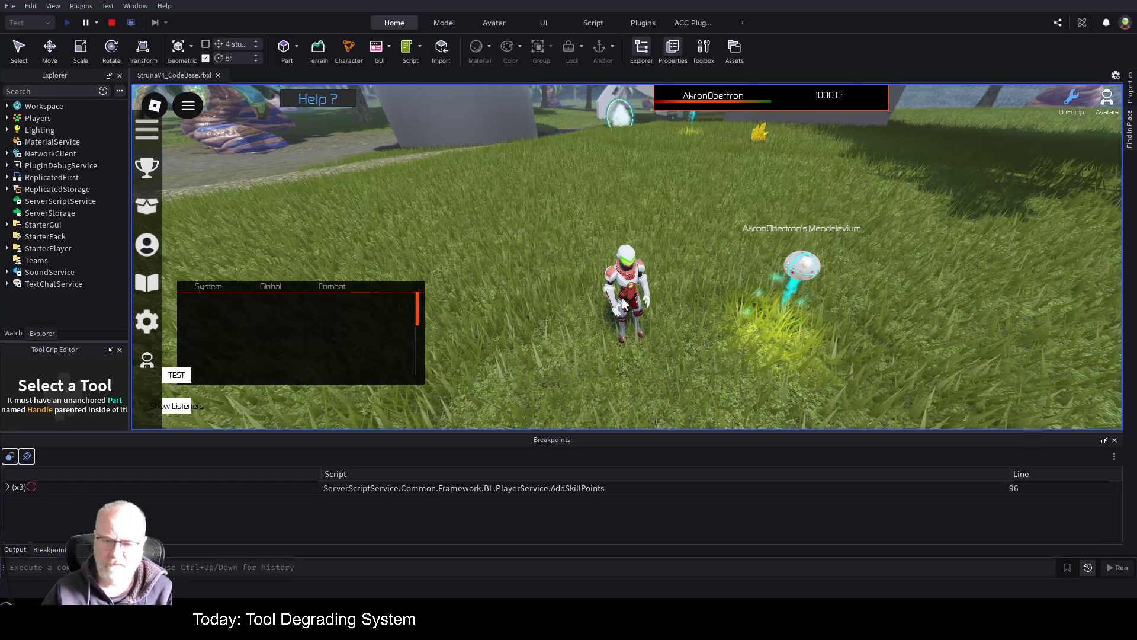
pyautogui.press('i')
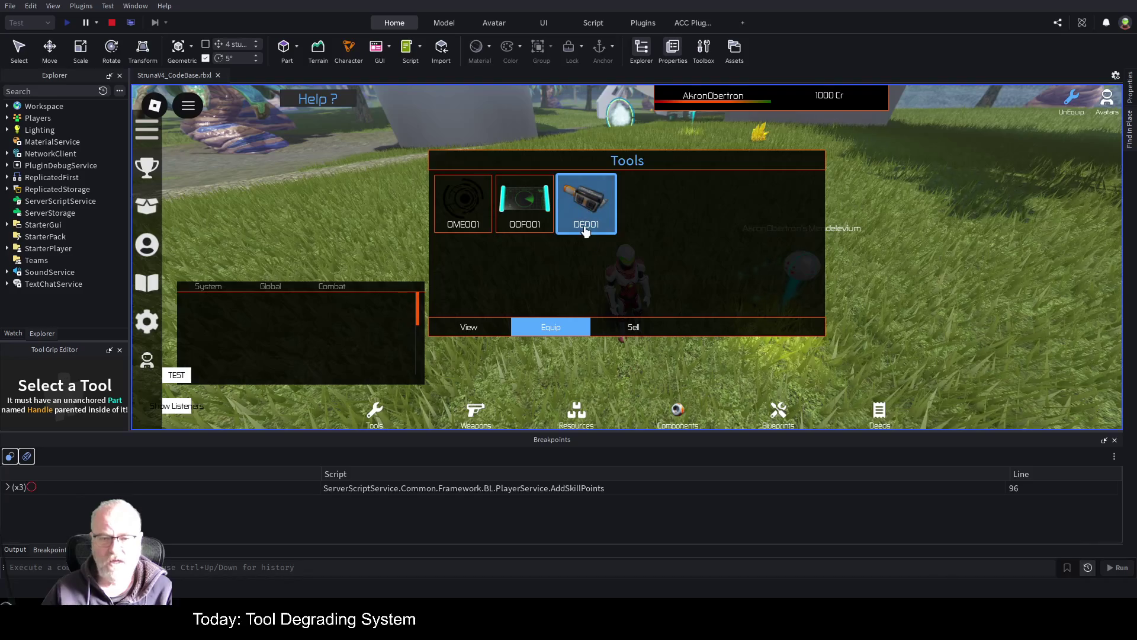
# - Browse the OOF001, OME001 and DE001 slots, view OOF001's stats, then close them
pyautogui.click(533, 213)
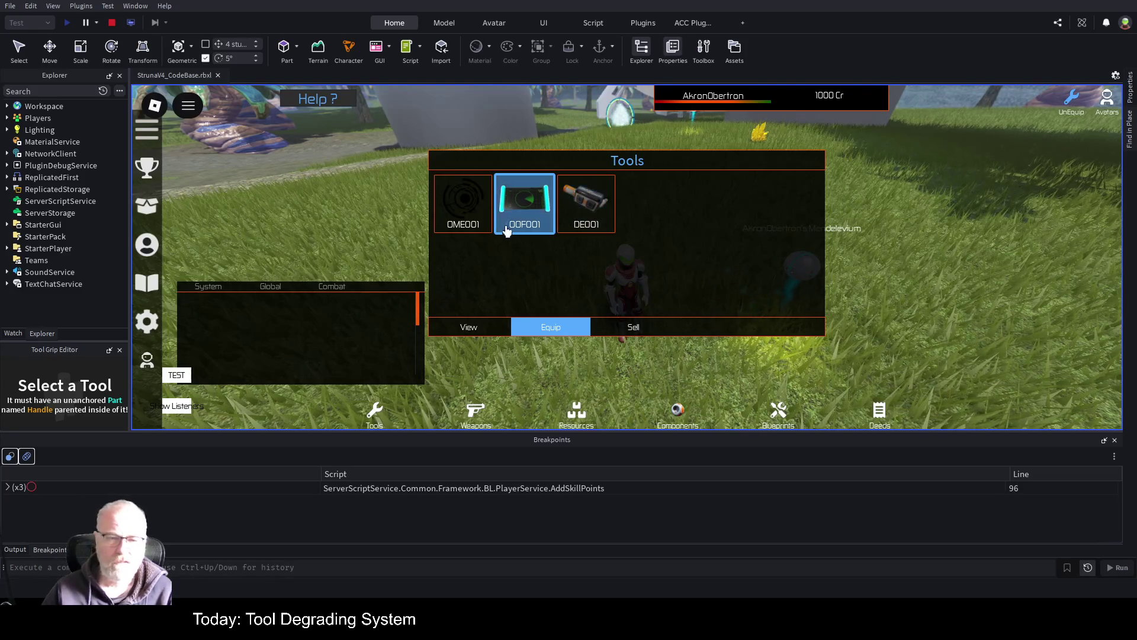
pyautogui.click(460, 206)
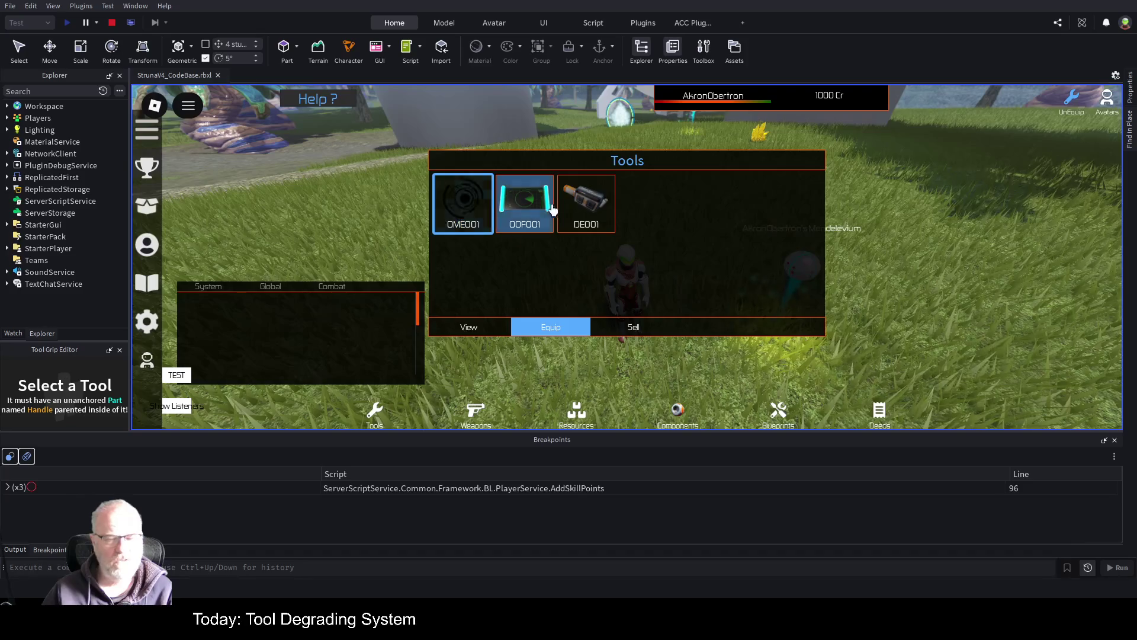
pyautogui.click(587, 205)
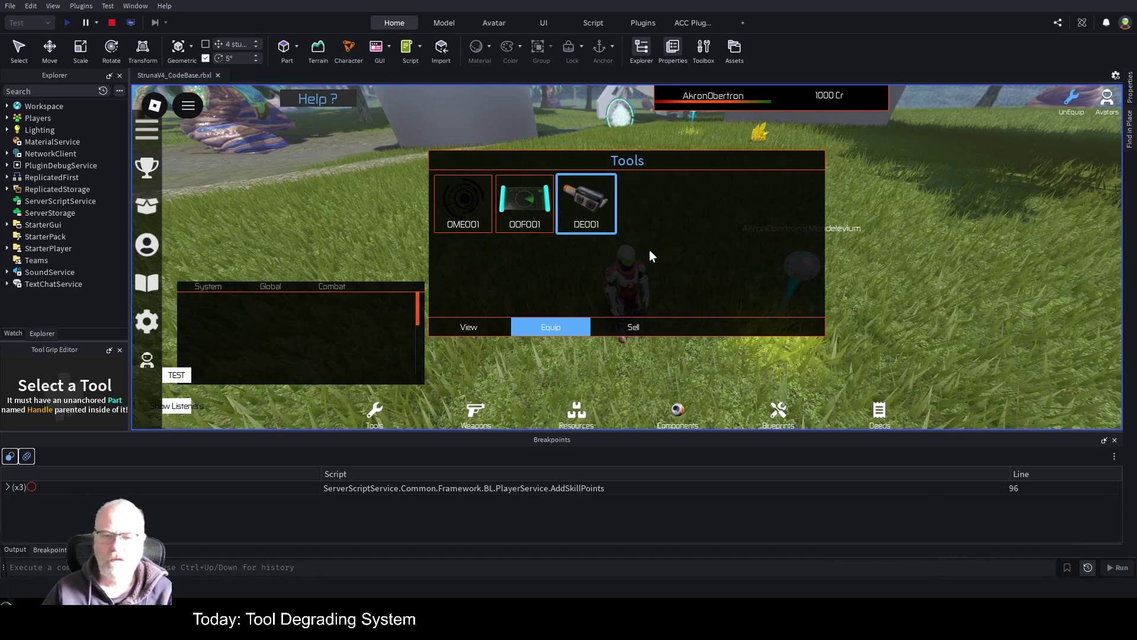
pyautogui.click(524, 221)
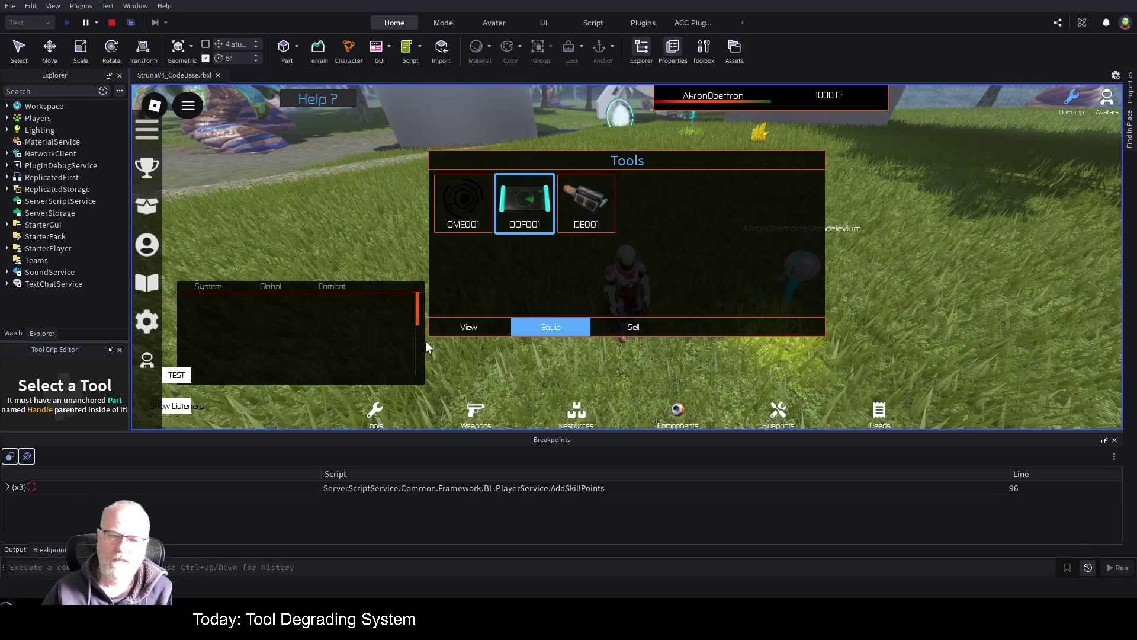
pyautogui.click(464, 333)
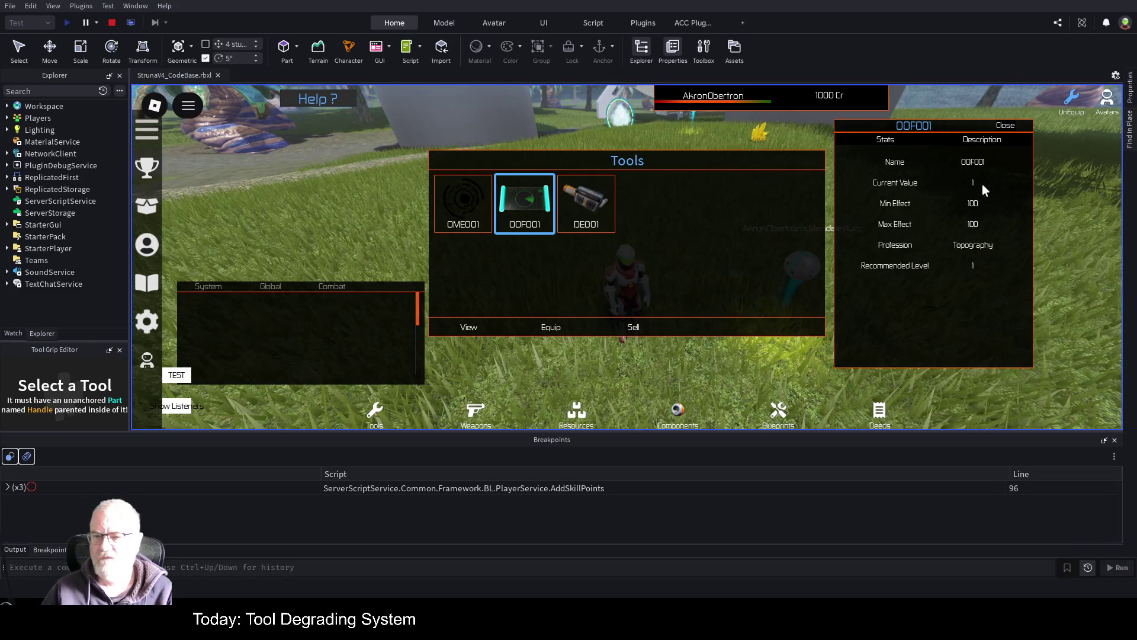
pyautogui.click(1002, 126)
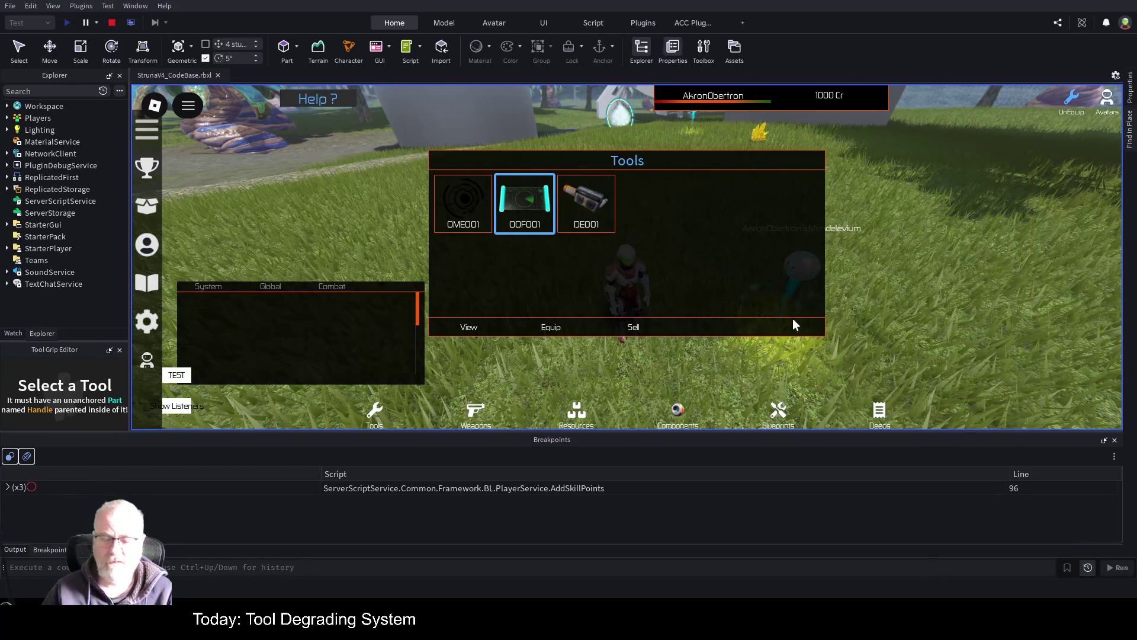
# - Close the tools inventory and run across the bridge to the Market Board counter
pyautogui.press('w')
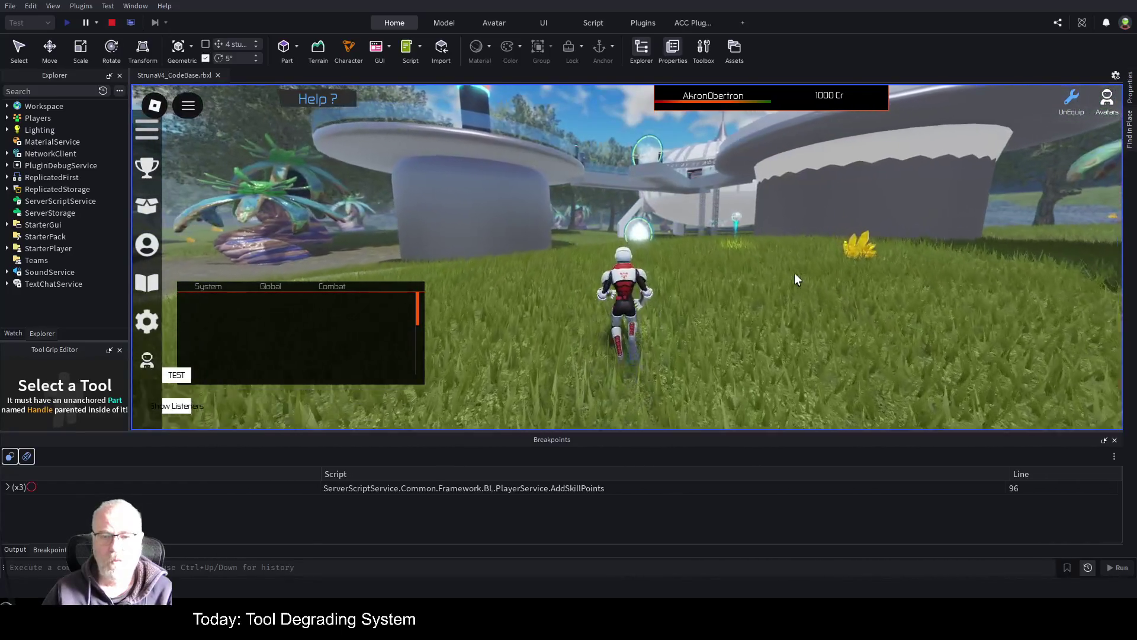
pyautogui.press('w')
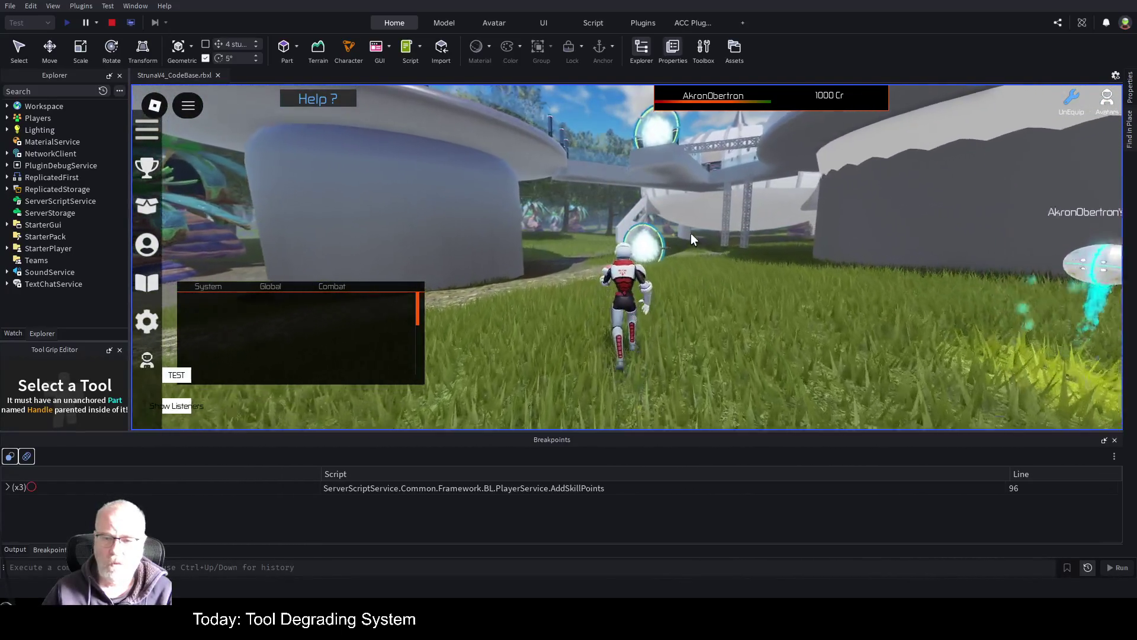
pyautogui.press('w')
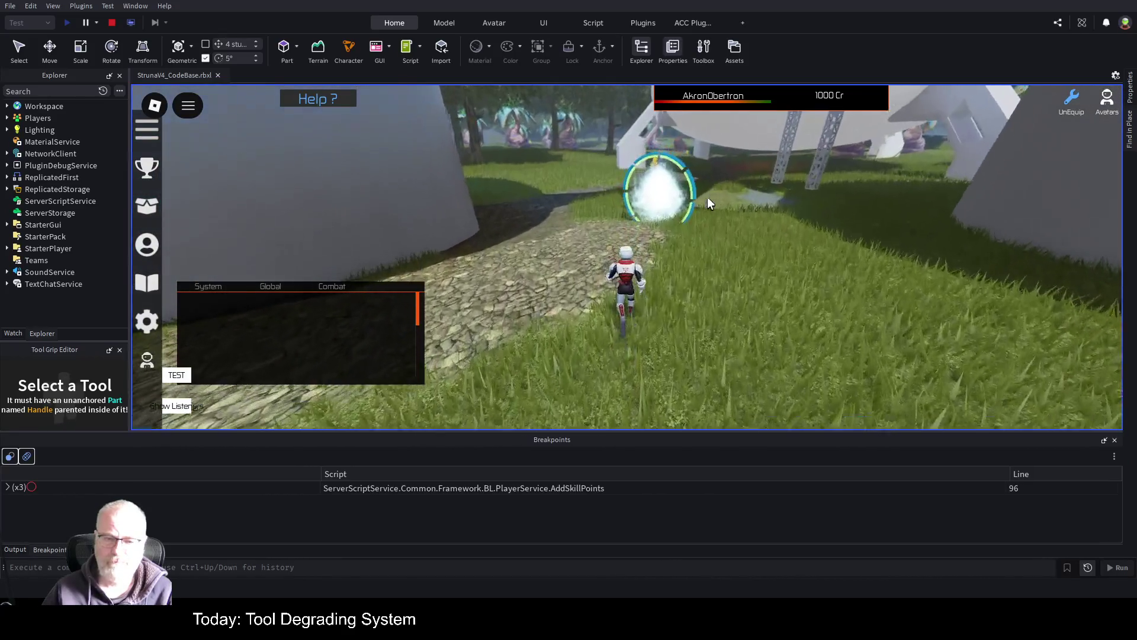
pyautogui.press('w')
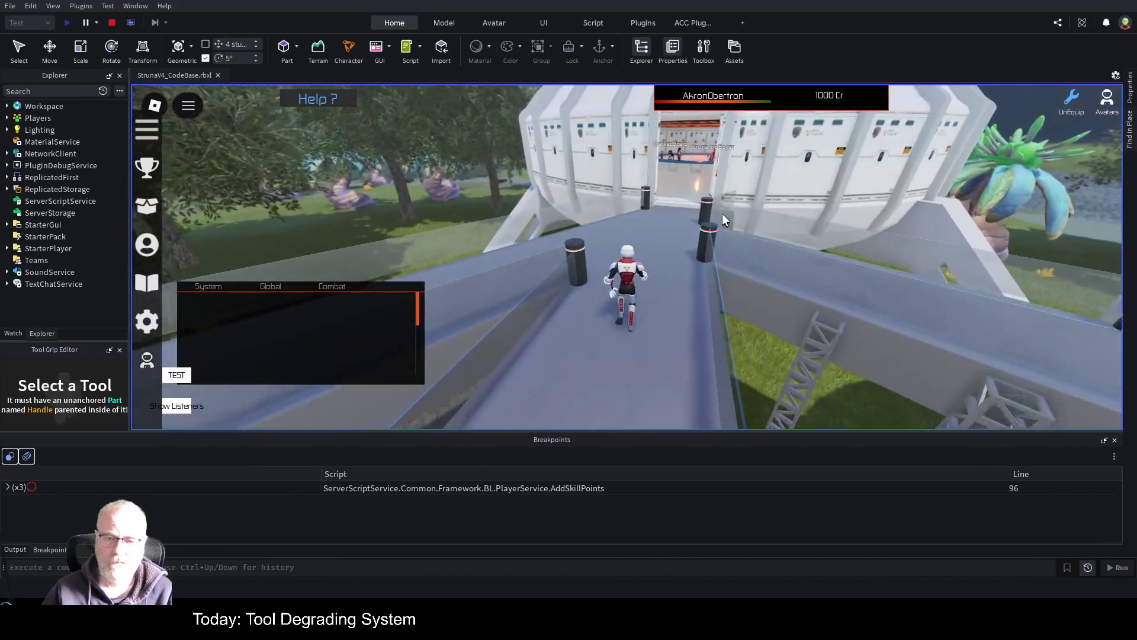
pyautogui.press('w')
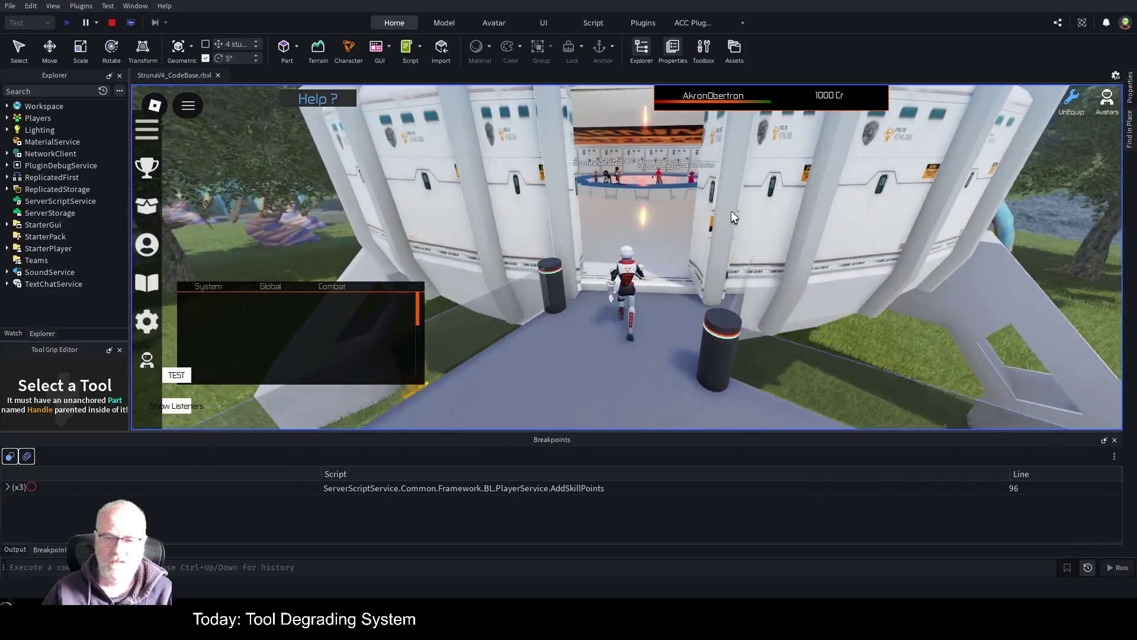
pyautogui.press('w')
pyautogui.press('w')
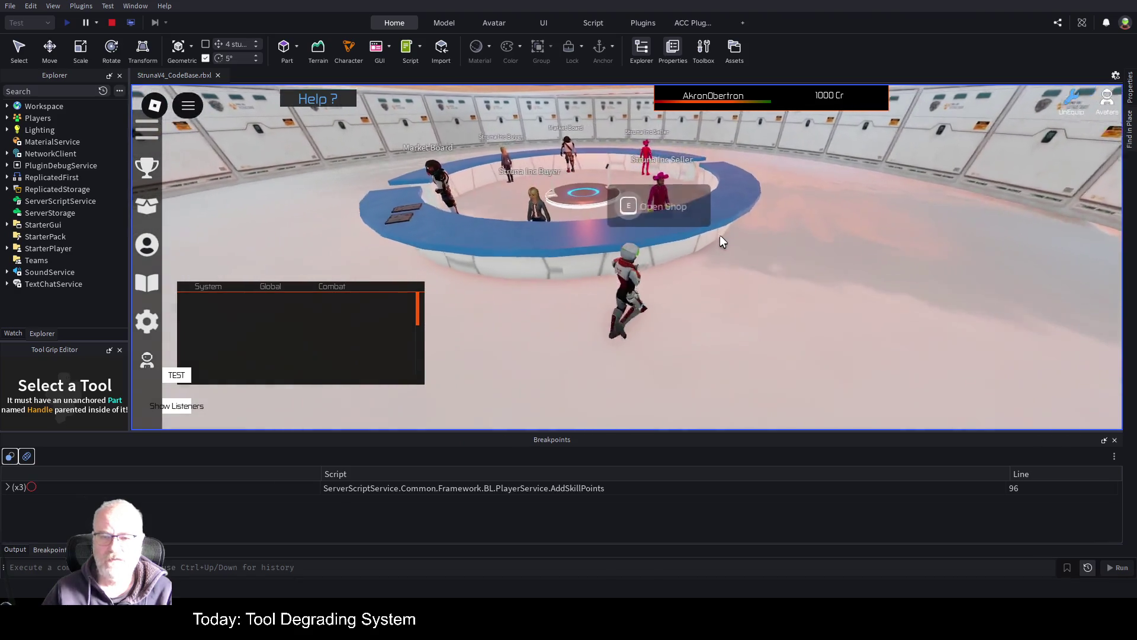
pyautogui.press('w')
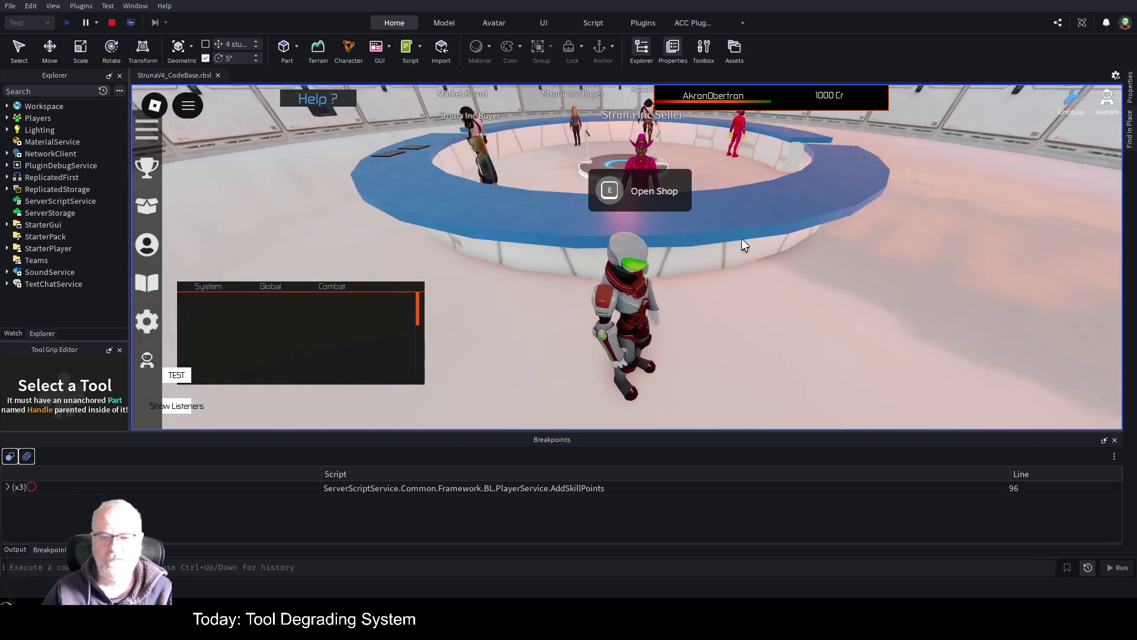
# - Run past the Mining Hall of Fame out to the plaza and open the Struna Inc Shop
pyautogui.press('a')
pyautogui.press('w')
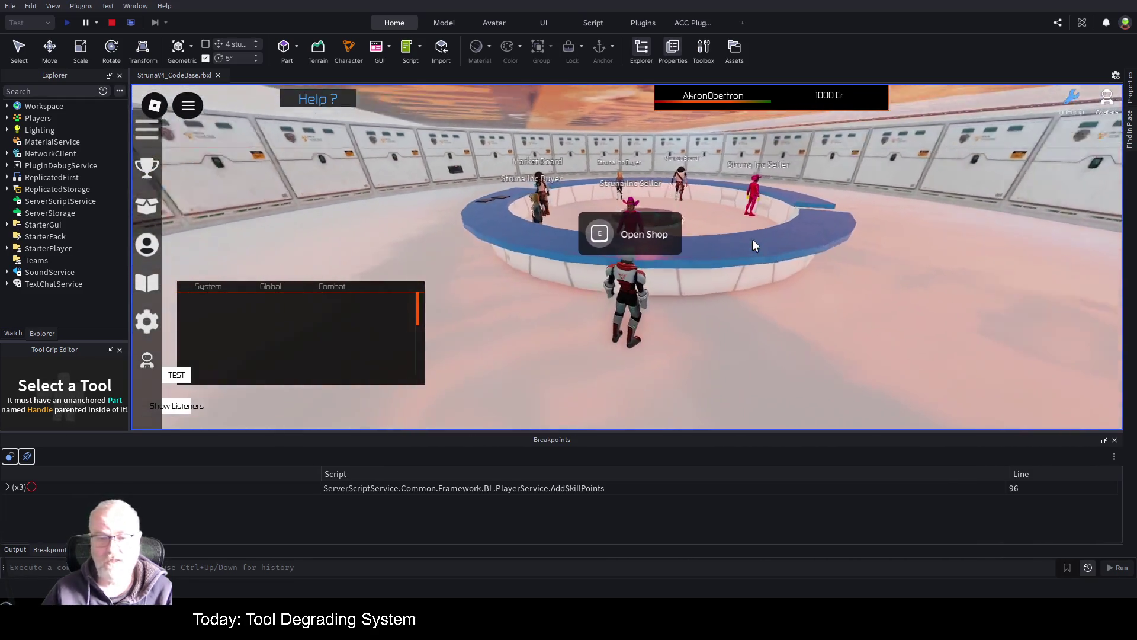
pyautogui.press('a')
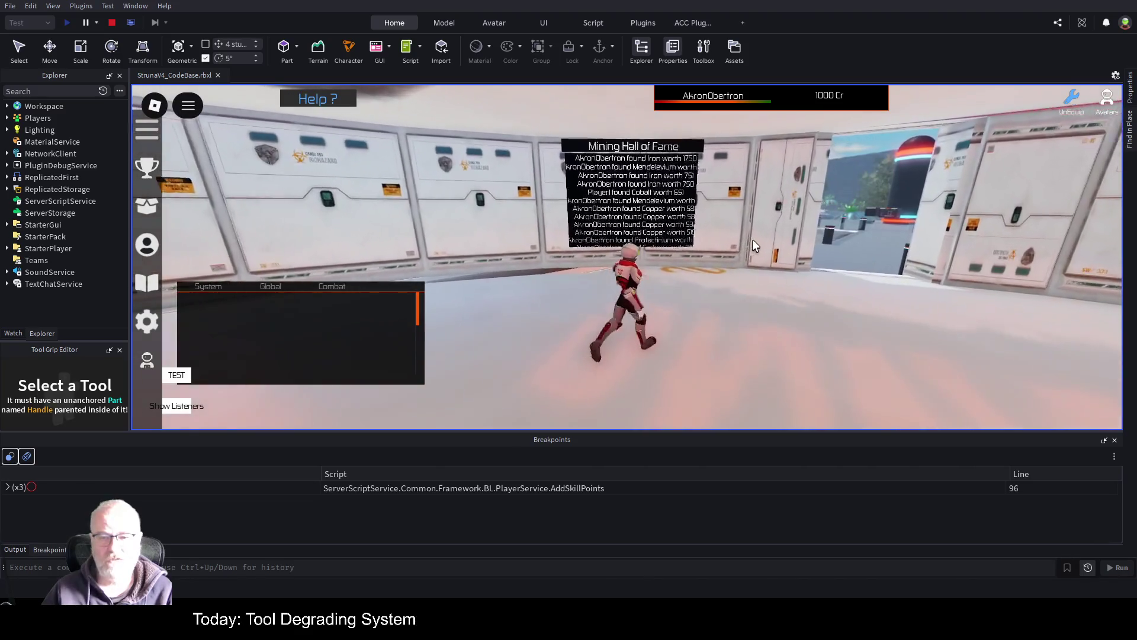
pyautogui.press('w')
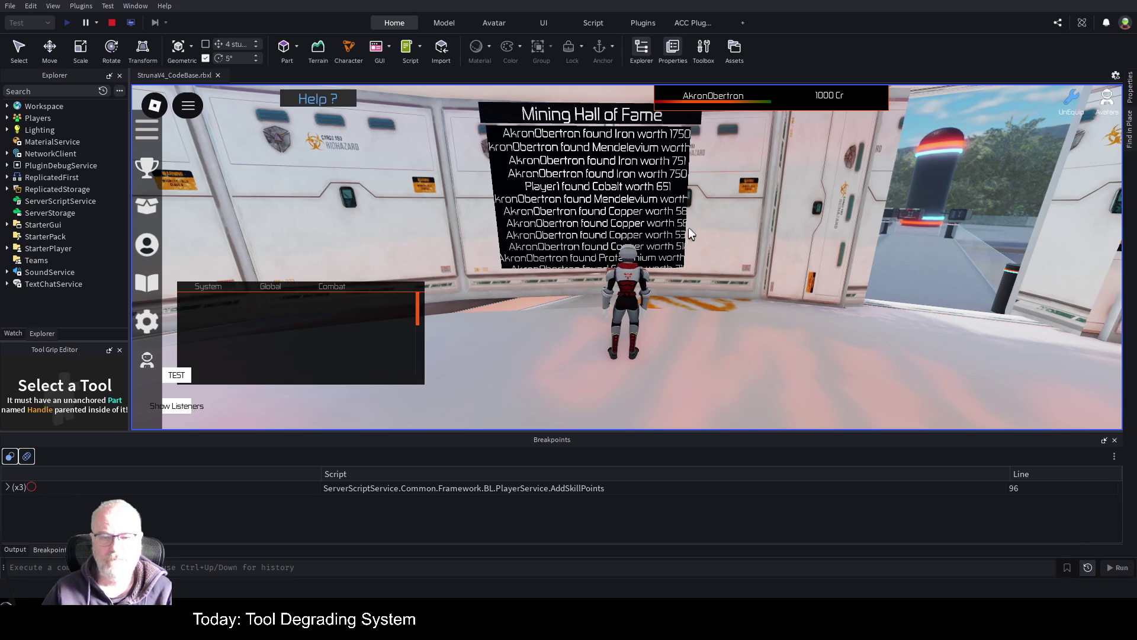
pyautogui.press('d')
pyautogui.press('w')
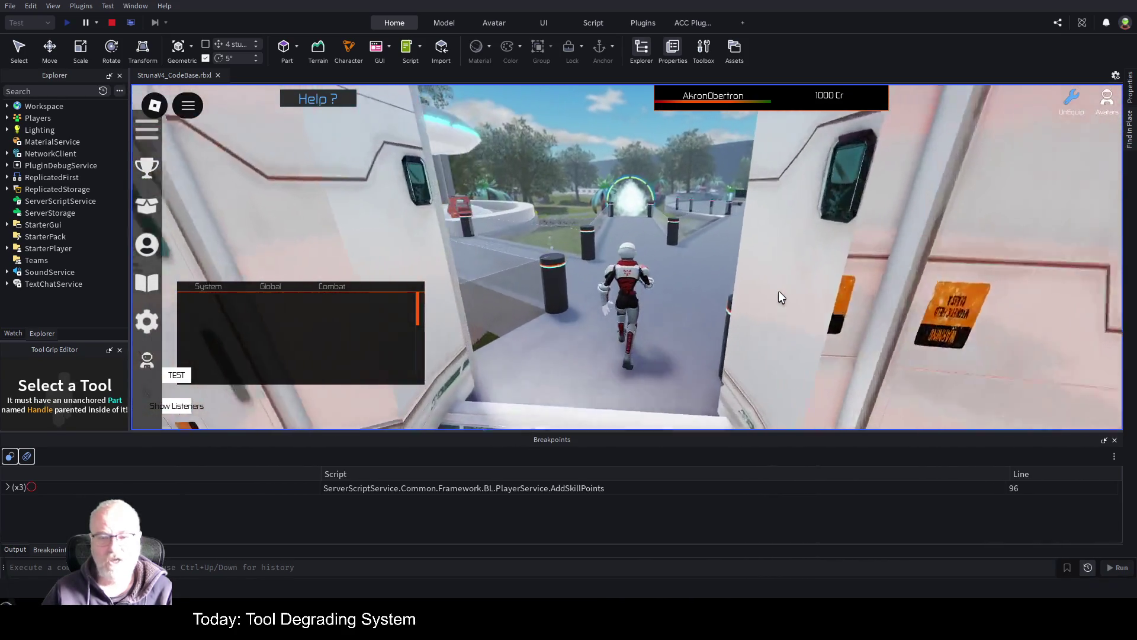
pyautogui.press('w')
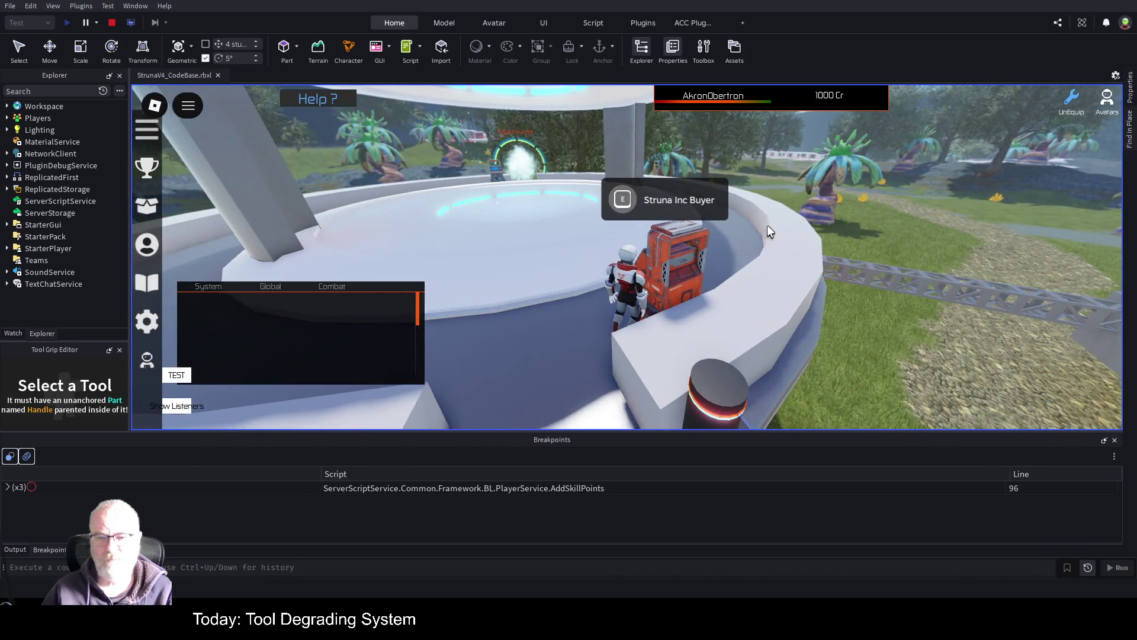
pyautogui.press('a')
pyautogui.press('w')
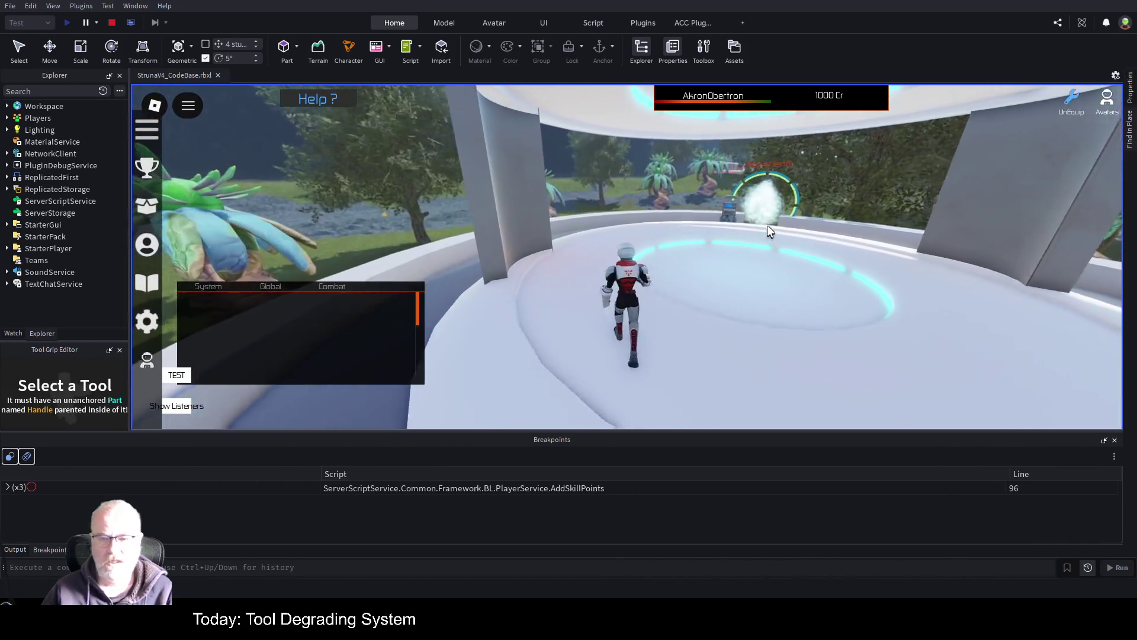
pyautogui.press('w')
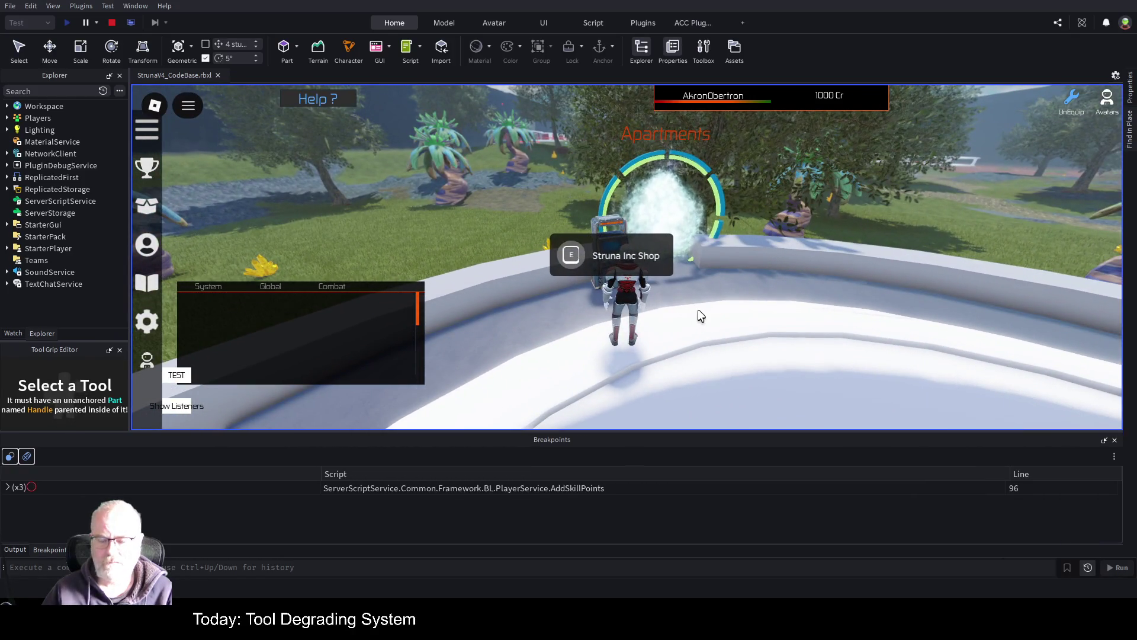
pyautogui.press('e')
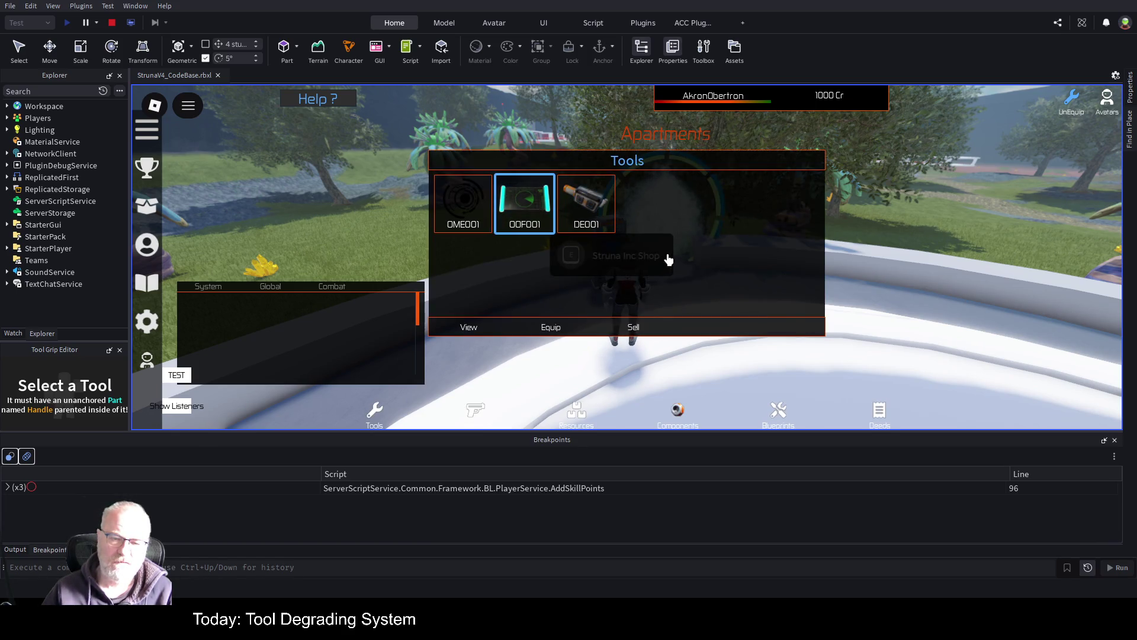
# - Check the shop's Resources list (Bismuth 54, Mendelevium 38), close it, and run along the platform
pyautogui.click(580, 419)
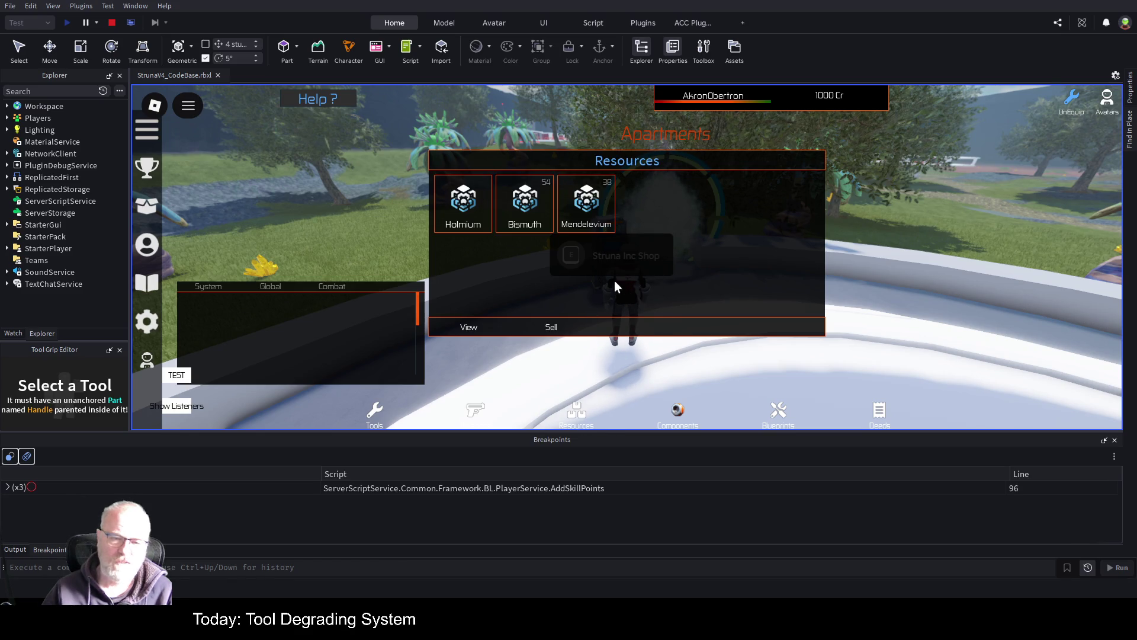
pyautogui.press('e')
pyautogui.press('e')
pyautogui.press('e')
pyautogui.press('s')
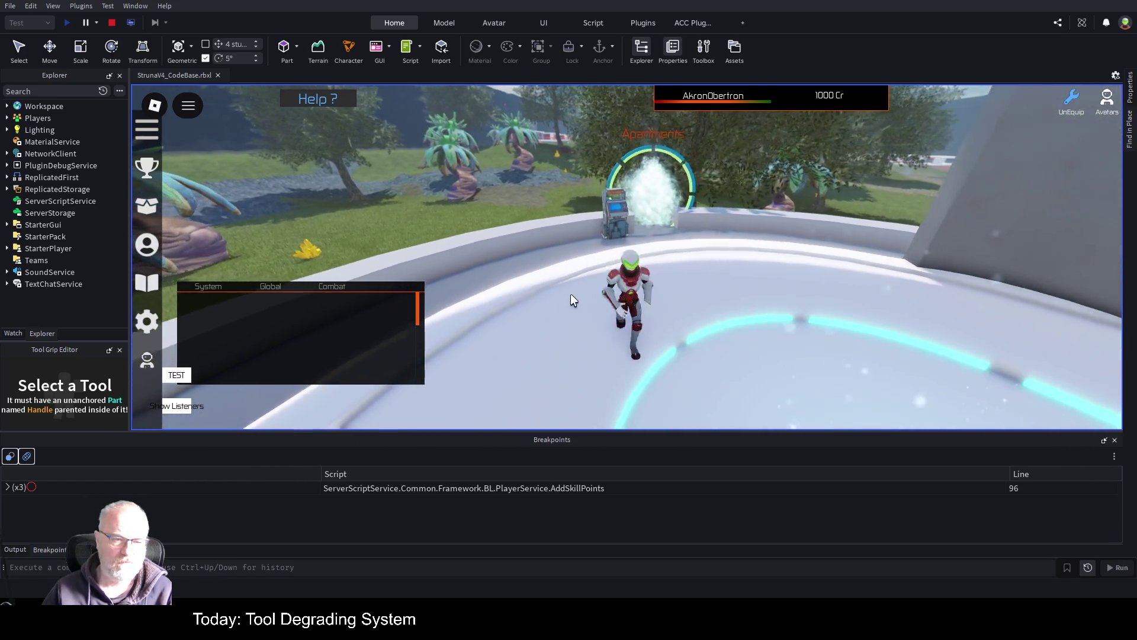
pyautogui.press('d')
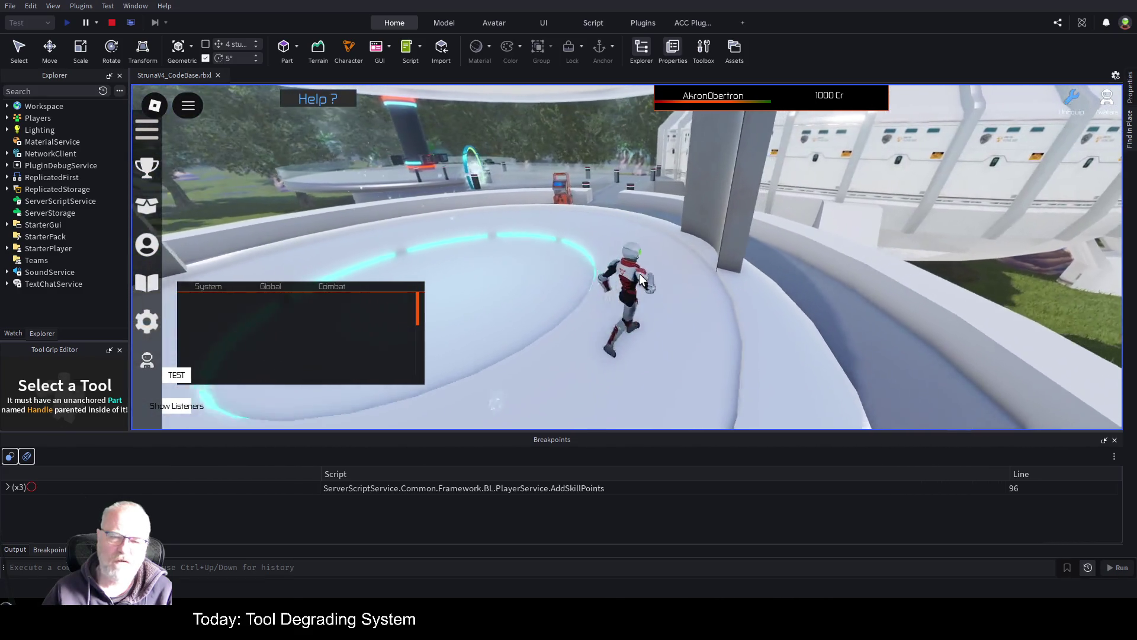
pyautogui.press('w')
pyautogui.press('w')
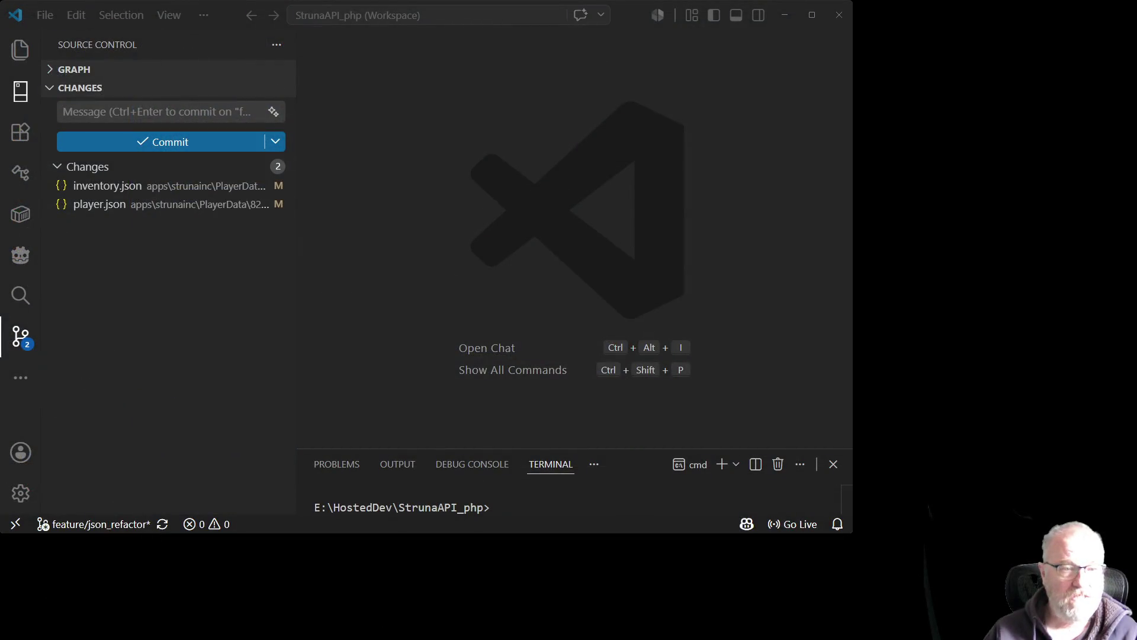
# - Show the Source Control view listing modified inventory.json and player.json
pyautogui.click(21, 92)
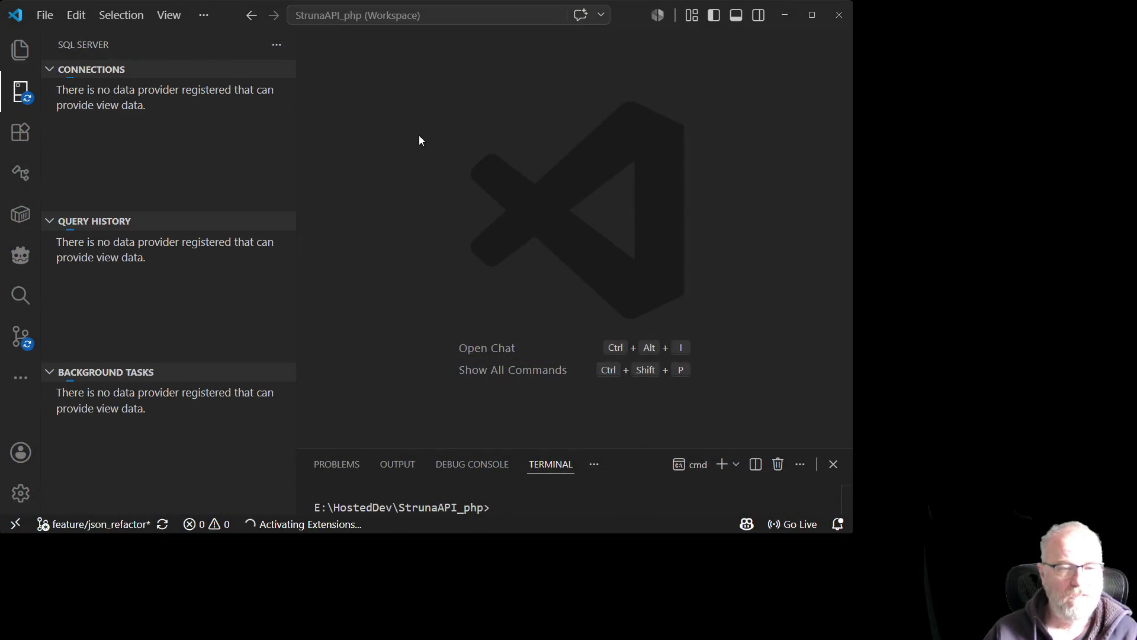
# - Show the workspace file tree and collapse PlayerData folder 822574235
pyautogui.click(22, 48)
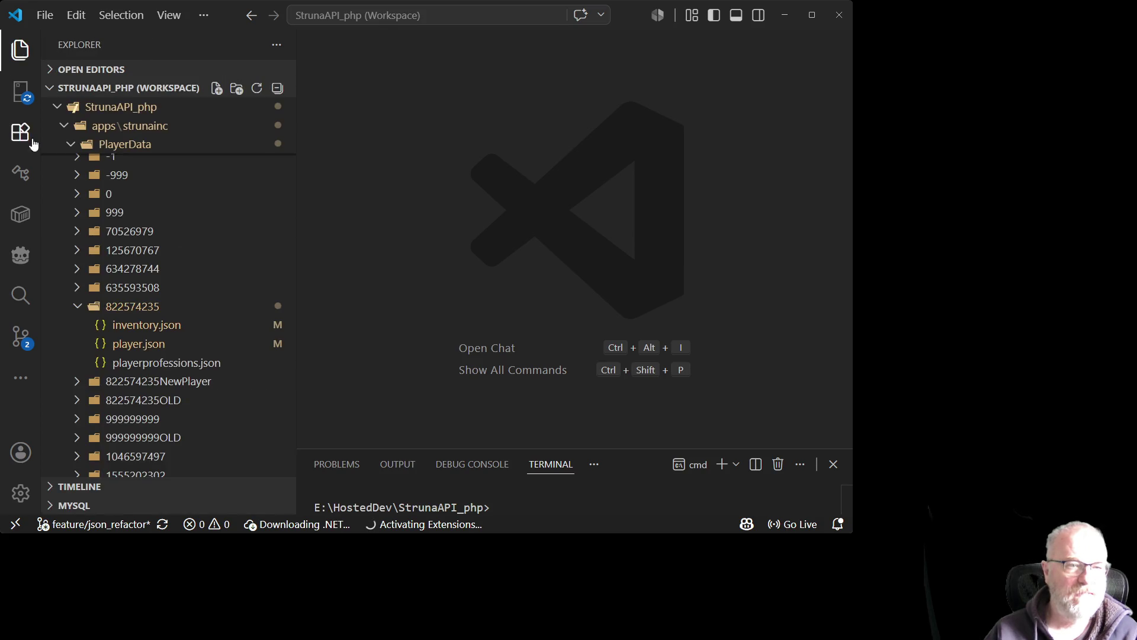
pyautogui.click(77, 306)
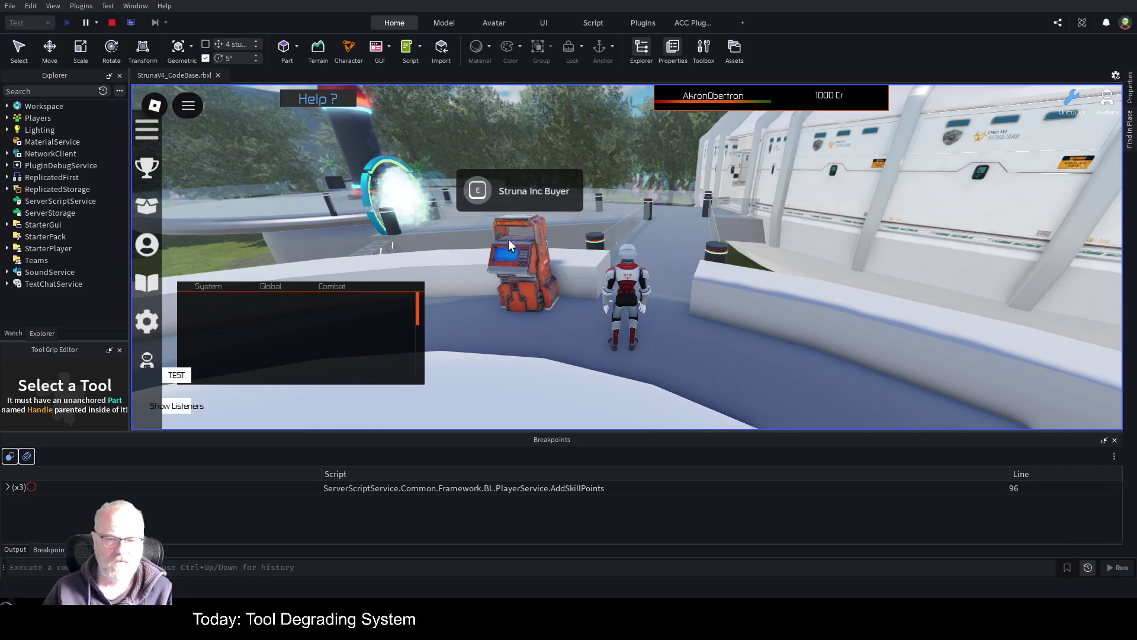
# - Run from the Struna Inc Buyer toward the Apartments portal to reach the shop machine
pyautogui.press('w')
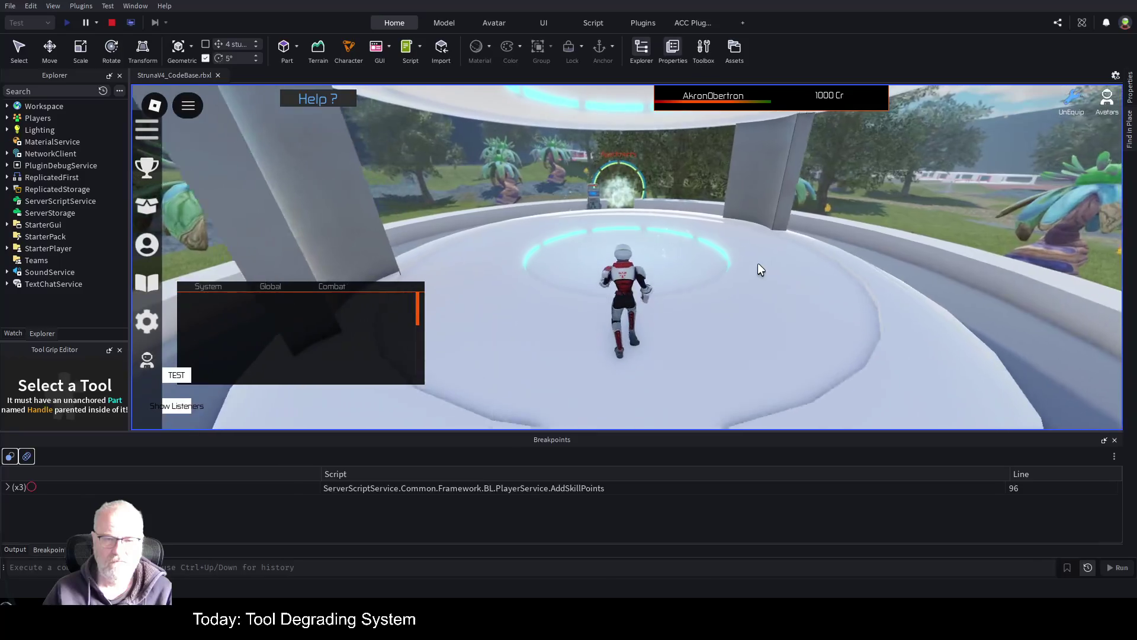
pyautogui.press('a')
pyautogui.press('w')
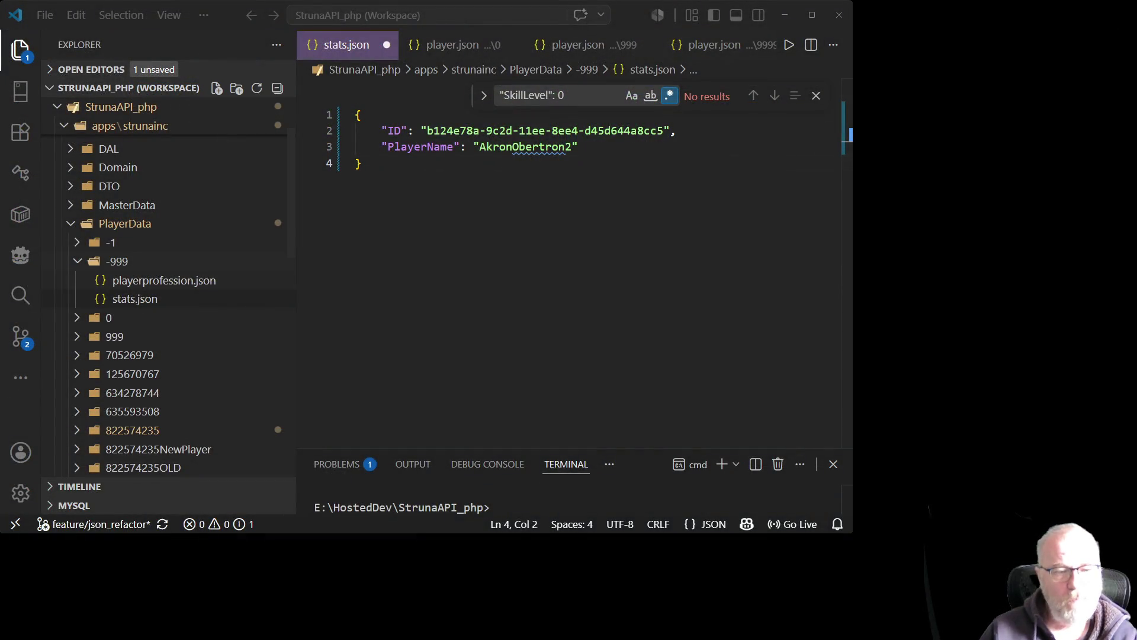
# - Collapse the -999 and 999999999 folders, then open 999999999OLD/player.json
pyautogui.click(116, 261)
pyautogui.scroll(-3, 93, 374)
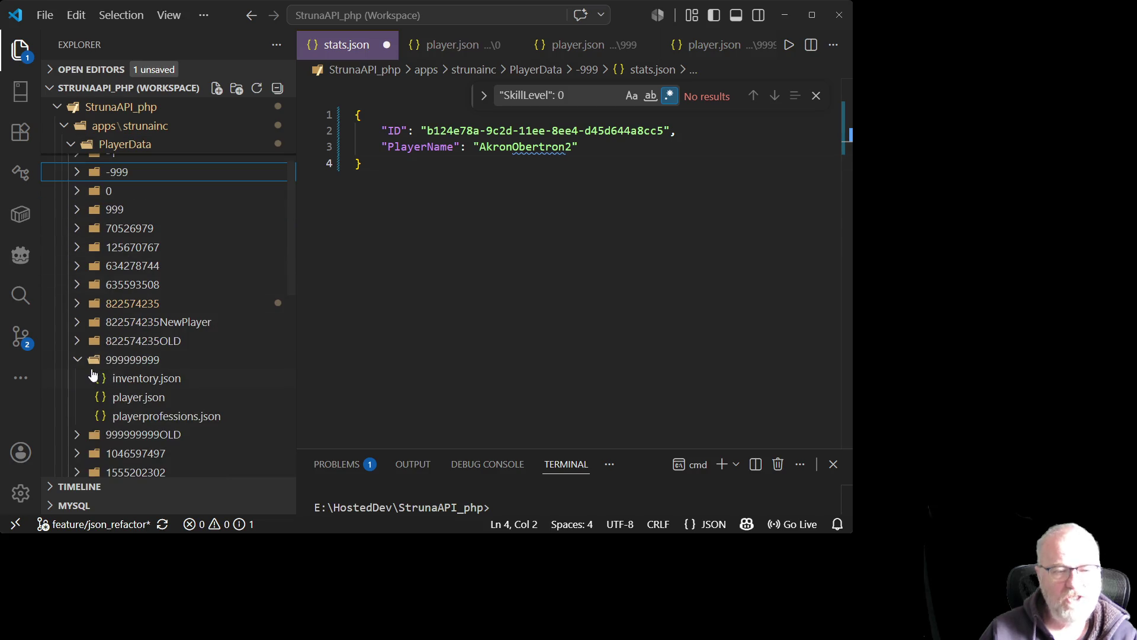
pyautogui.click(80, 363)
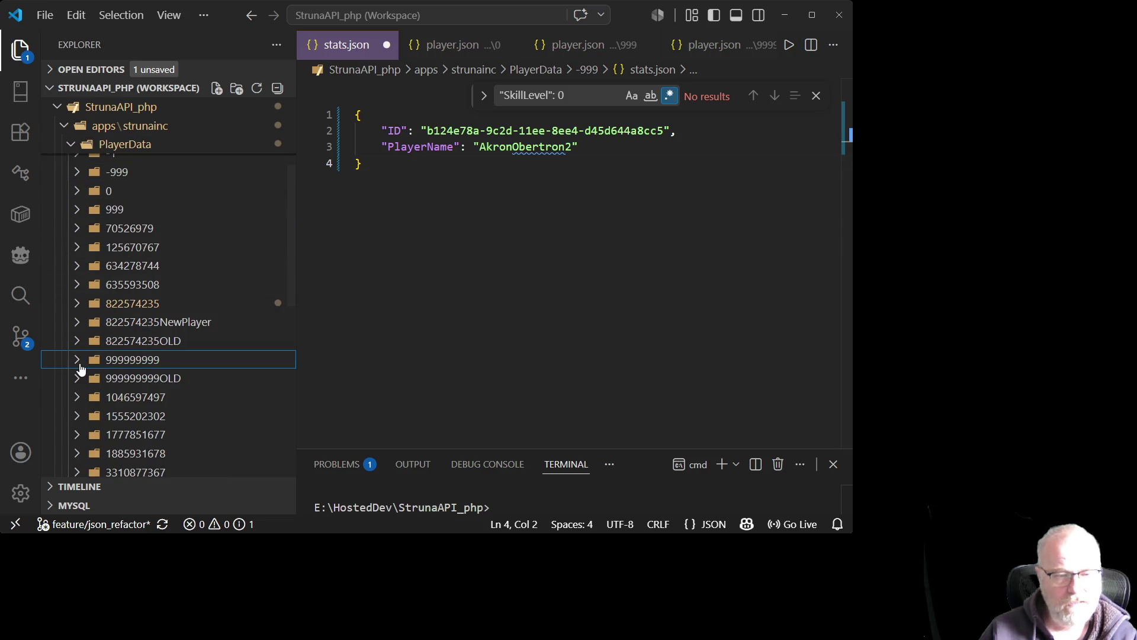
pyautogui.click(140, 304)
pyautogui.click(140, 305)
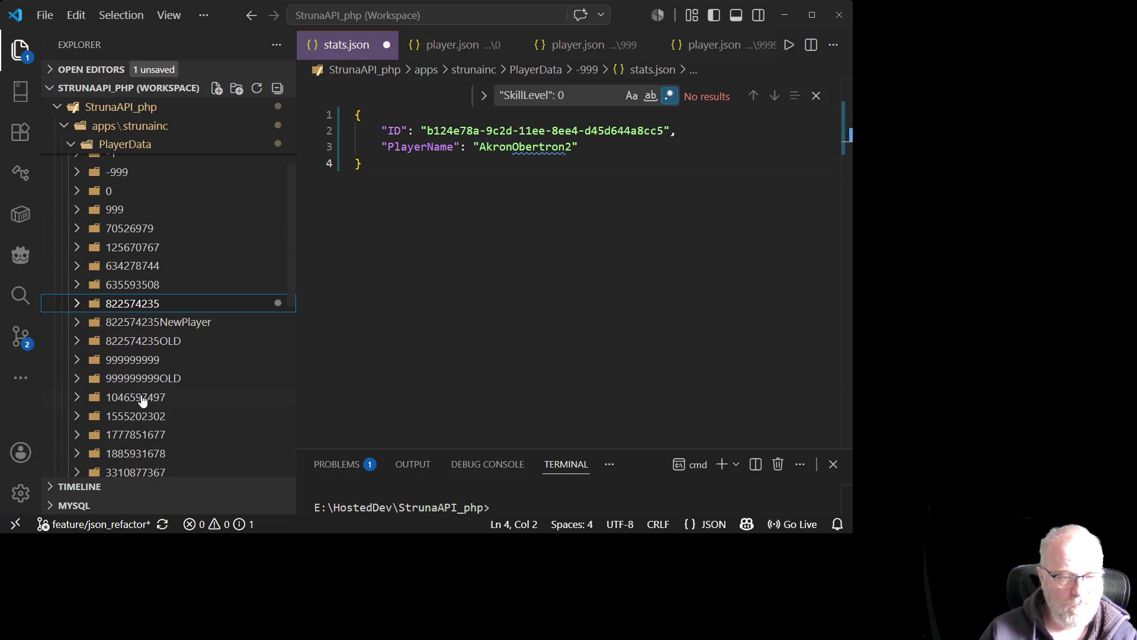
pyautogui.scroll(-1, 171, 320)
pyautogui.scroll(-1, 171, 320)
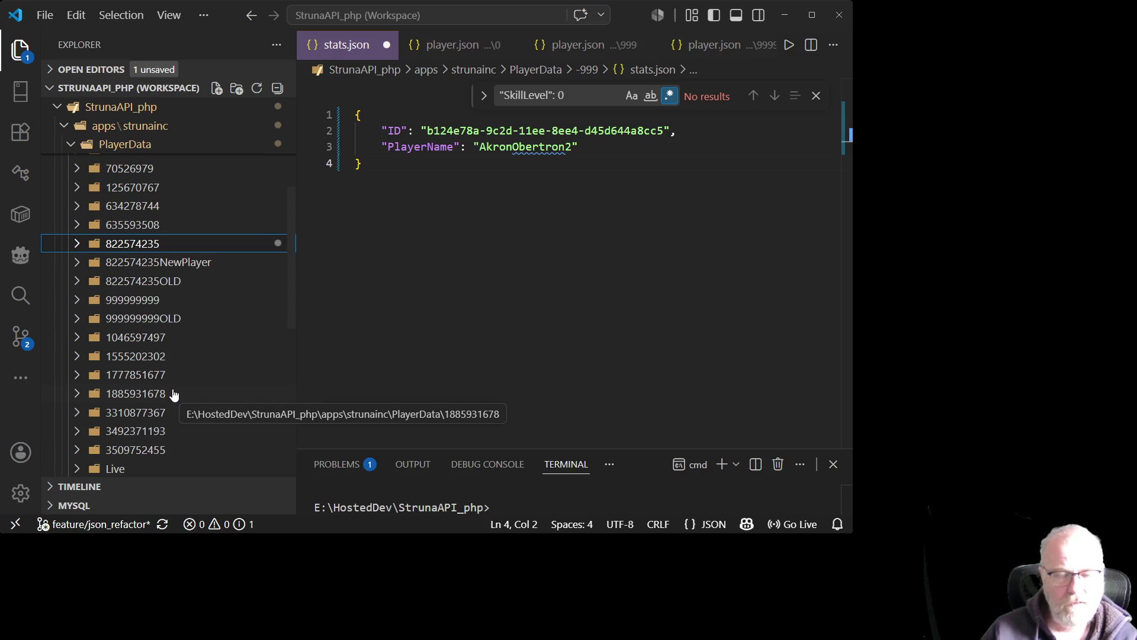
pyautogui.scroll(1, 170, 393)
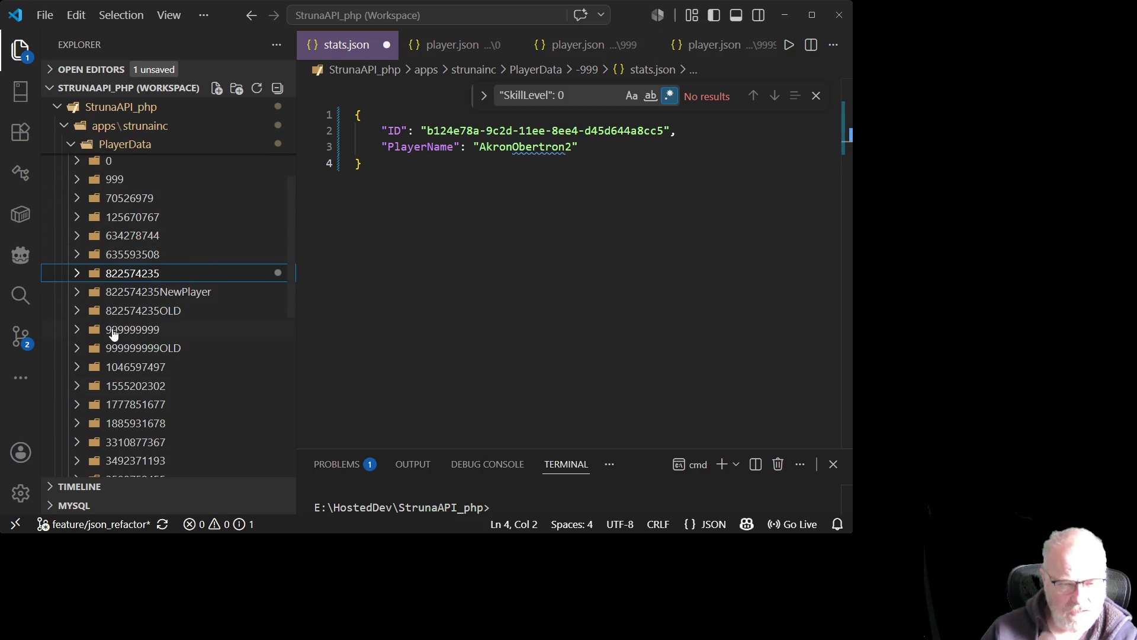
pyautogui.click(78, 349)
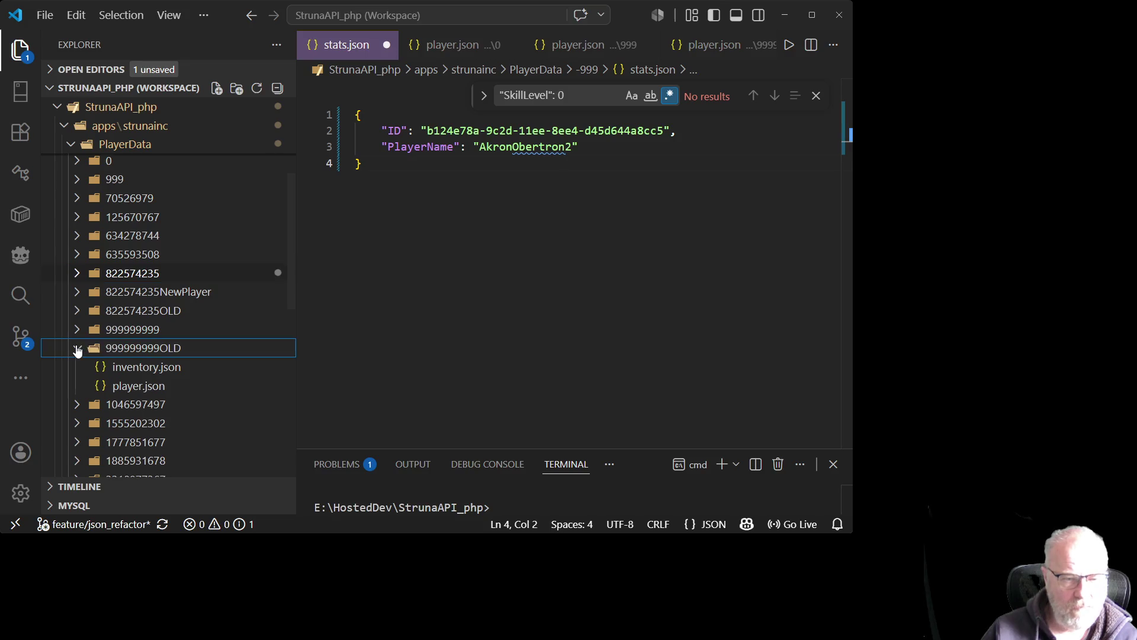
pyautogui.doubleClick(124, 385)
# - Format the 999999999OLD player.json as indented JSON and check the PlayerName value
pyautogui.rightClick(509, 229)
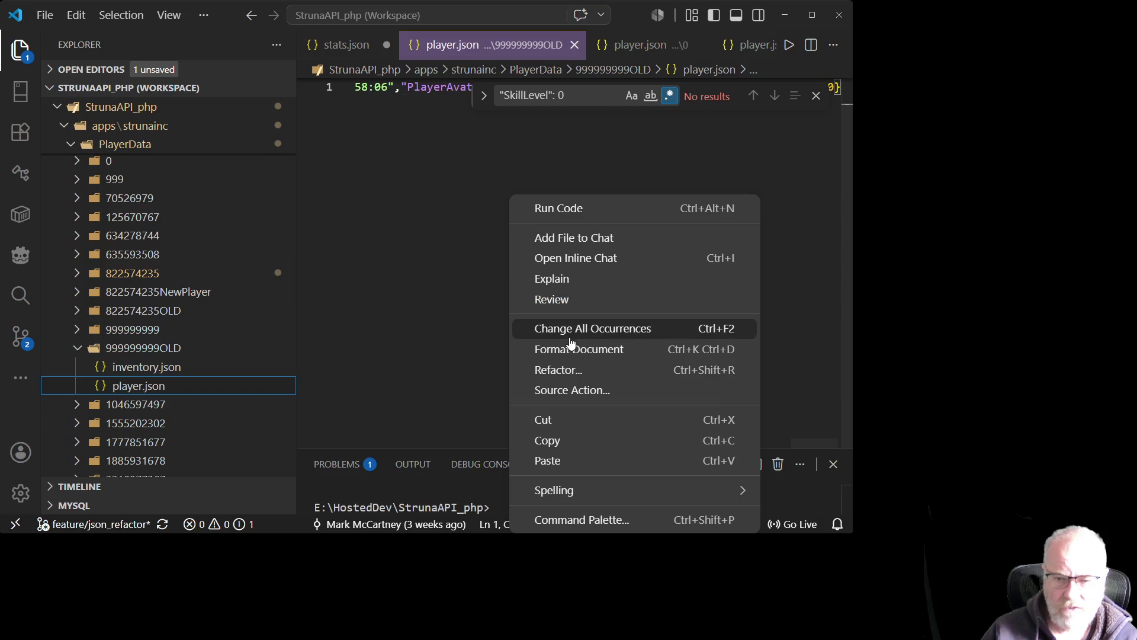
pyautogui.click(571, 346)
pyautogui.scroll(5, 527, 348)
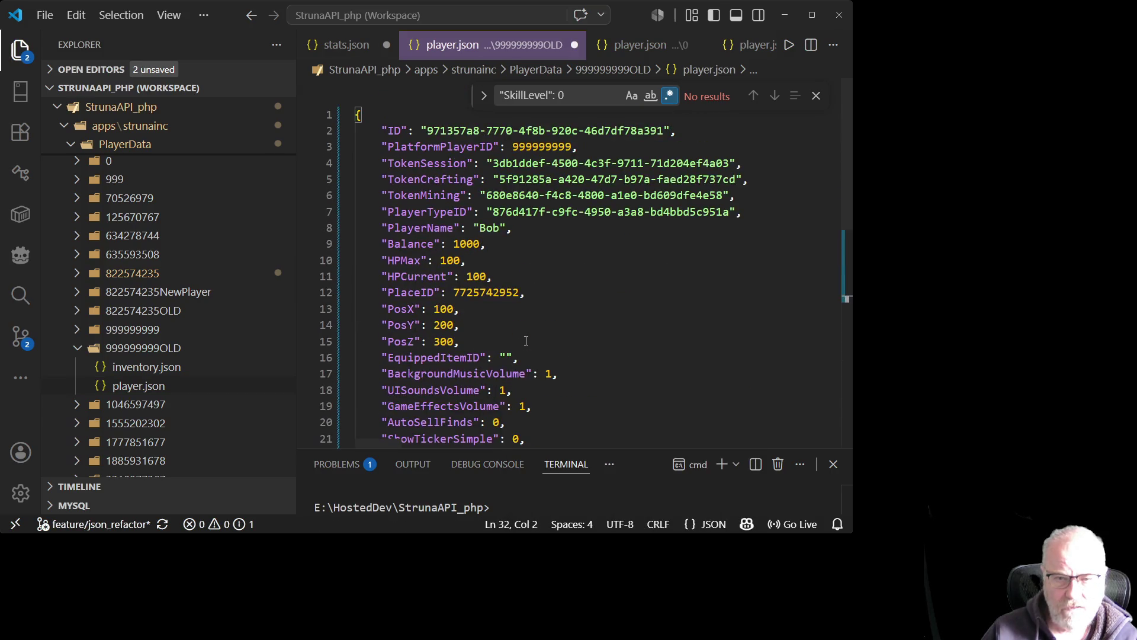
pyautogui.click(491, 229)
pyautogui.scroll(-5, 634, 302)
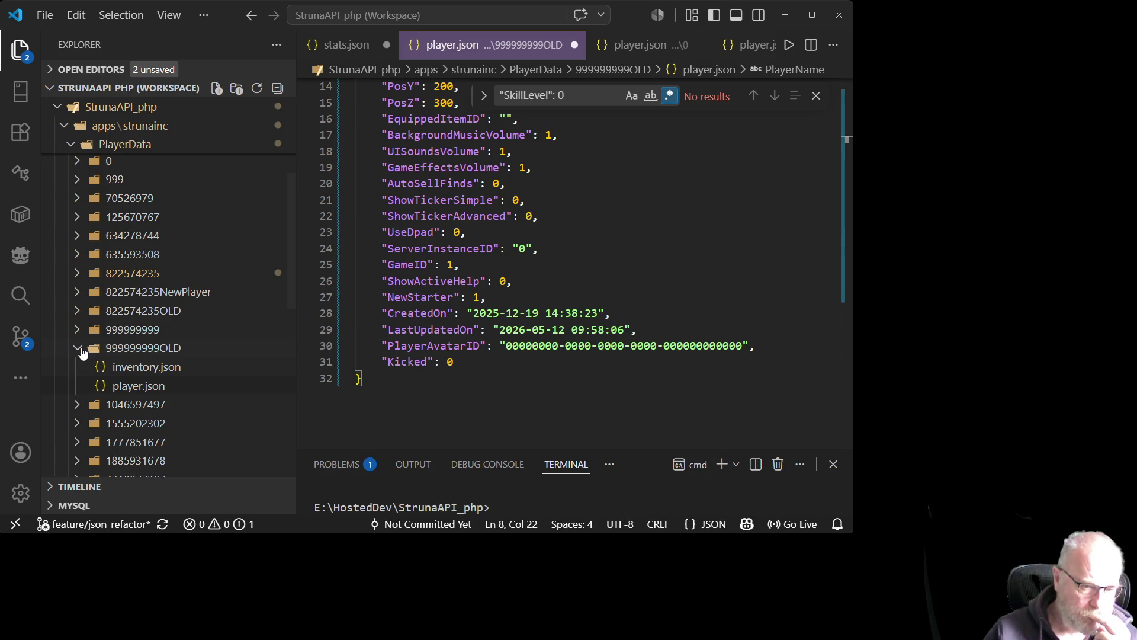
pyautogui.click(131, 368)
pyautogui.rightClick(603, 228)
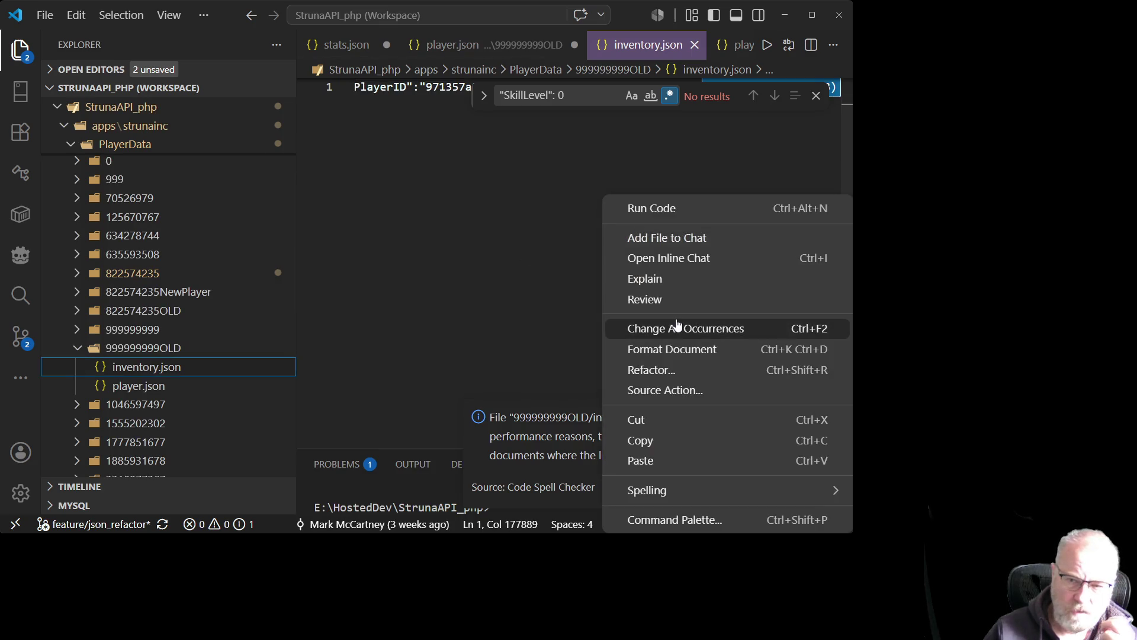
pyautogui.click(665, 347)
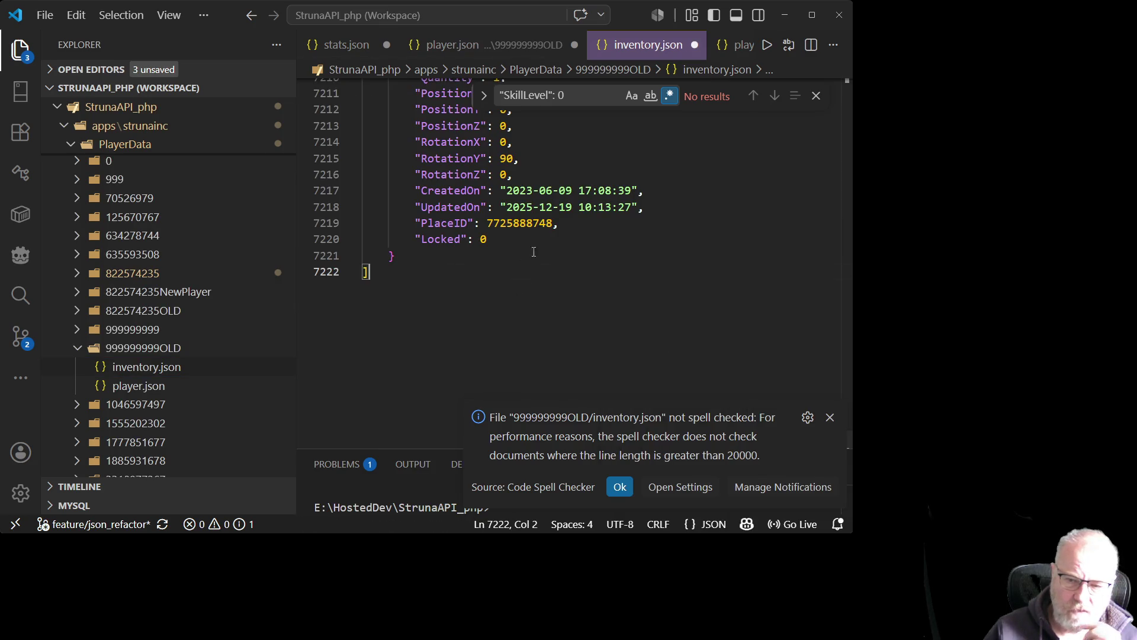
pyautogui.click(830, 418)
pyautogui.scroll(6, 529, 277)
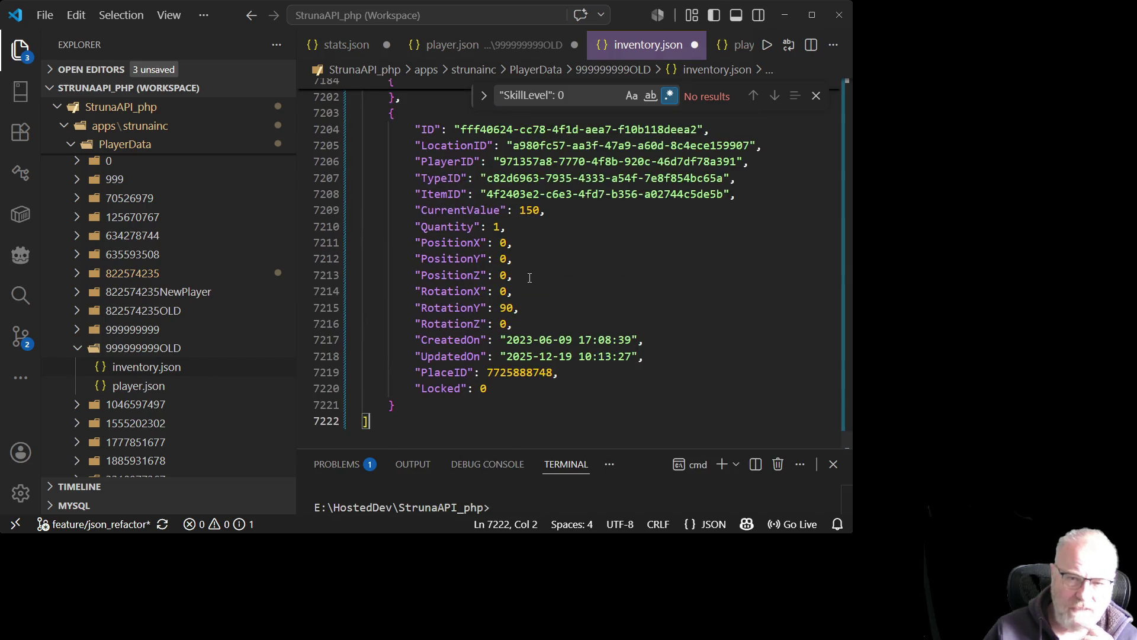
pyautogui.scroll(-2, 530, 277)
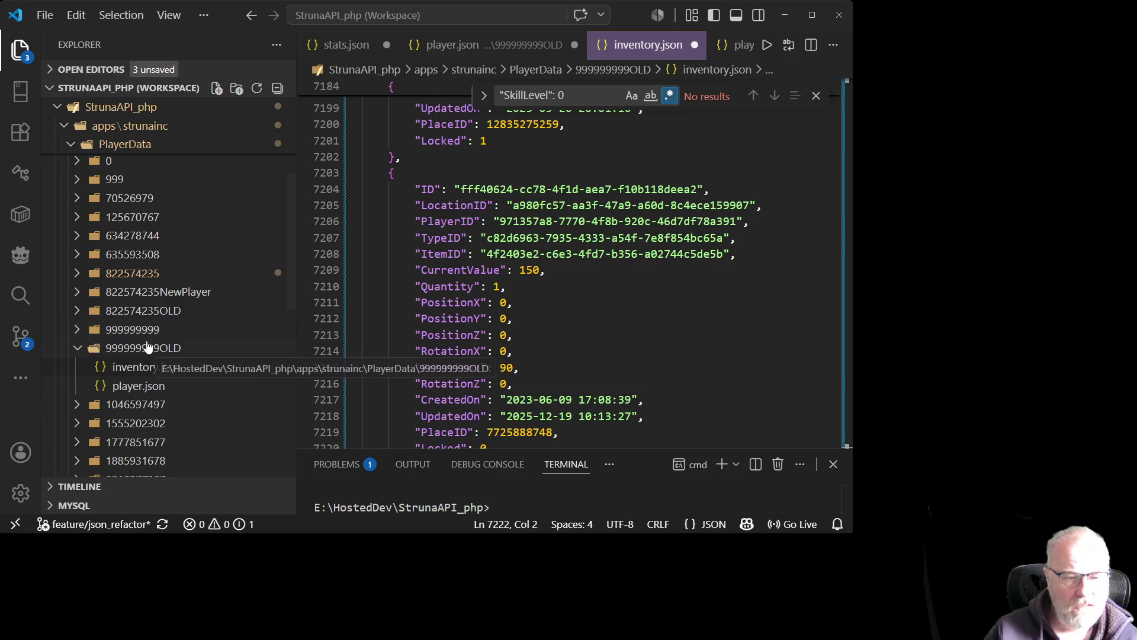
pyautogui.scroll(-2, 145, 355)
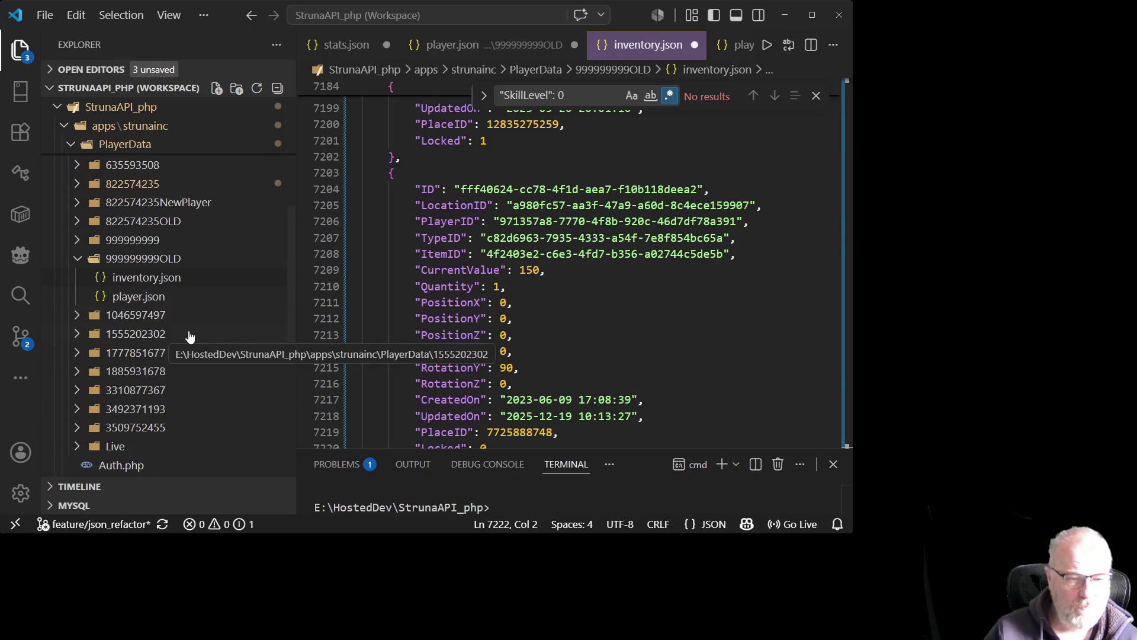
pyautogui.click(78, 317)
pyautogui.click(148, 334)
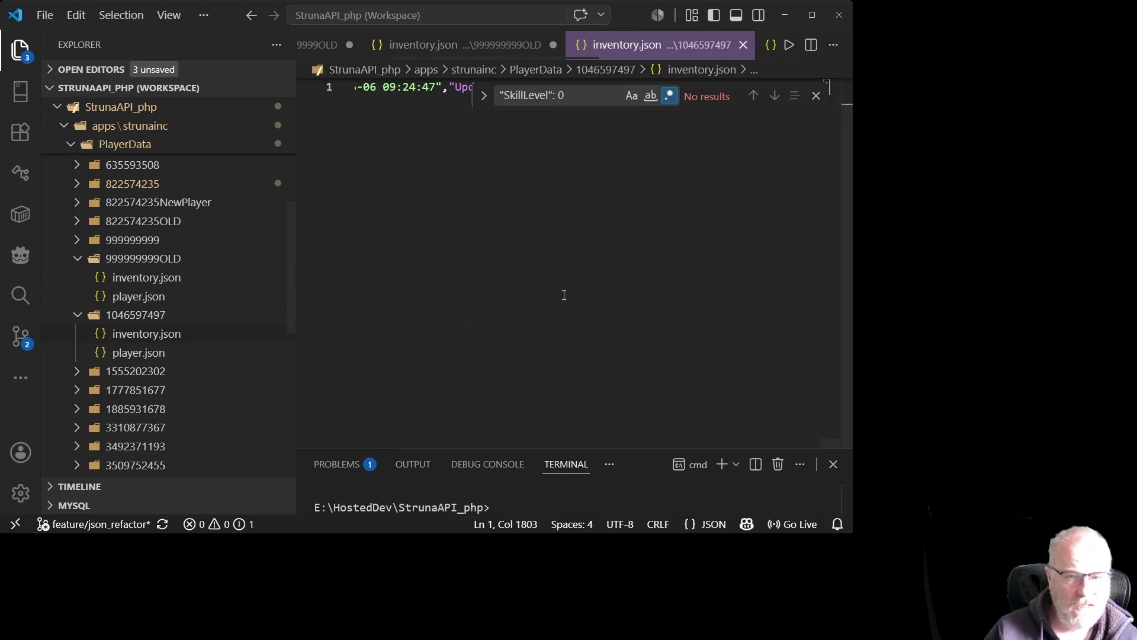
pyautogui.rightClick(574, 261)
pyautogui.click(648, 350)
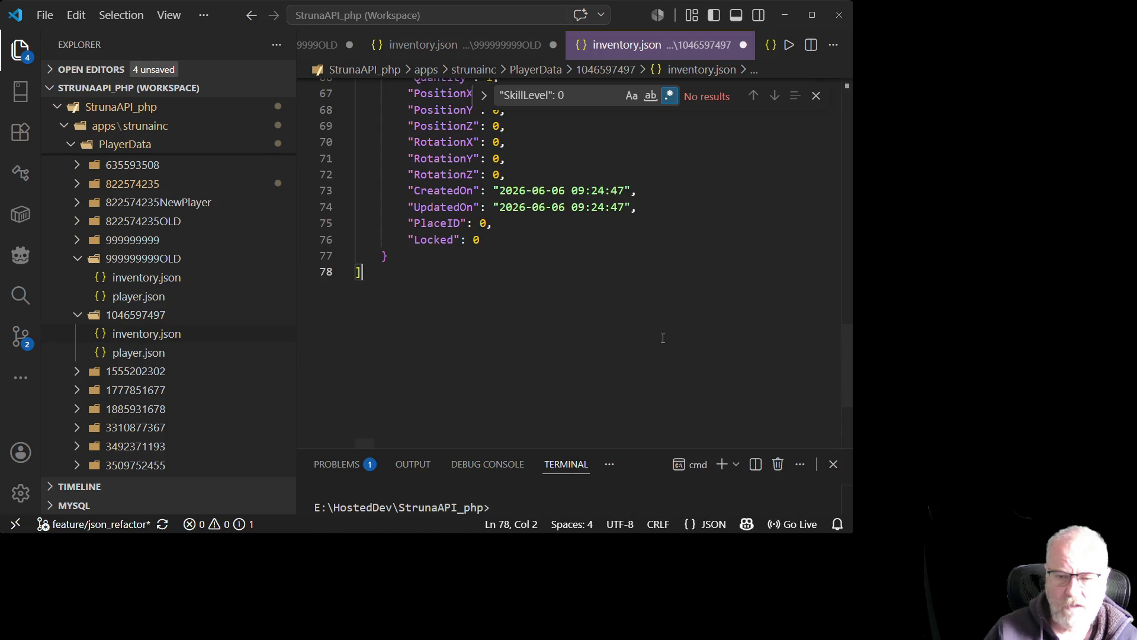
pyautogui.scroll(10, 609, 302)
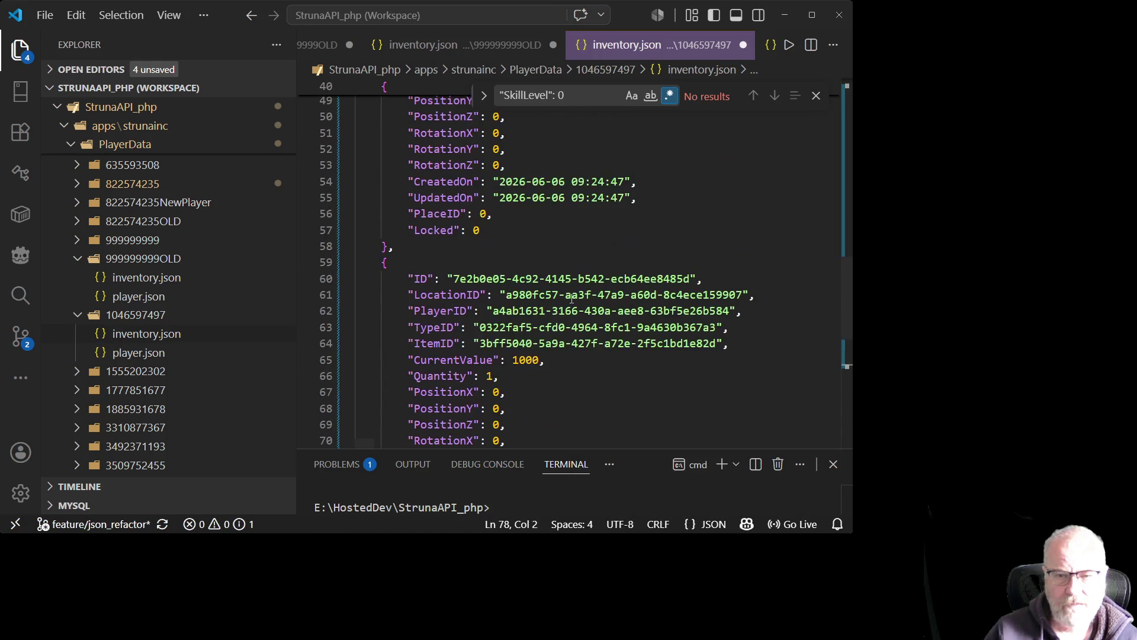
pyautogui.scroll(10, 571, 298)
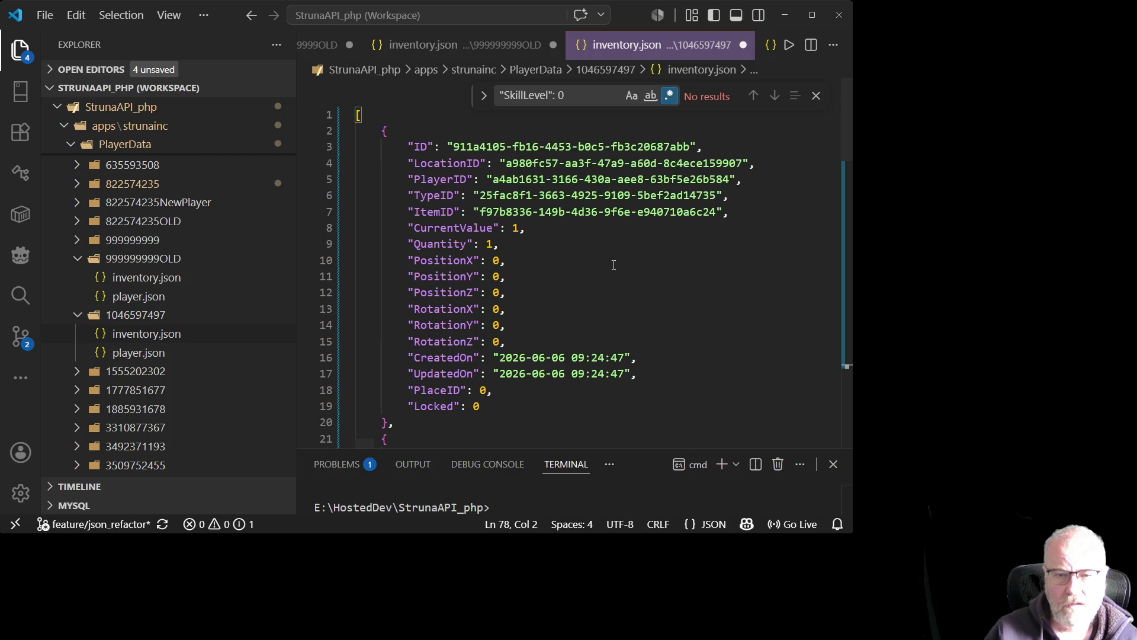
pyautogui.doubleClick(515, 179)
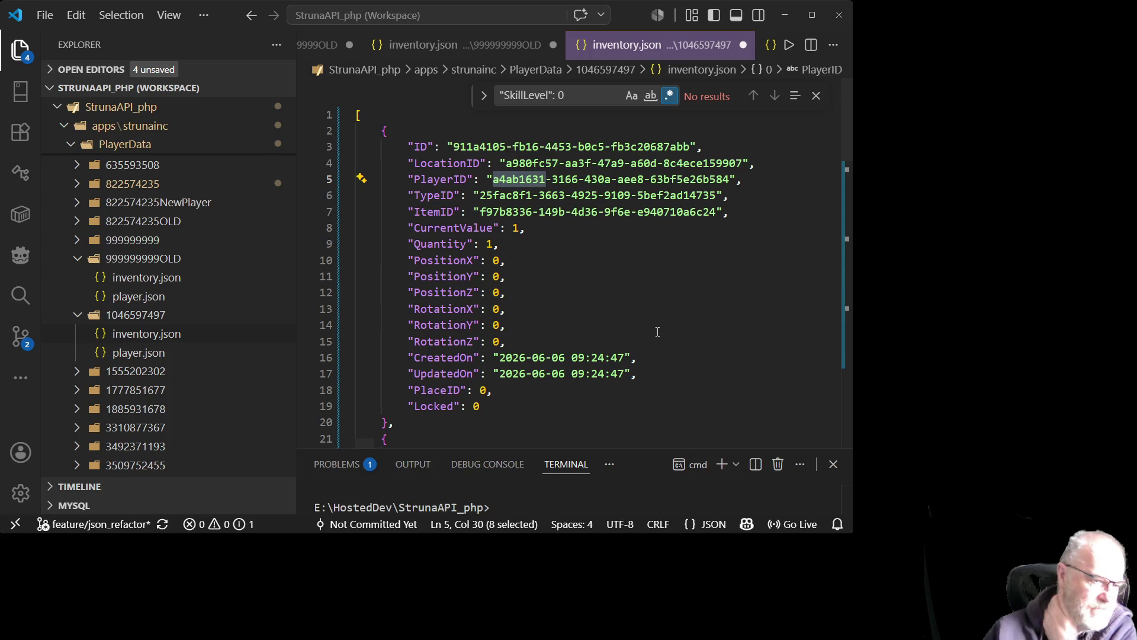
# - Collapse the 999999999 folders, expand the -999 folder, and open its stats.json
pyautogui.click(74, 242)
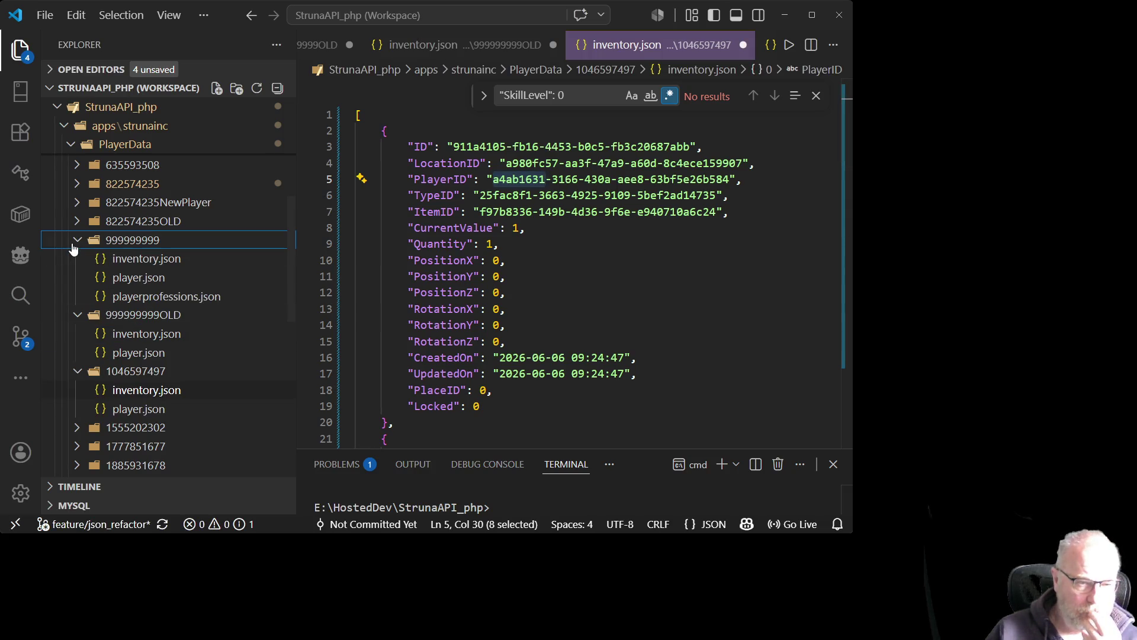
pyautogui.click(143, 240)
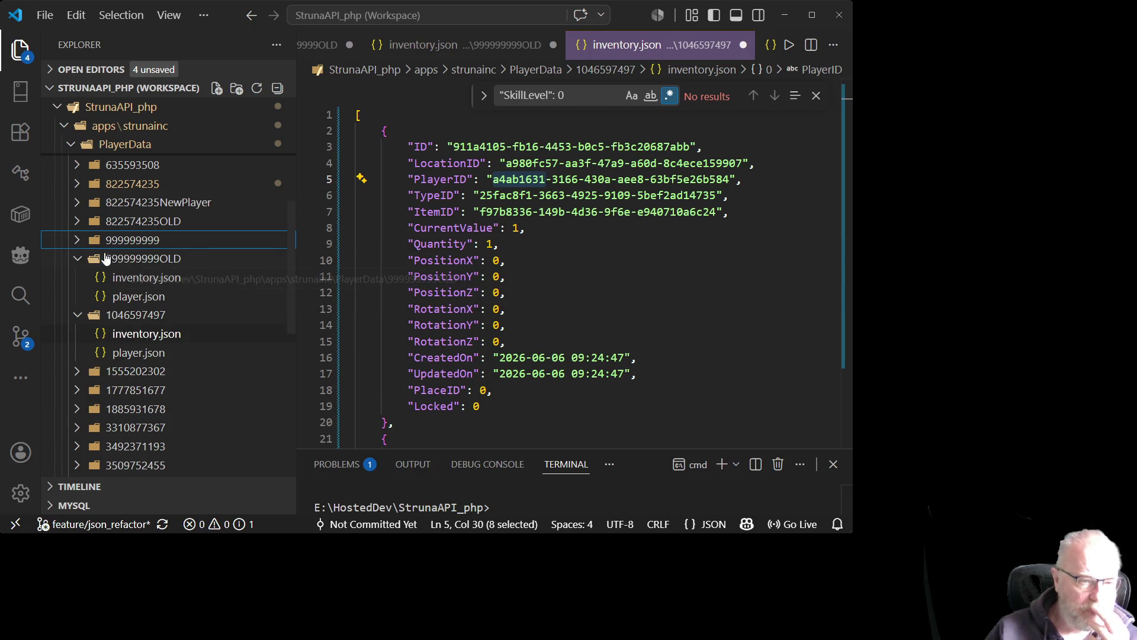
pyautogui.click(172, 259)
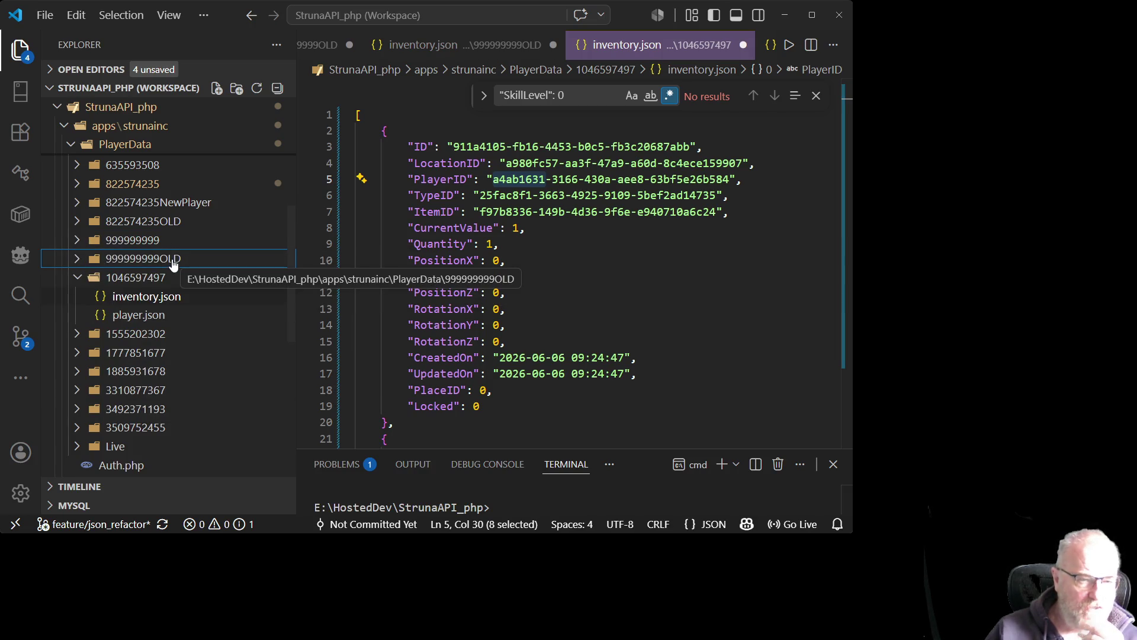
pyautogui.scroll(5, 184, 247)
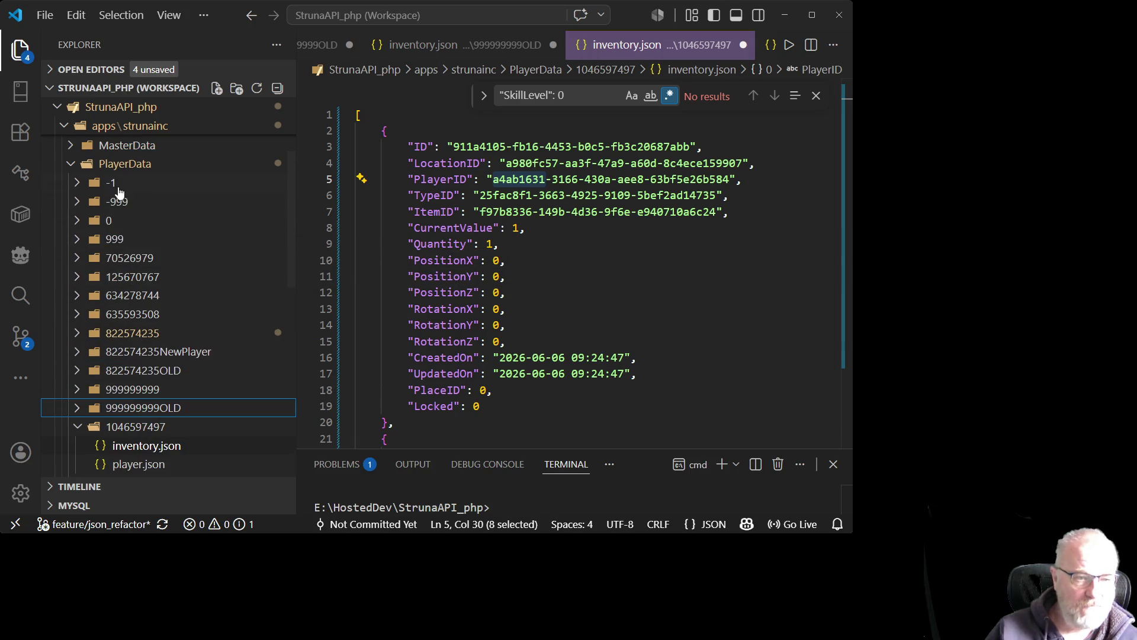
pyautogui.click(80, 203)
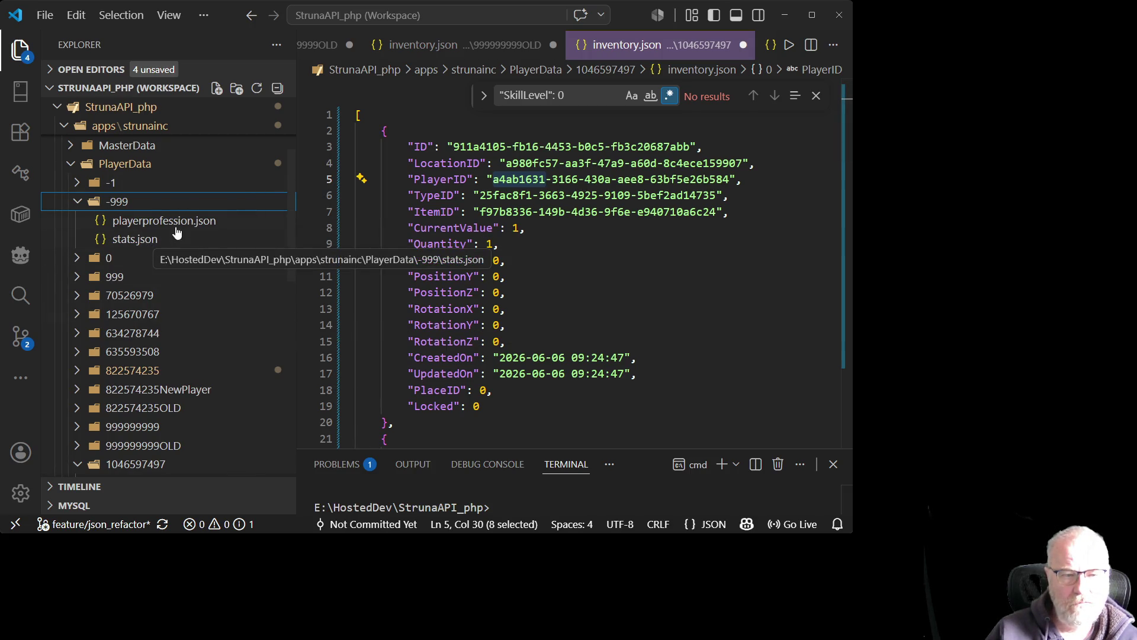
pyautogui.click(118, 240)
pyautogui.click(457, 197)
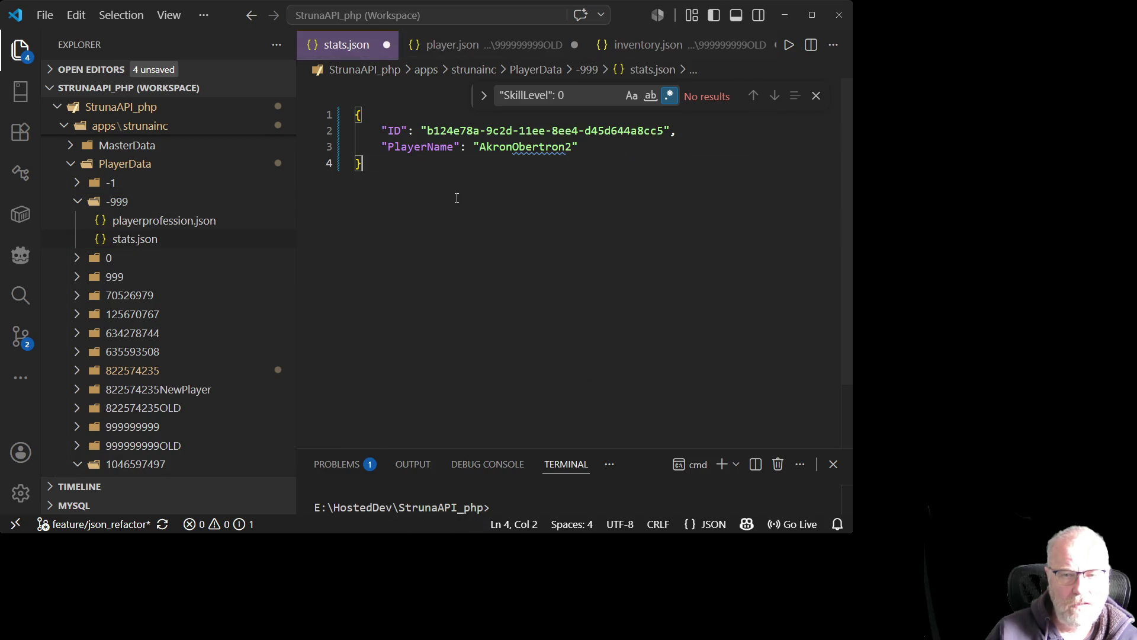
pyautogui.moveTo(428, 131); pyautogui.dragTo(666, 129)
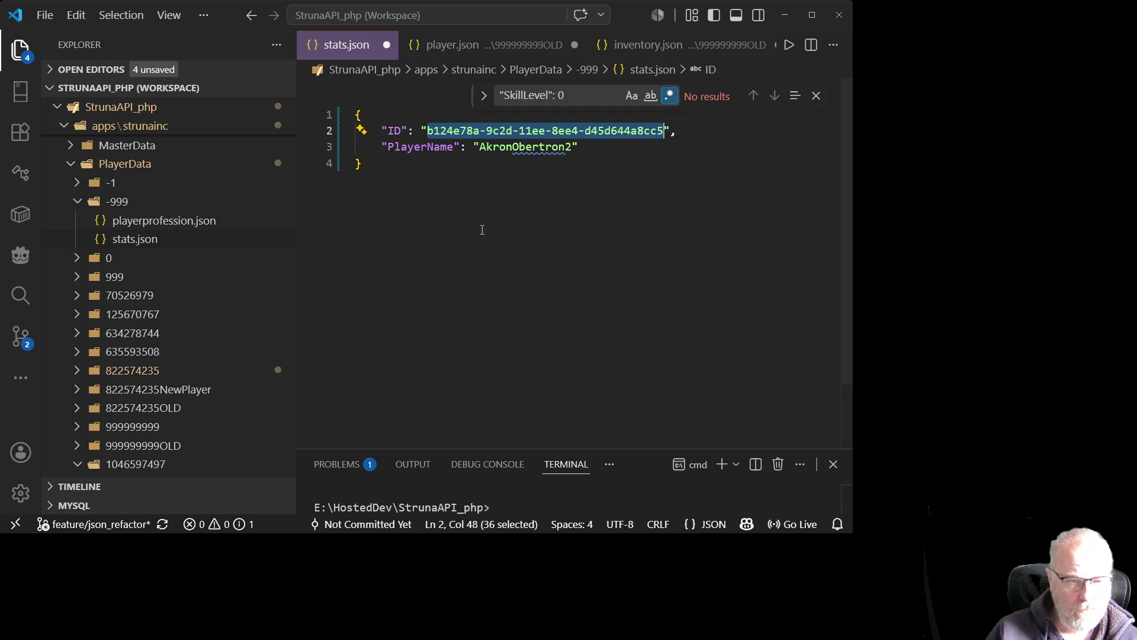
pyautogui.click(379, 267)
pyautogui.scroll(-3, 145, 249)
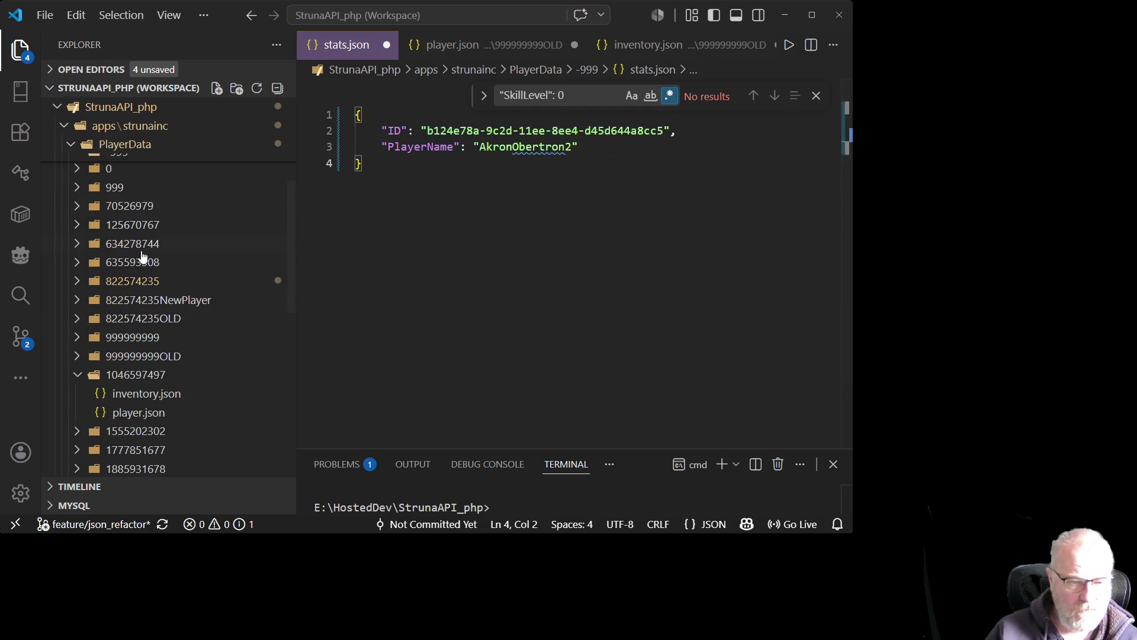
pyautogui.scroll(-3, 144, 260)
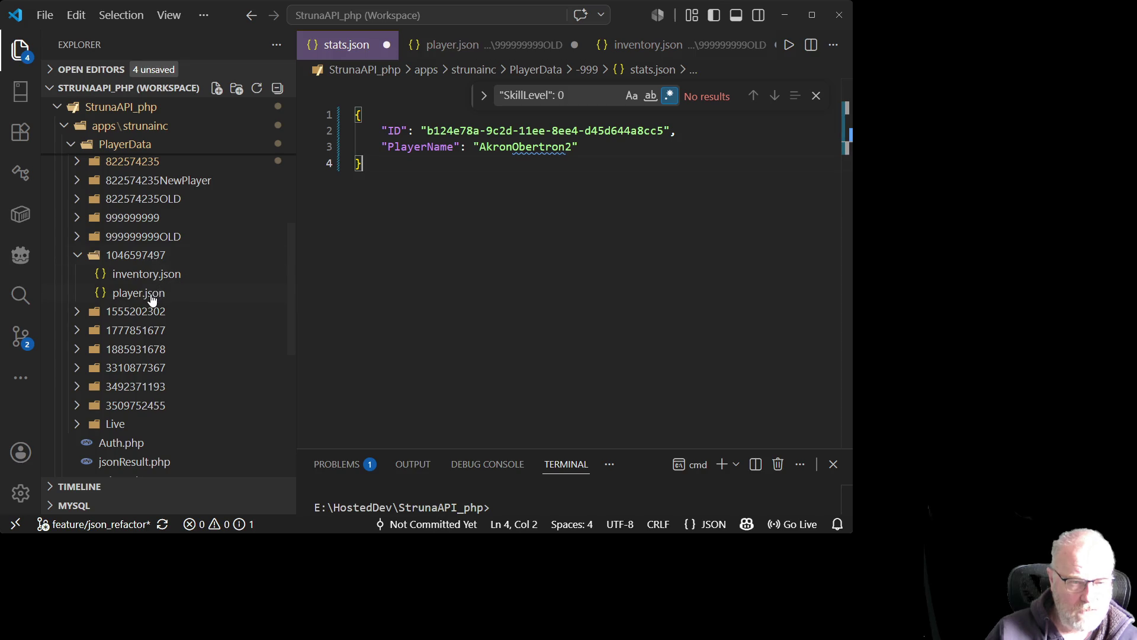
pyautogui.click(148, 294)
pyautogui.click(153, 277)
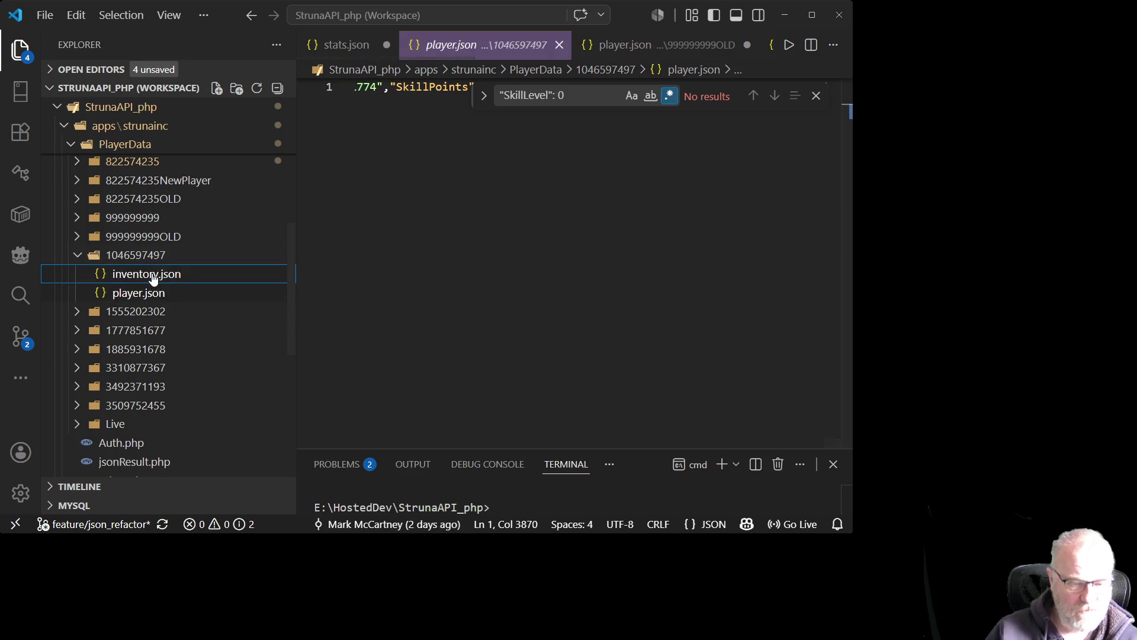
pyautogui.scroll(7, 142, 273)
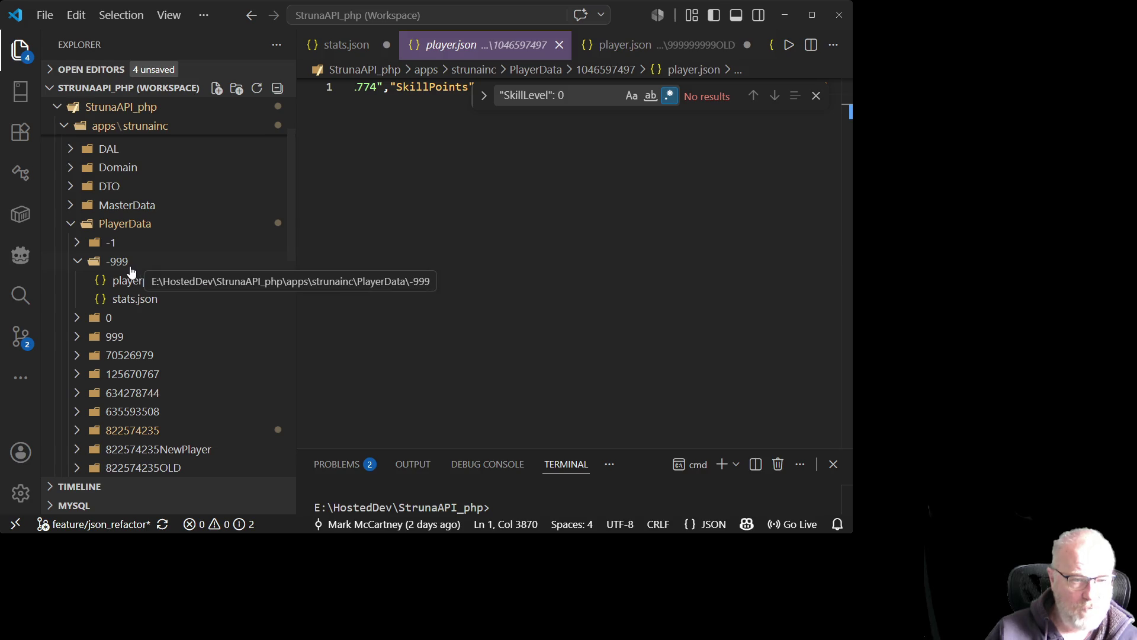
# - Paste the copied JSON files into the -999 folder and select the stats.json ID value
pyautogui.click(129, 267)
pyautogui.click(127, 267)
pyautogui.rightClick(127, 268)
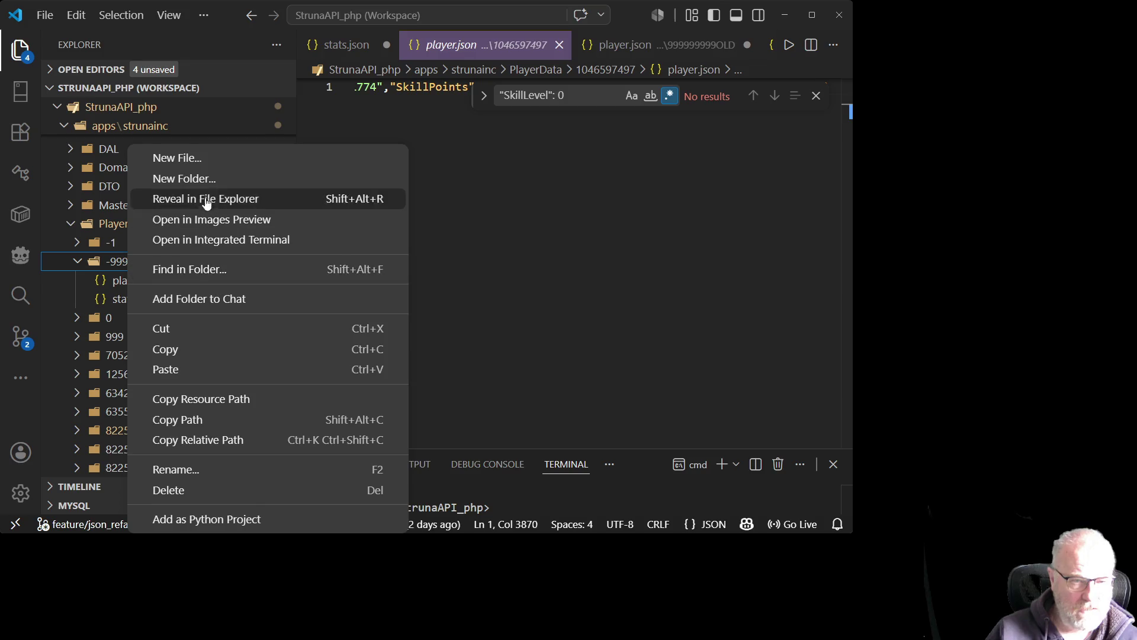
pyautogui.click(216, 371)
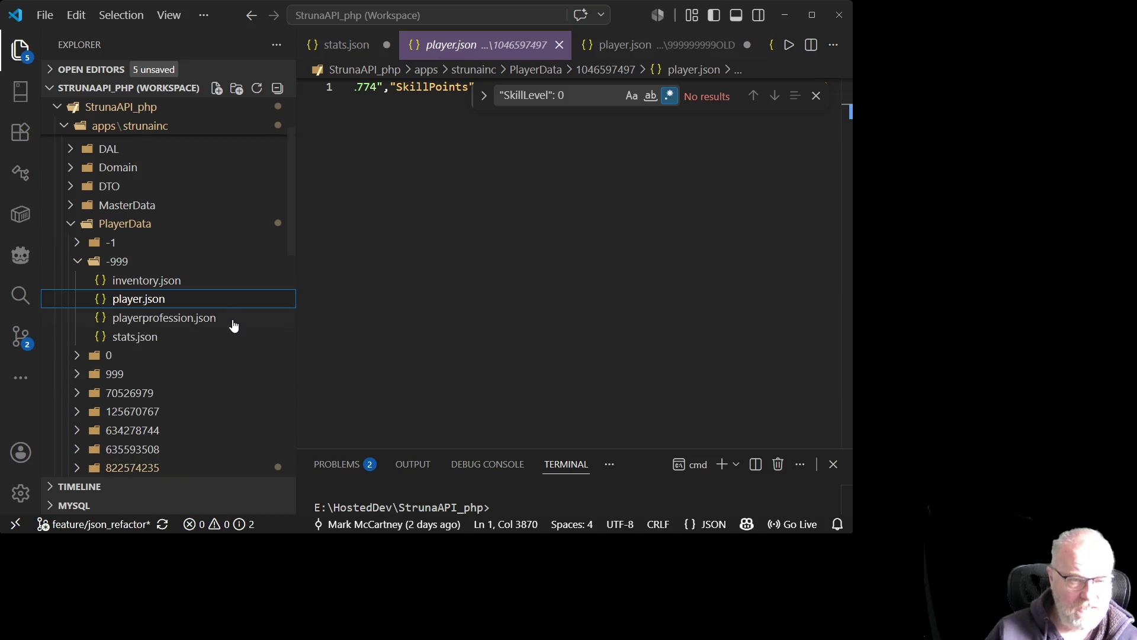
pyautogui.click(135, 336)
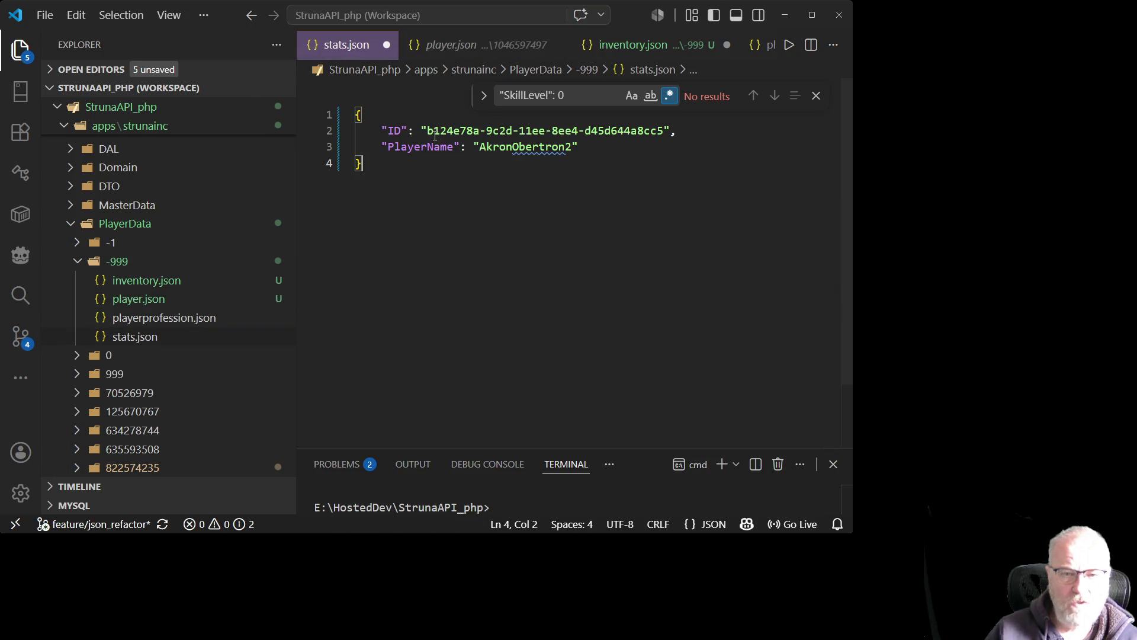
pyautogui.moveTo(427, 130); pyautogui.dragTo(663, 131)
pyautogui.hotkey('ctrl', 'c')
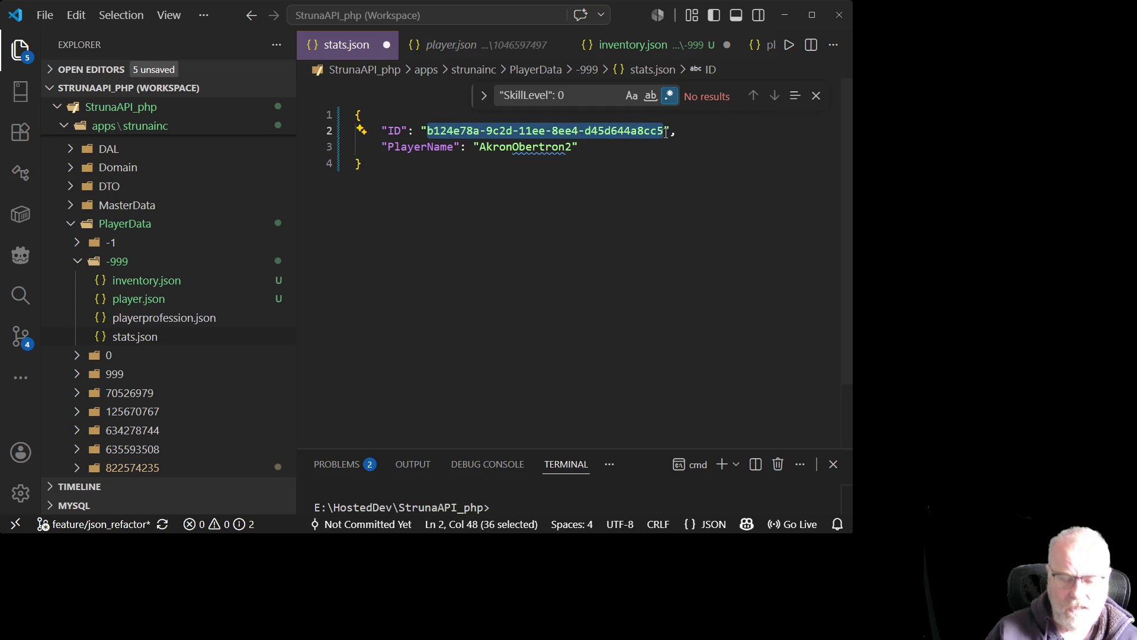
# - Format the -999 player.json into readable multi-line JSON and return to the top
pyautogui.click(154, 307)
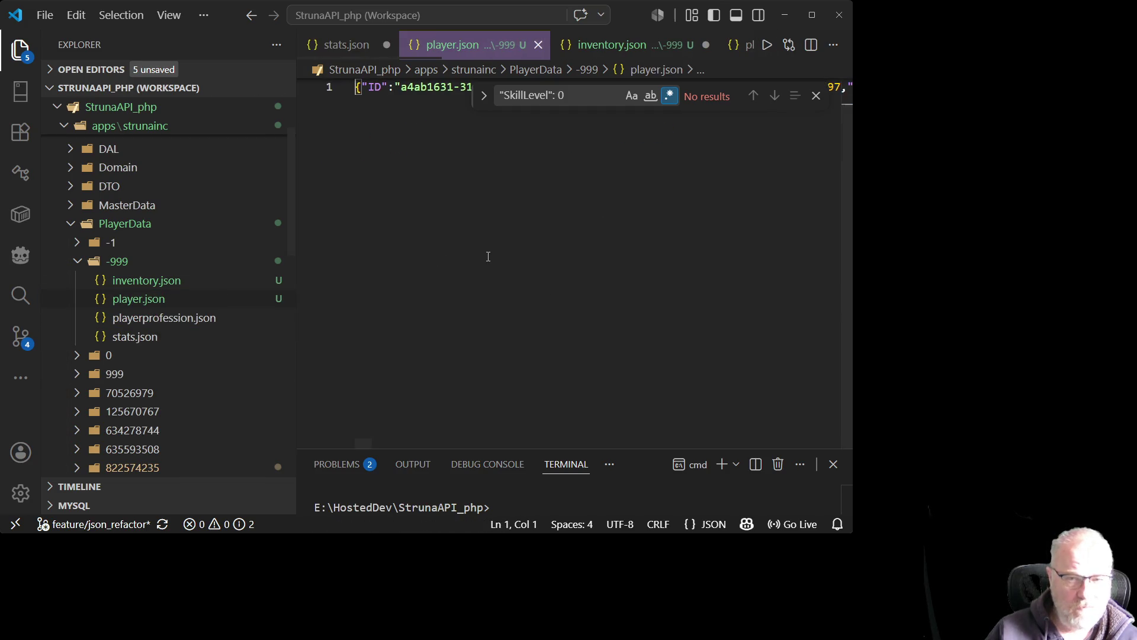
pyautogui.rightClick(489, 255)
pyautogui.click(540, 307)
pyautogui.scroll(15, 533, 292)
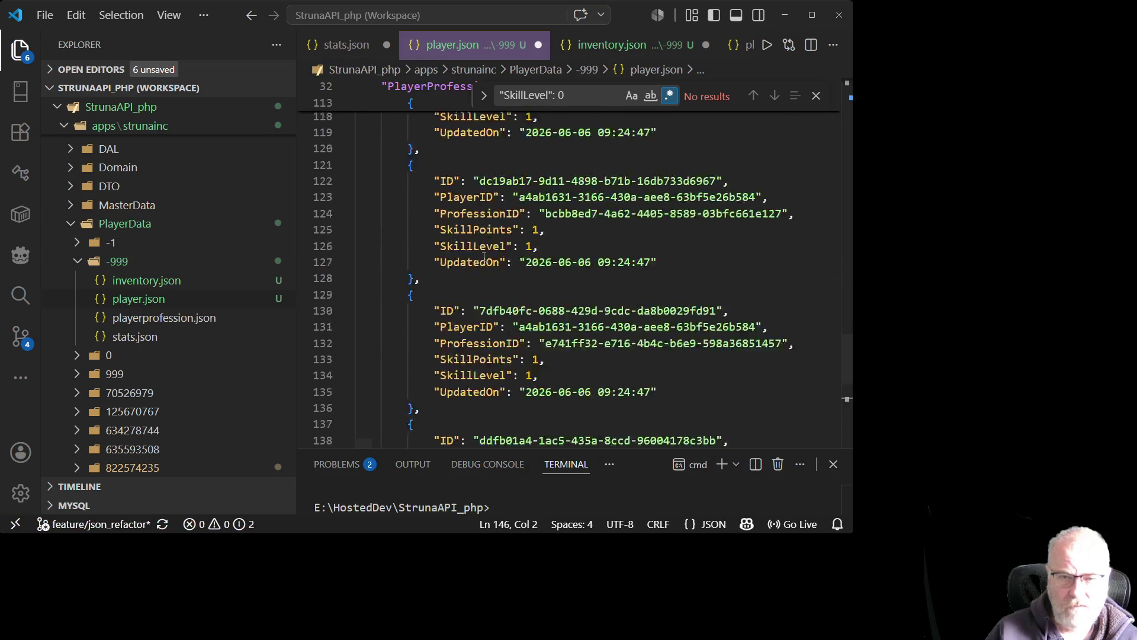
pyautogui.scroll(20, 468, 219)
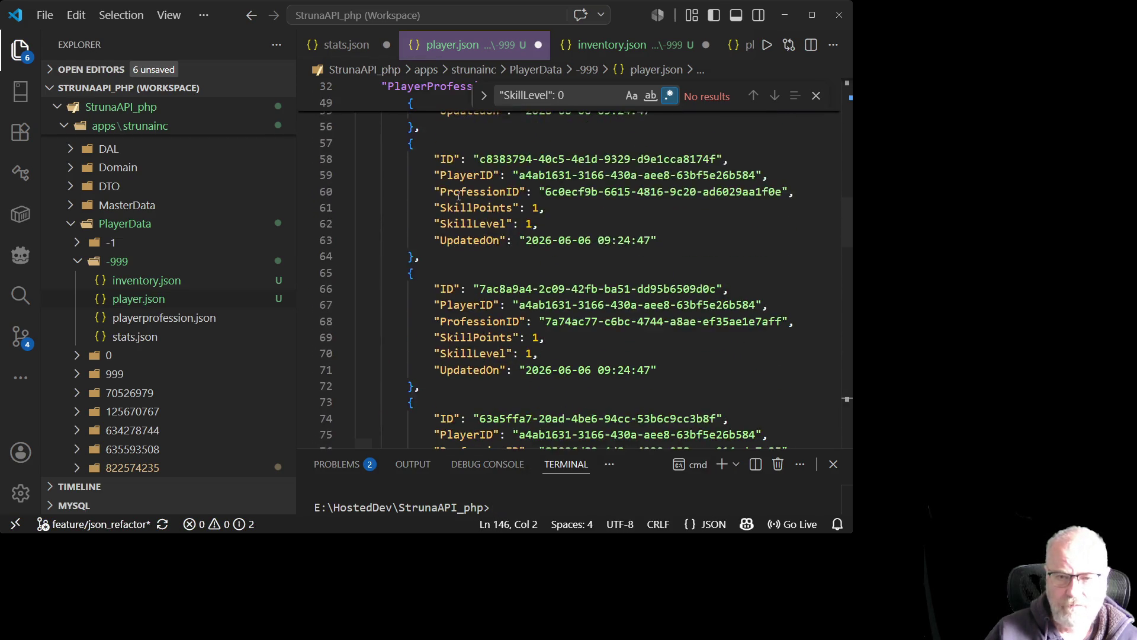
pyautogui.scroll(2, 458, 195)
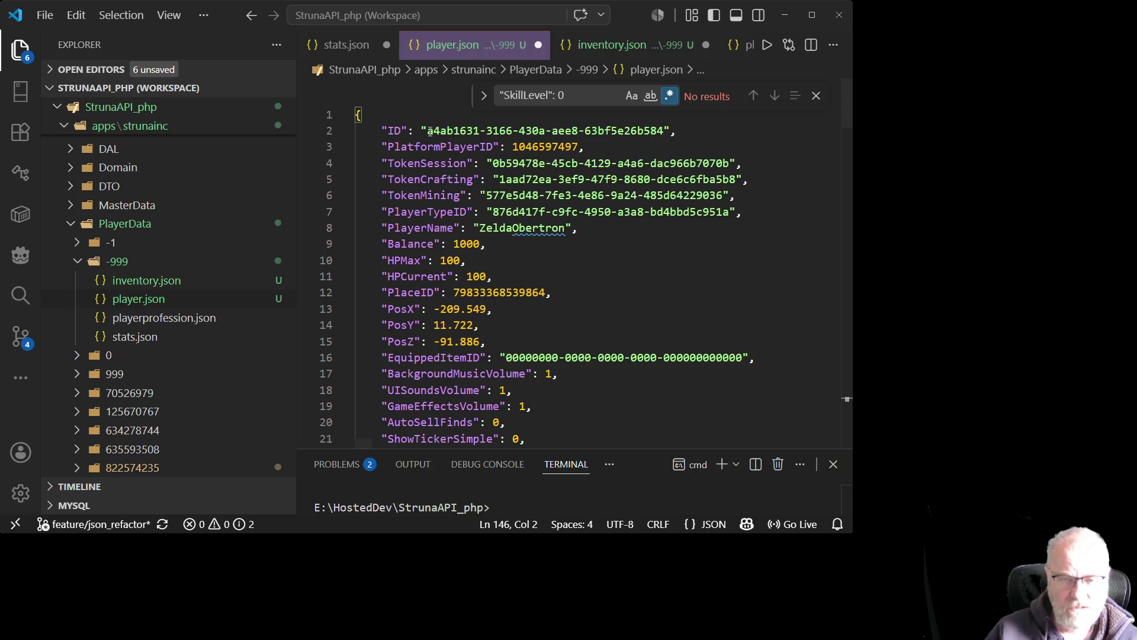
# - Replace the player.json ID with the stats.json ID and save
pyautogui.moveTo(429, 130); pyautogui.dragTo(666, 129)
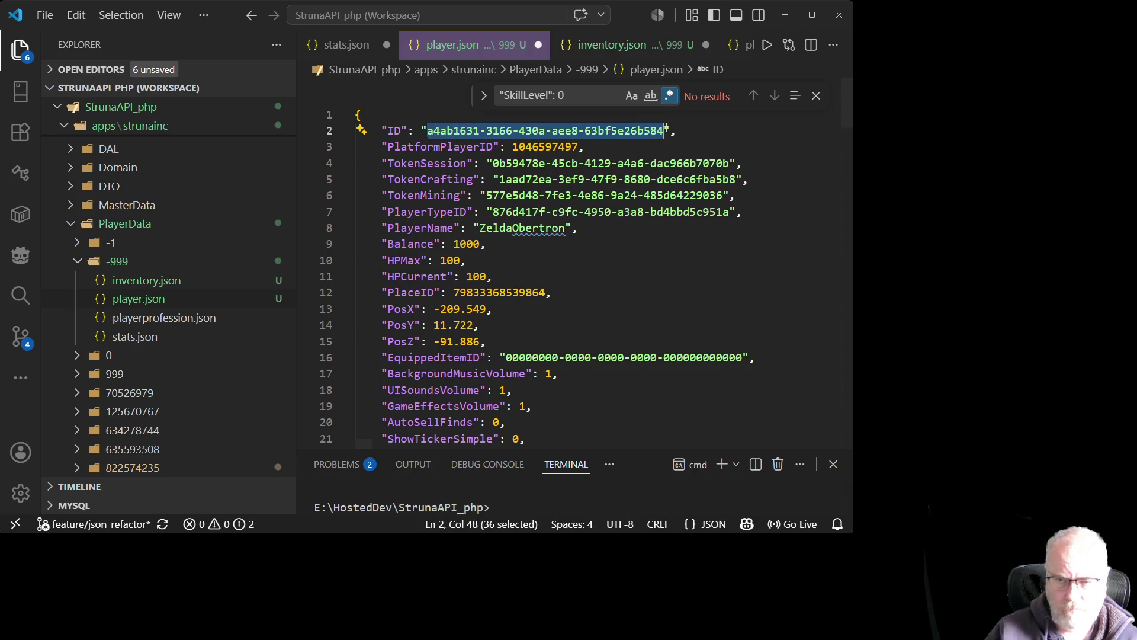
pyautogui.hotkey('ctrl', 'v')
pyautogui.hotkey('ctrl', 's')
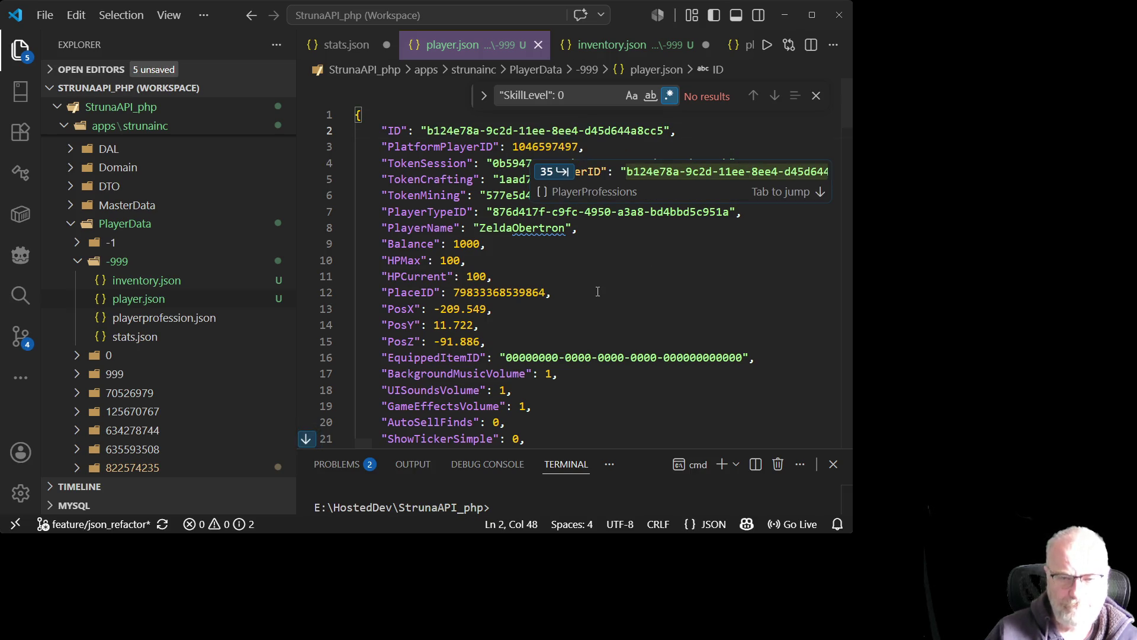
pyautogui.click(644, 276)
# - Rename the PlayerName to StrunaShop and save player.json
pyautogui.doubleClick(504, 228)
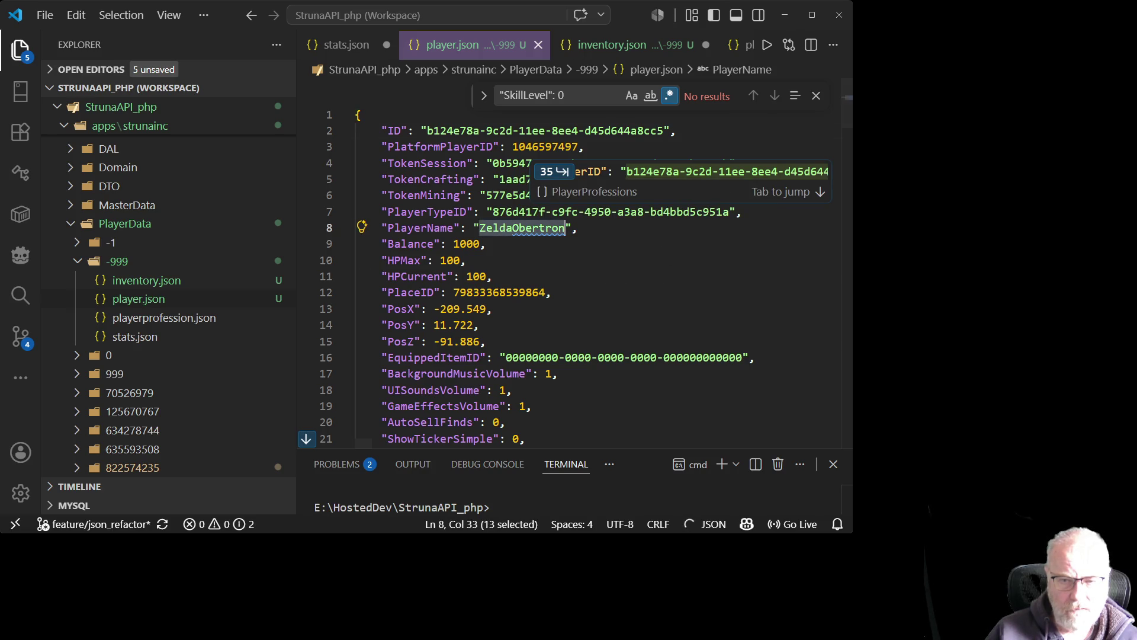
pyautogui.write('Struna')
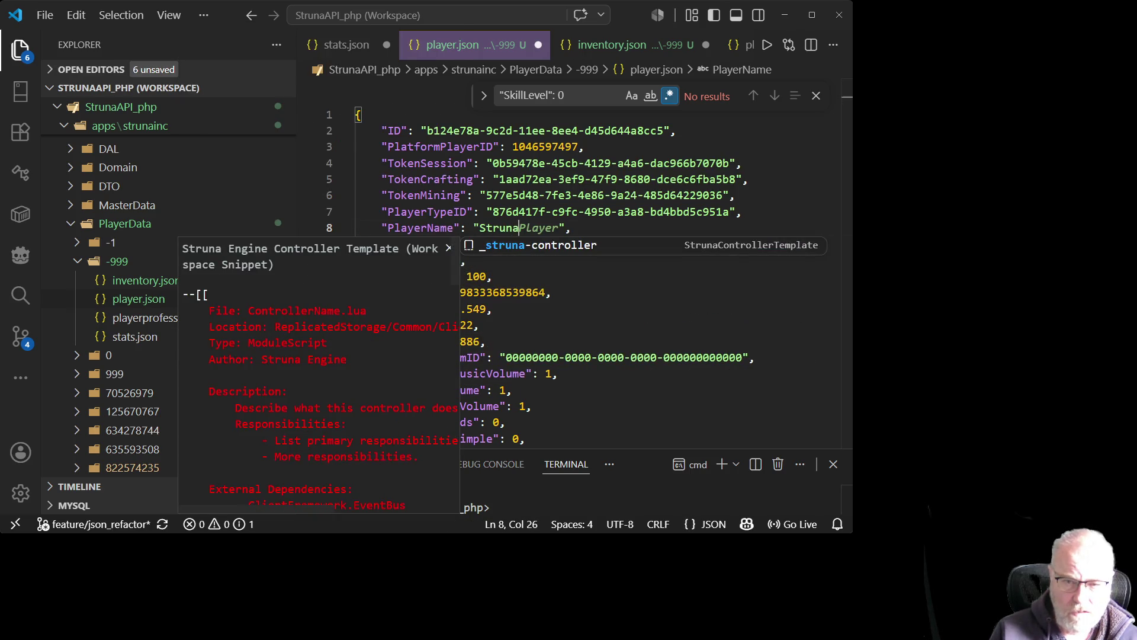
pyautogui.write('Shop')
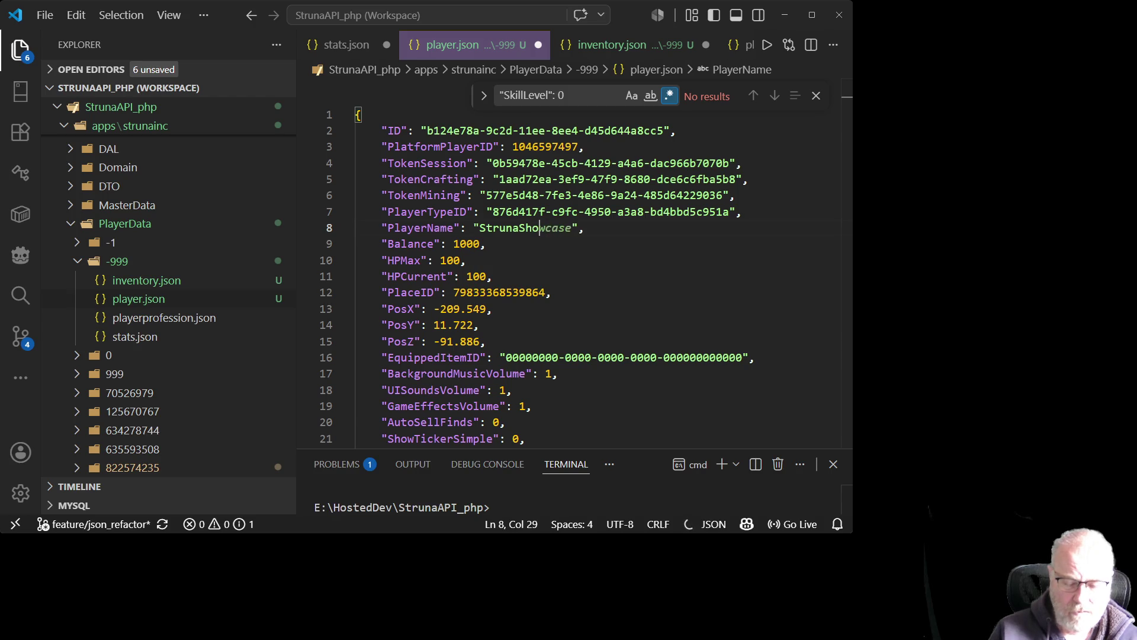
pyautogui.hotkey('ctrl', 's')
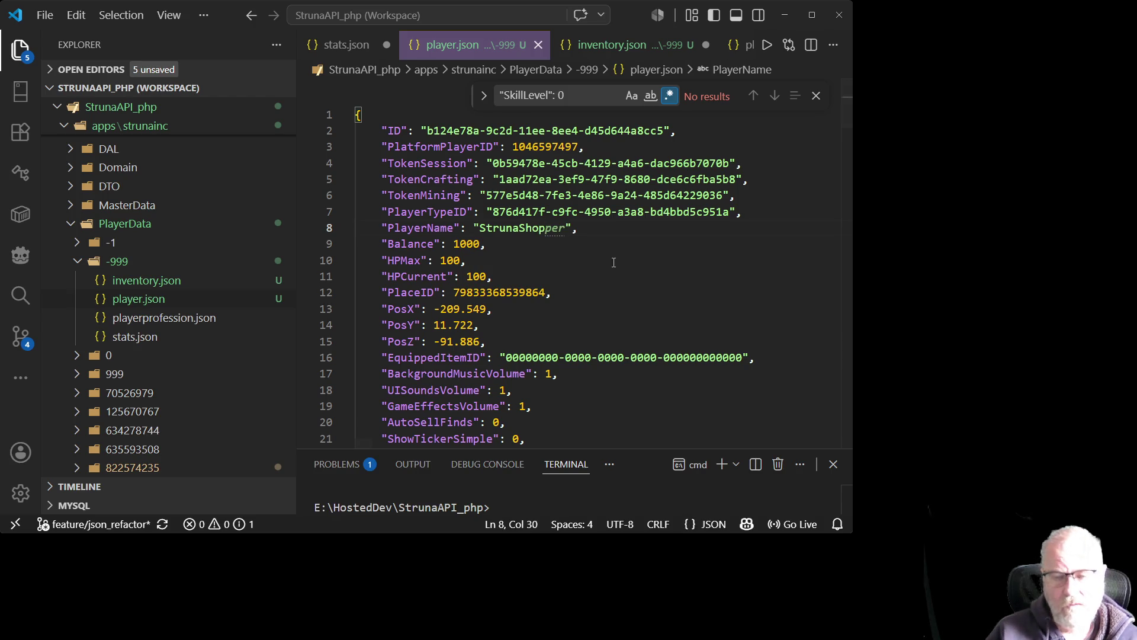
pyautogui.click(614, 260)
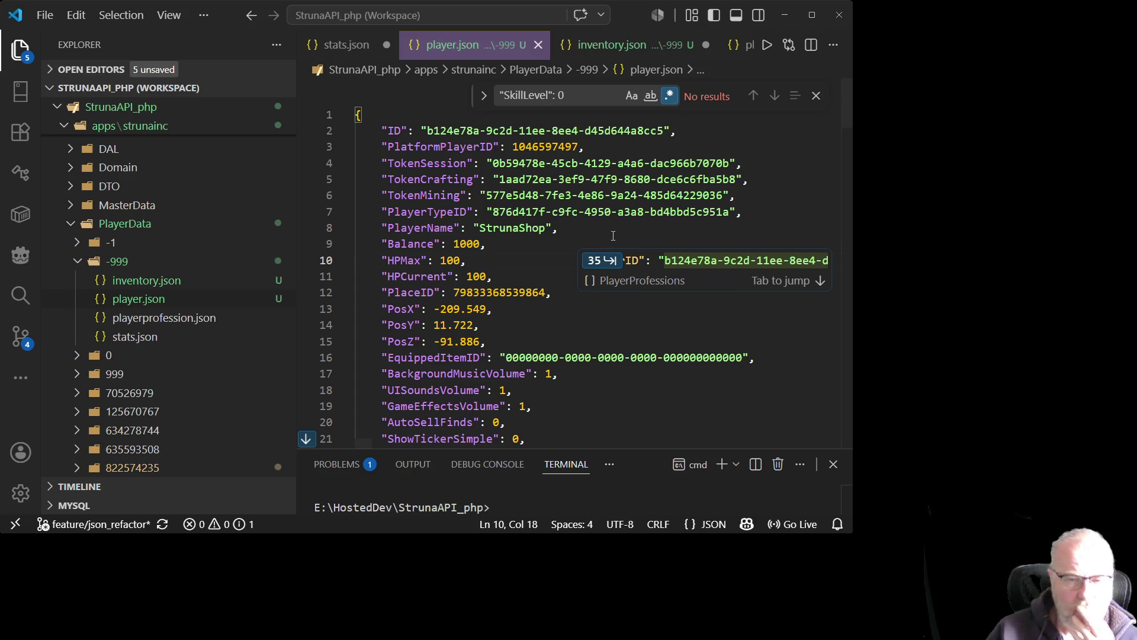
pyautogui.click(528, 228)
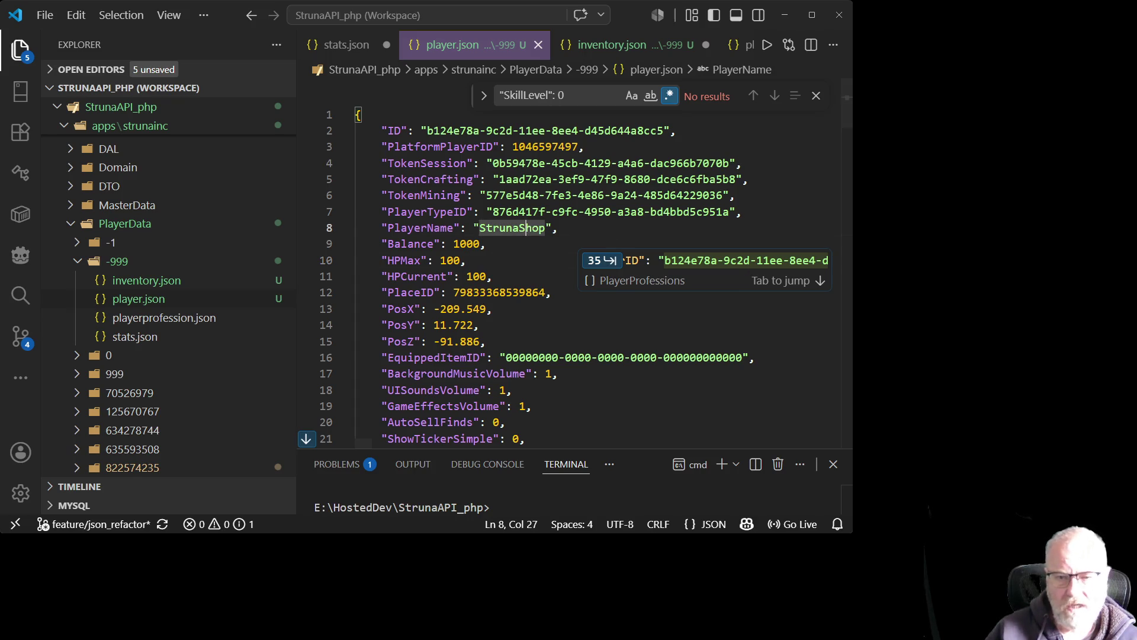
pyautogui.press('Delete')
pyautogui.press('Delete')
pyautogui.press('Delete')
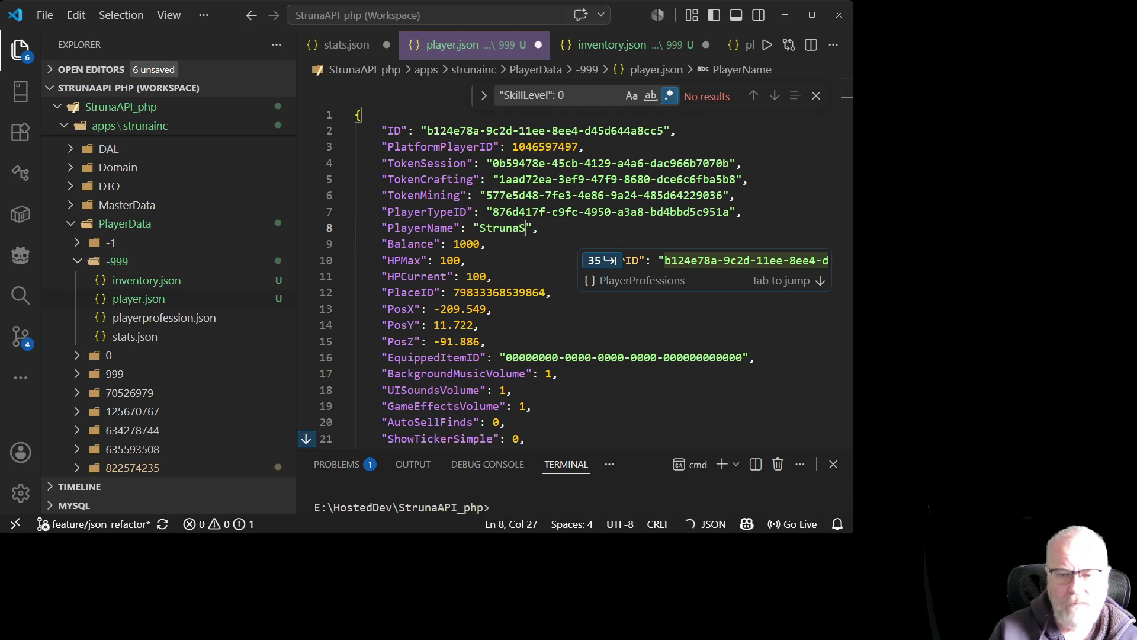
pyautogui.write('eller')
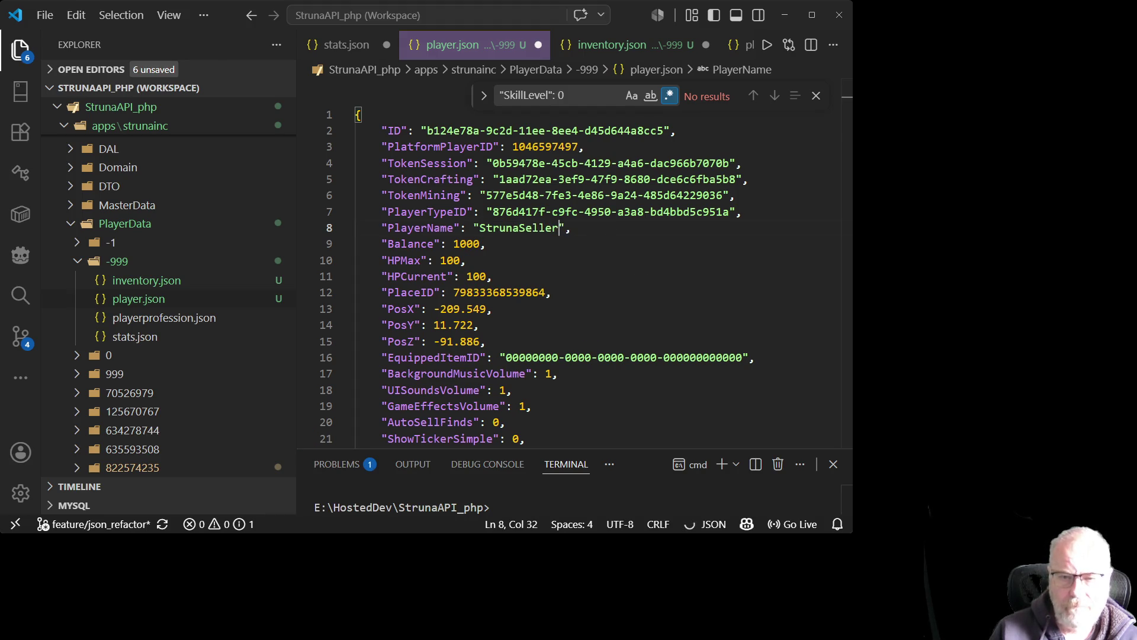
pyautogui.press('BackSpace')
pyautogui.press('BackSpace')
pyautogui.press('BackSpace')
pyautogui.write('hop')
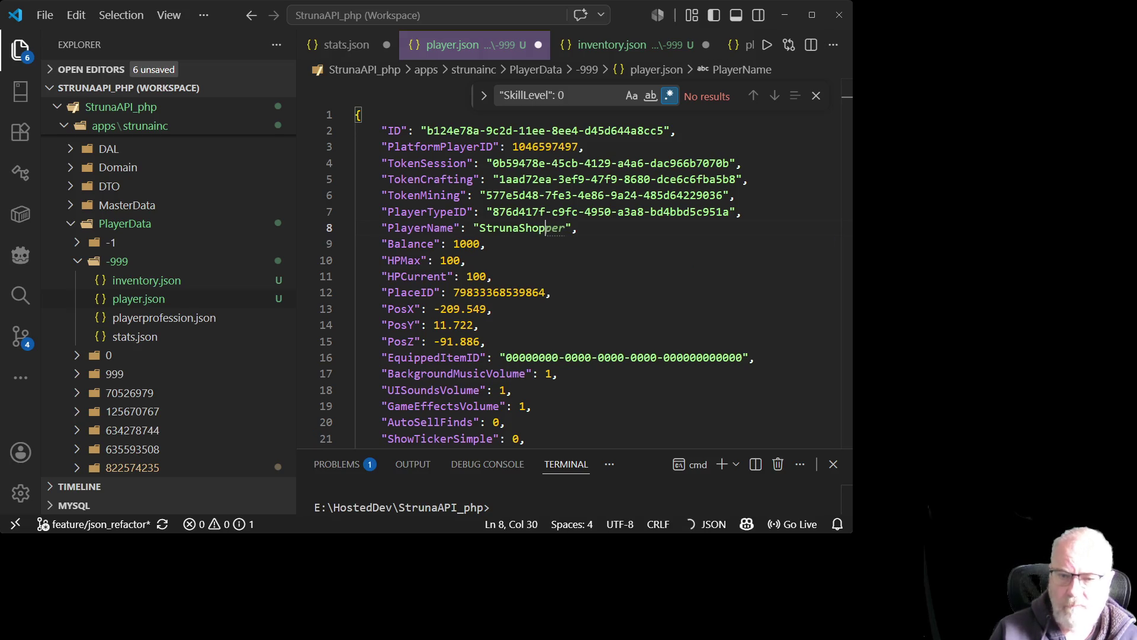
pyautogui.click(578, 292)
pyautogui.hotkey('ctrl', 's')
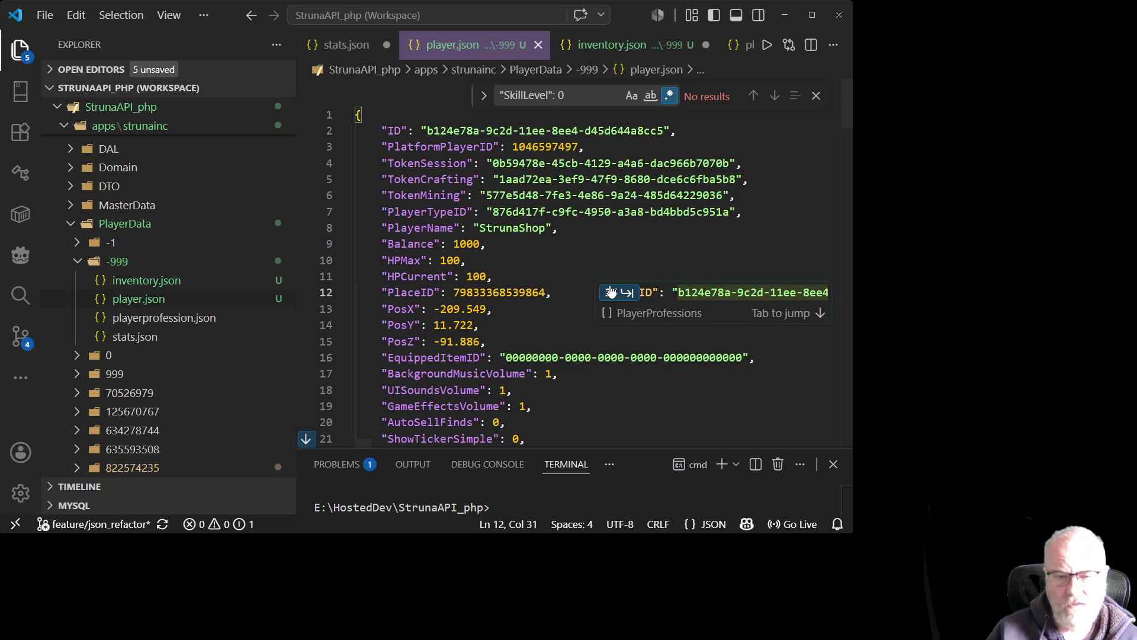
# - Change PlatformPlayerID on line 3 of the -999 player.json to -999 and save
pyautogui.scroll(-2, 469, 268)
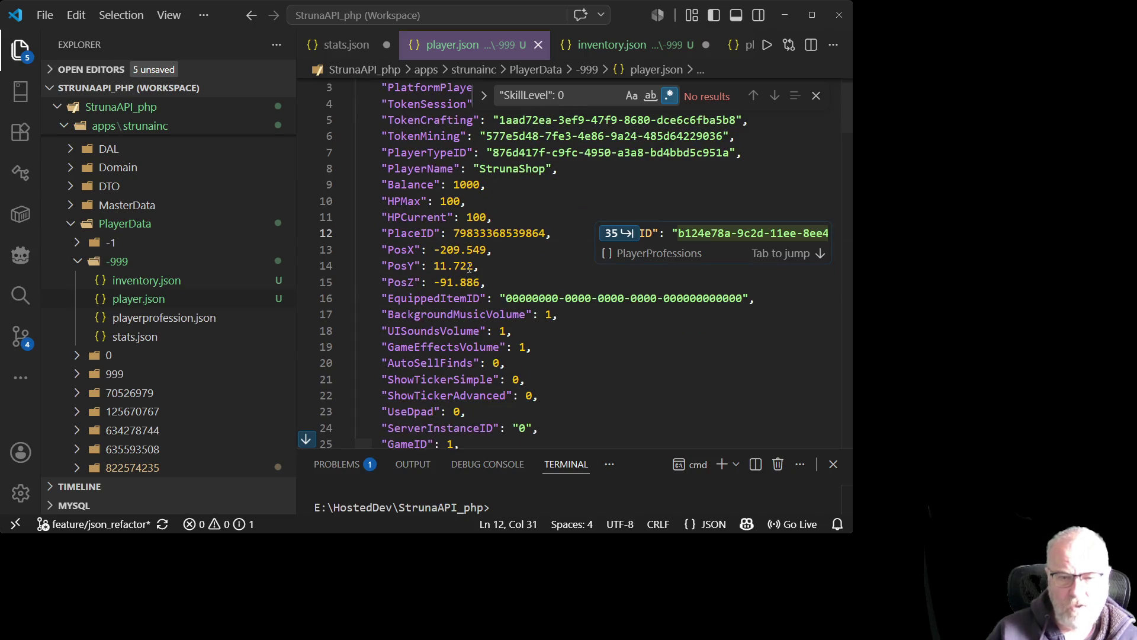
pyautogui.scroll(-5, 484, 244)
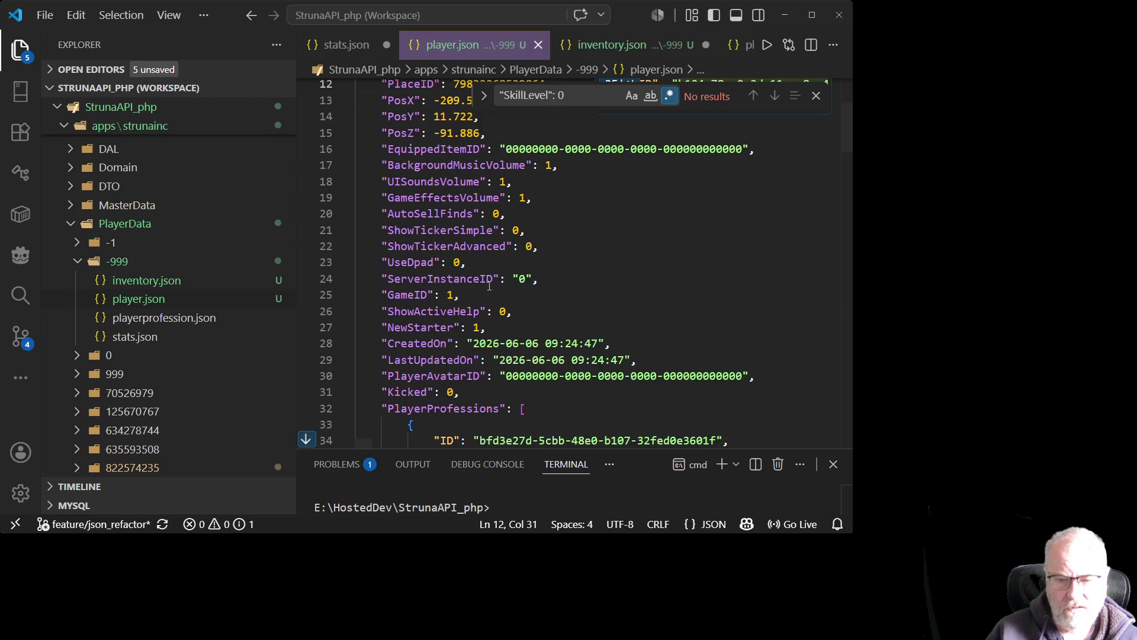
pyautogui.scroll(3, 589, 289)
pyautogui.scroll(3, 589, 289)
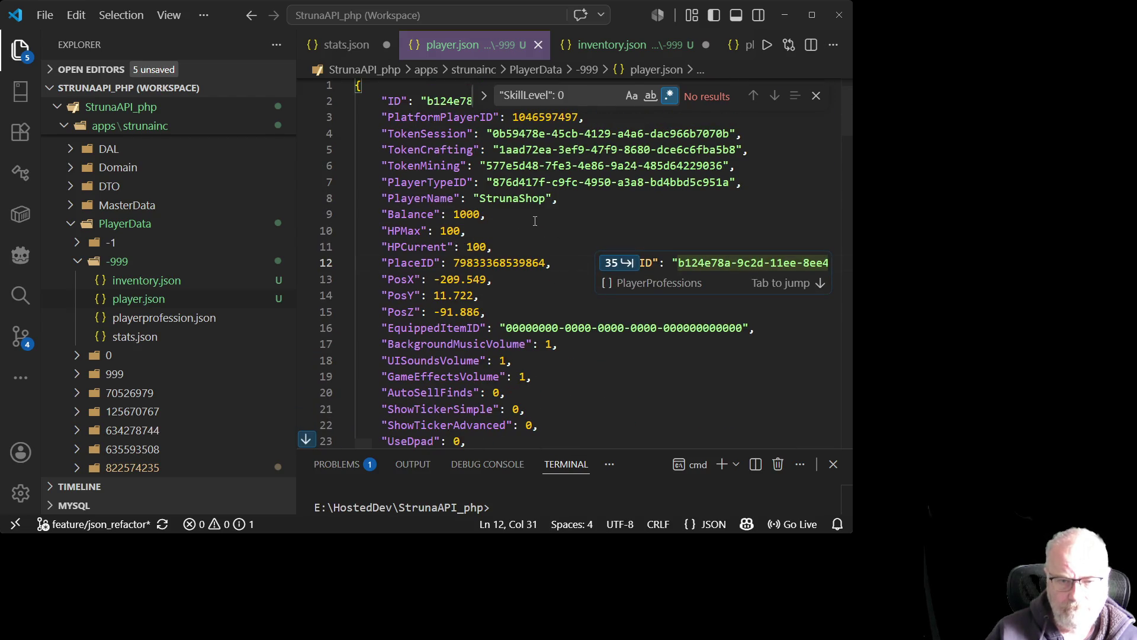
pyautogui.scroll(1, 524, 219)
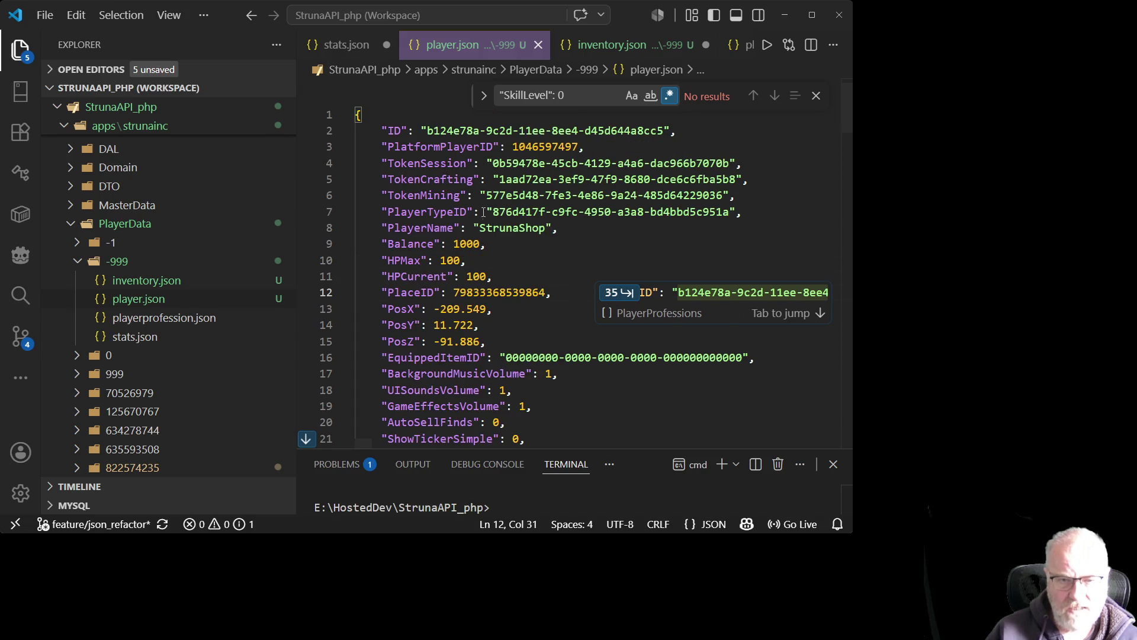
pyautogui.doubleClick(545, 146)
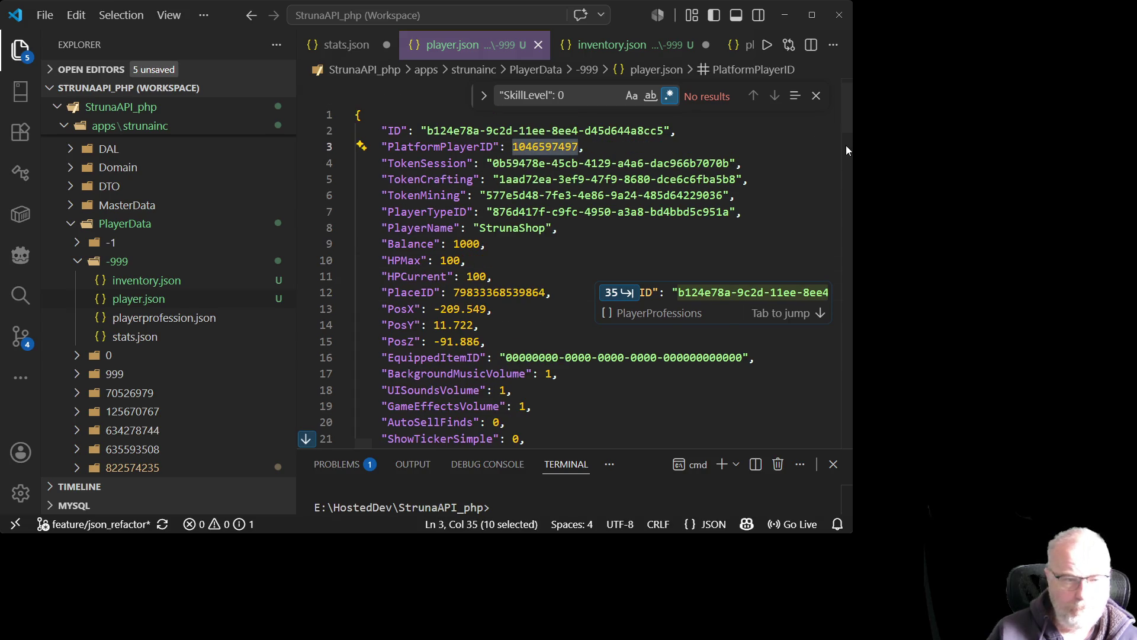
pyautogui.write('-999')
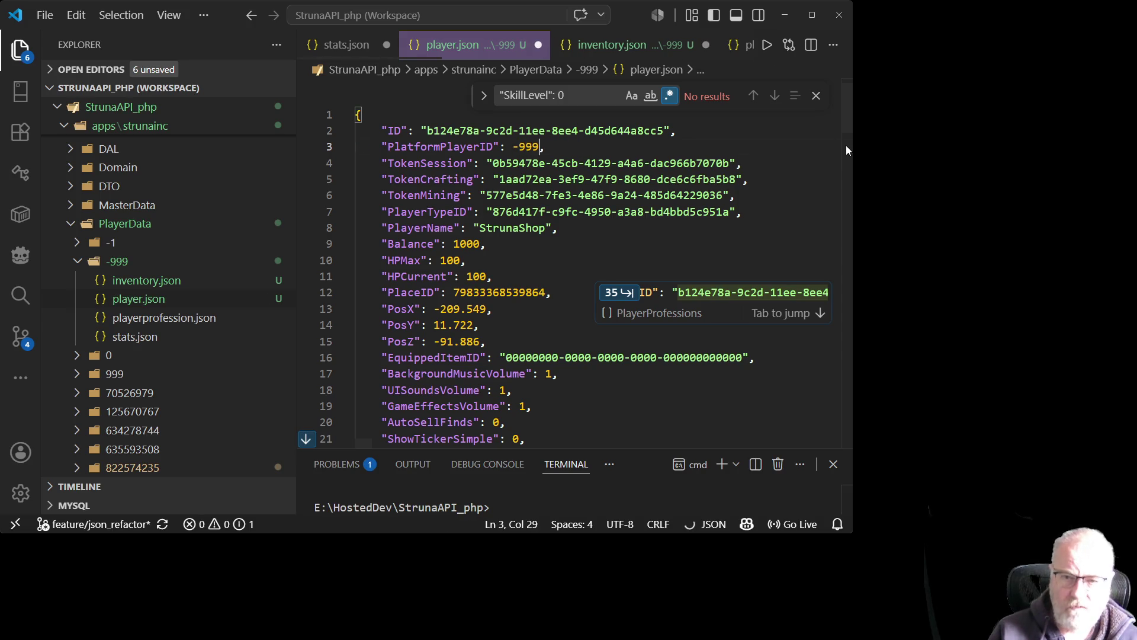
pyautogui.hotkey('ctrl', 's')
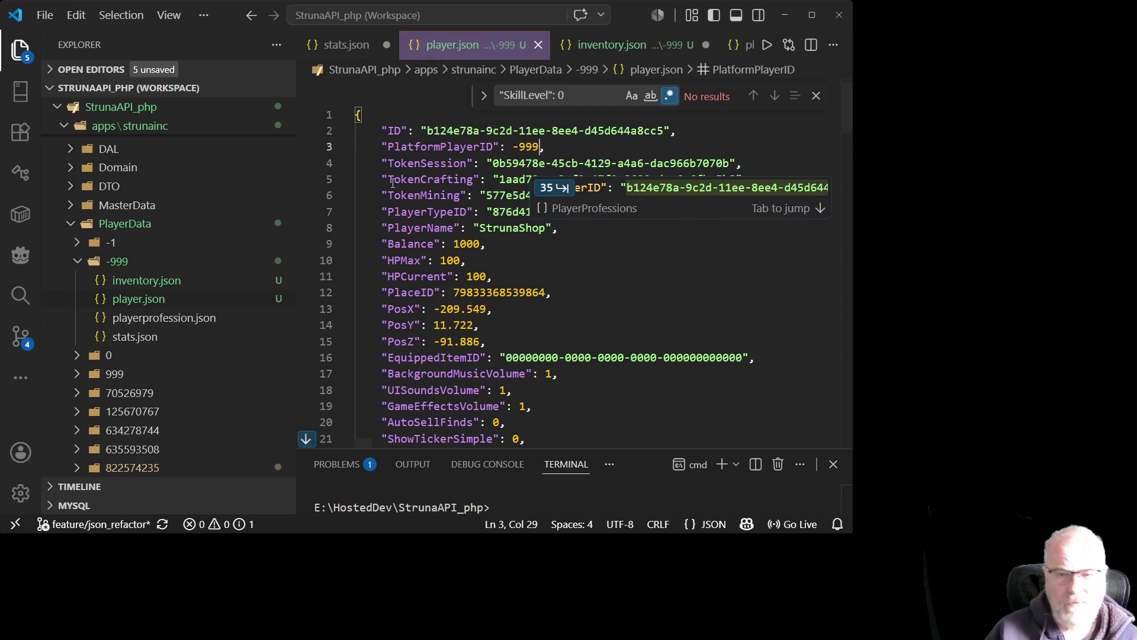
pyautogui.moveTo(513, 147); pyautogui.dragTo(545, 147)
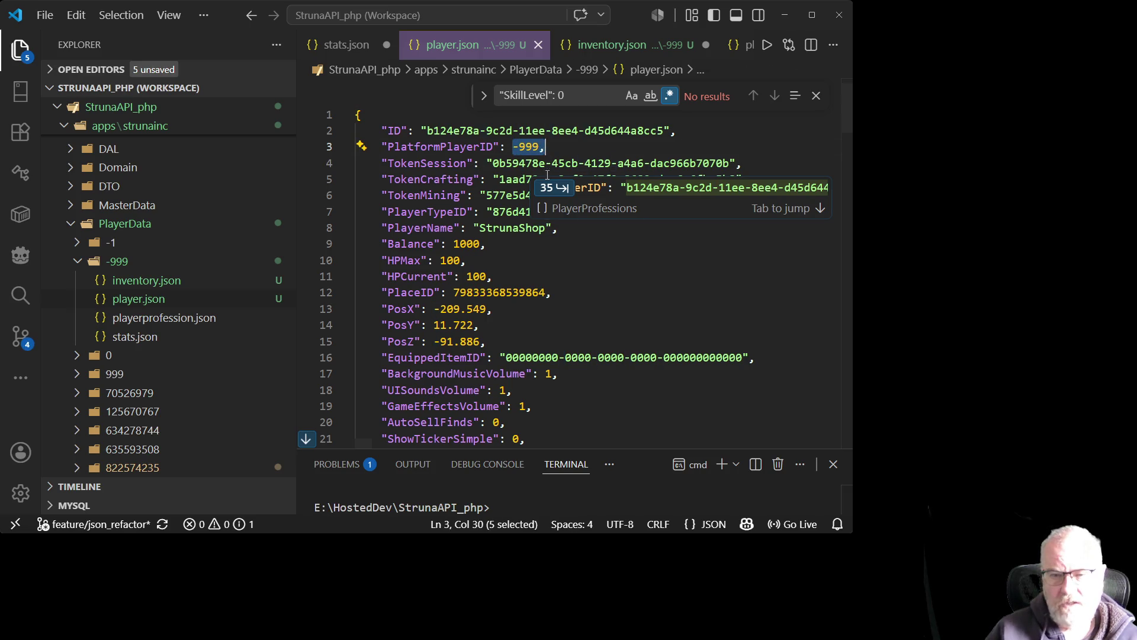
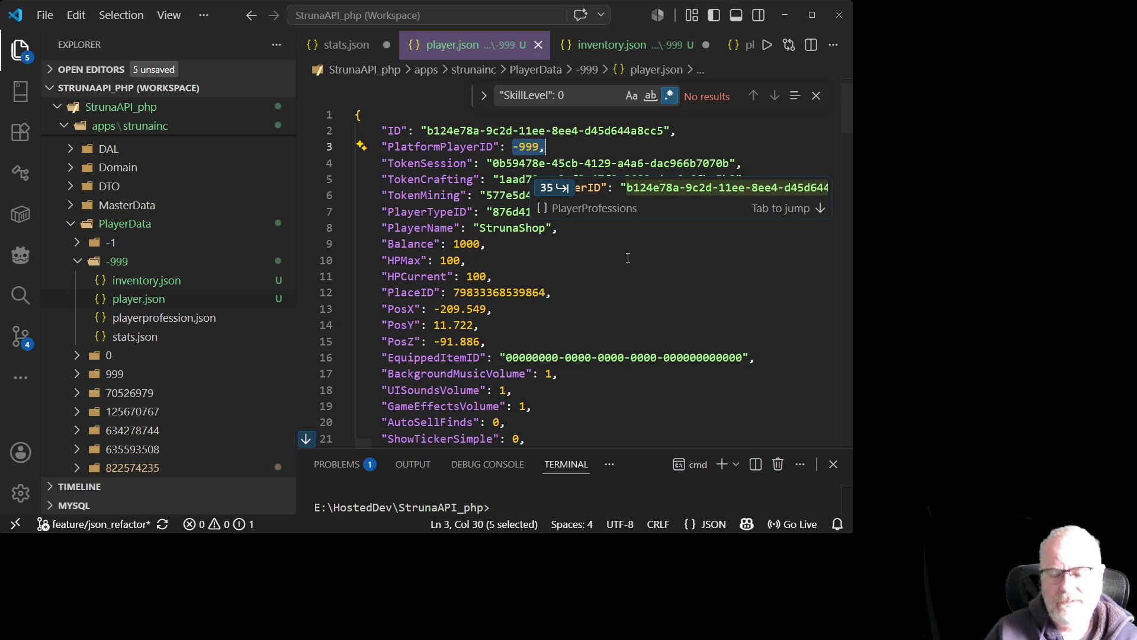
# - Scroll through player.json reviewing the player record fields
pyautogui.click(601, 265)
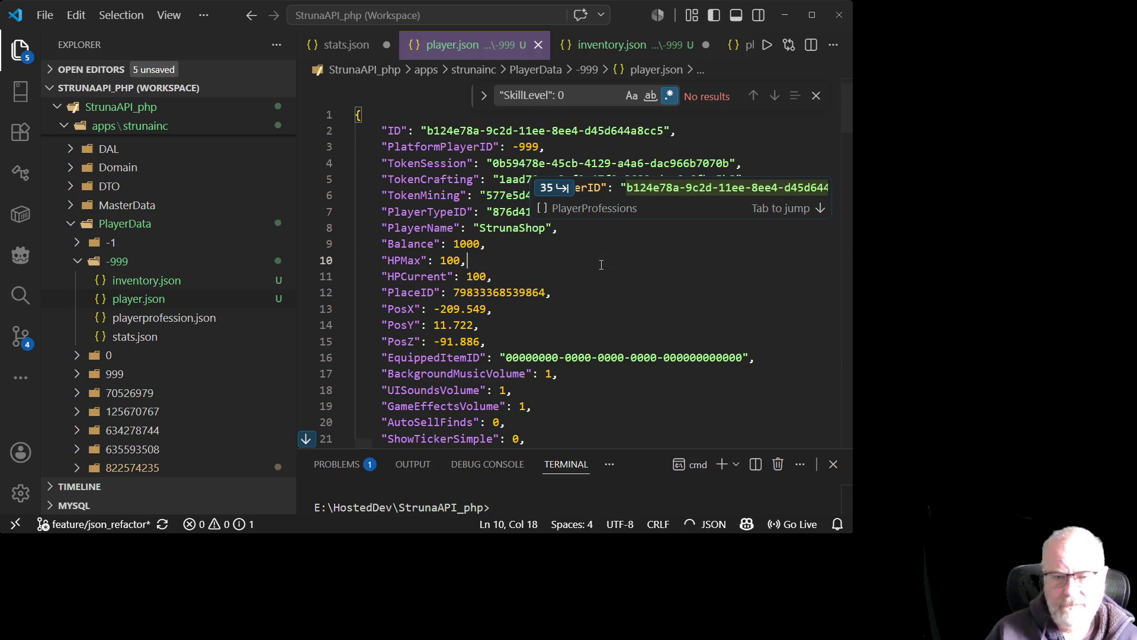
pyautogui.click(627, 299)
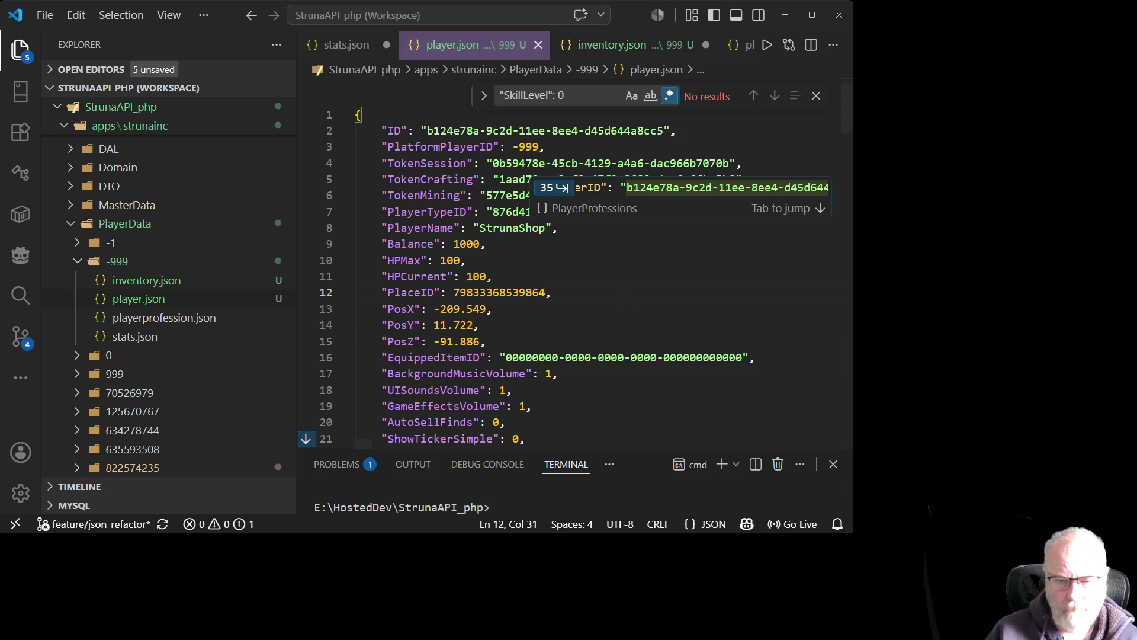
pyautogui.scroll(-5, 533, 355)
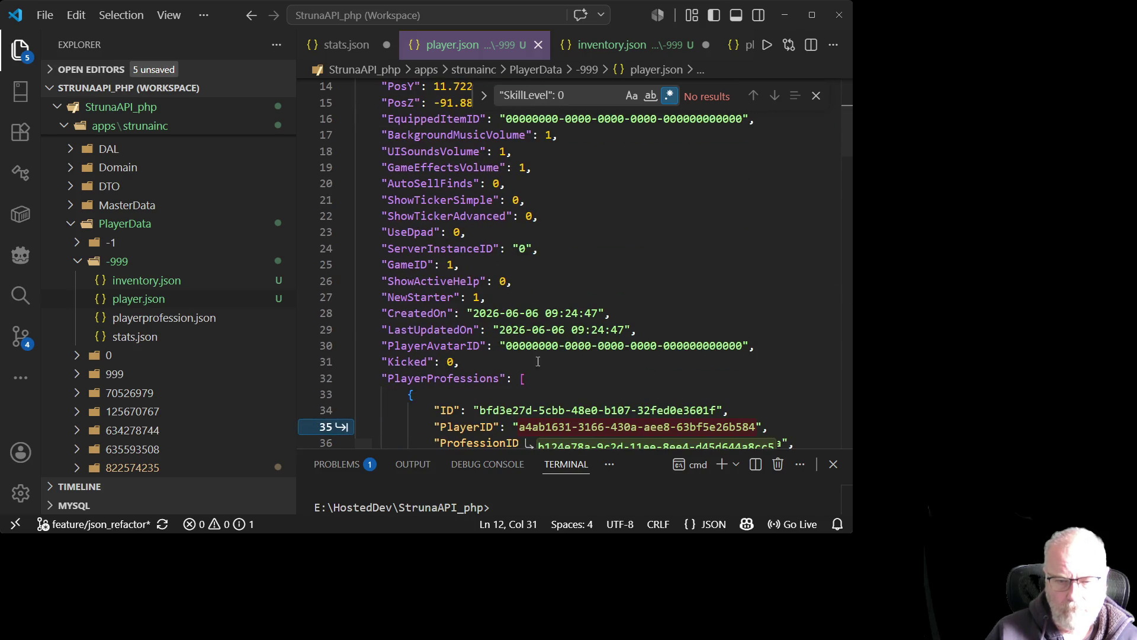
pyautogui.click(584, 346)
pyautogui.scroll(-2, 616, 237)
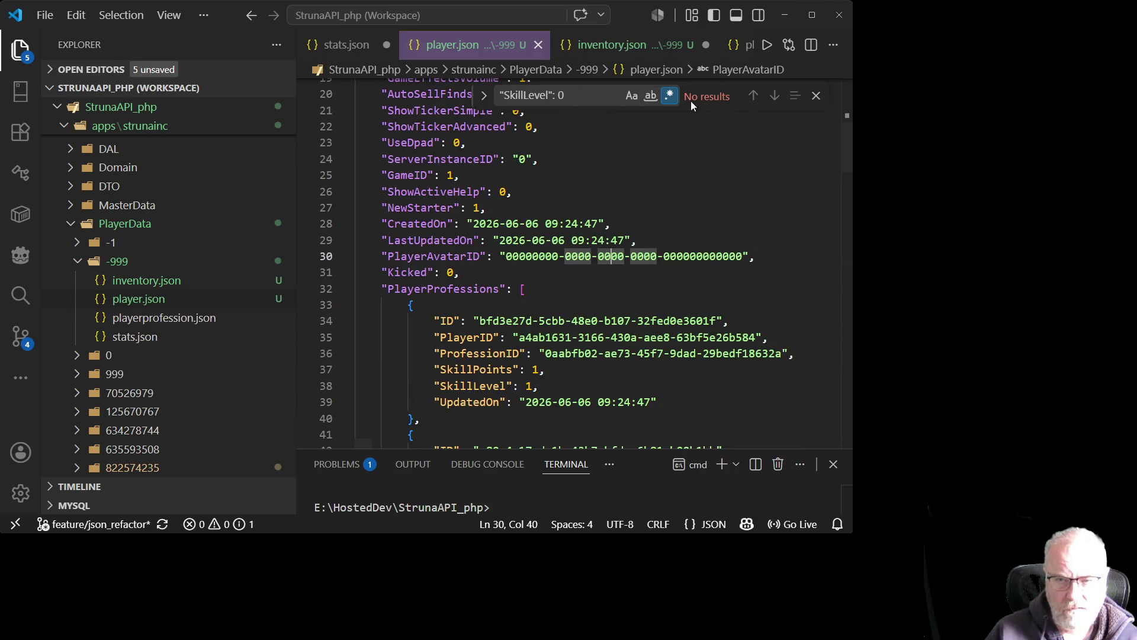
# - Close the Find widget, check the first profession's PlayerID, and open inventory.json
pyautogui.click(816, 96)
pyautogui.click(575, 334)
pyautogui.scroll(-3, 581, 334)
pyautogui.scroll(9, 592, 339)
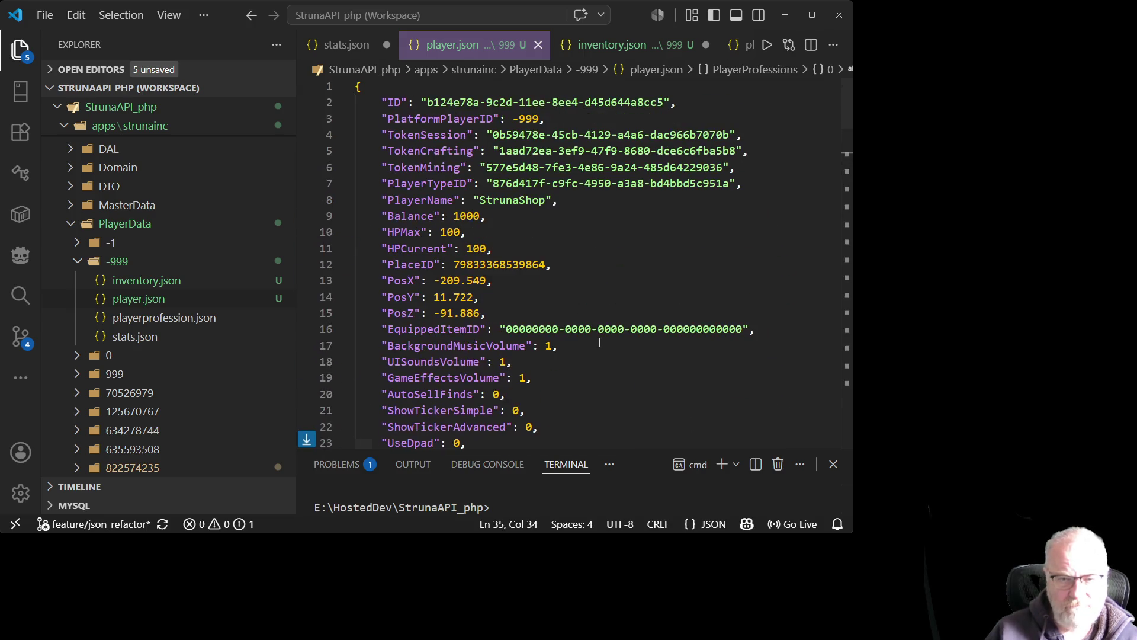
pyautogui.hotkey('ctrl', 'shift', 'e')
pyautogui.click(157, 283)
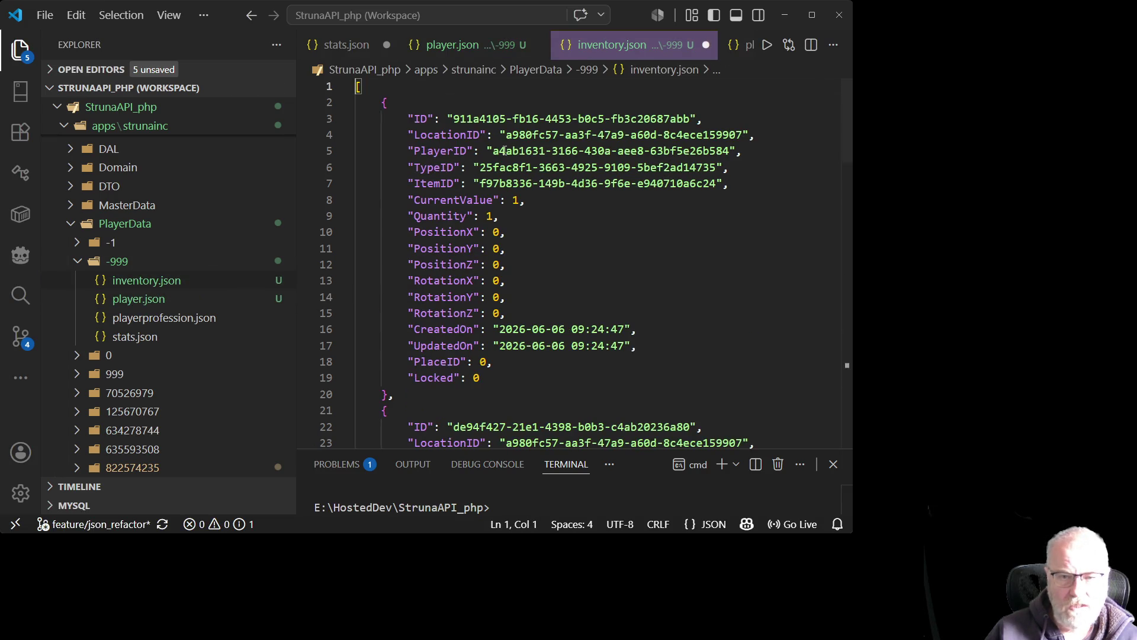
# - Copy the player's ID from player.json over the first item's PlayerID in inventory.json and save
pyautogui.click(134, 300)
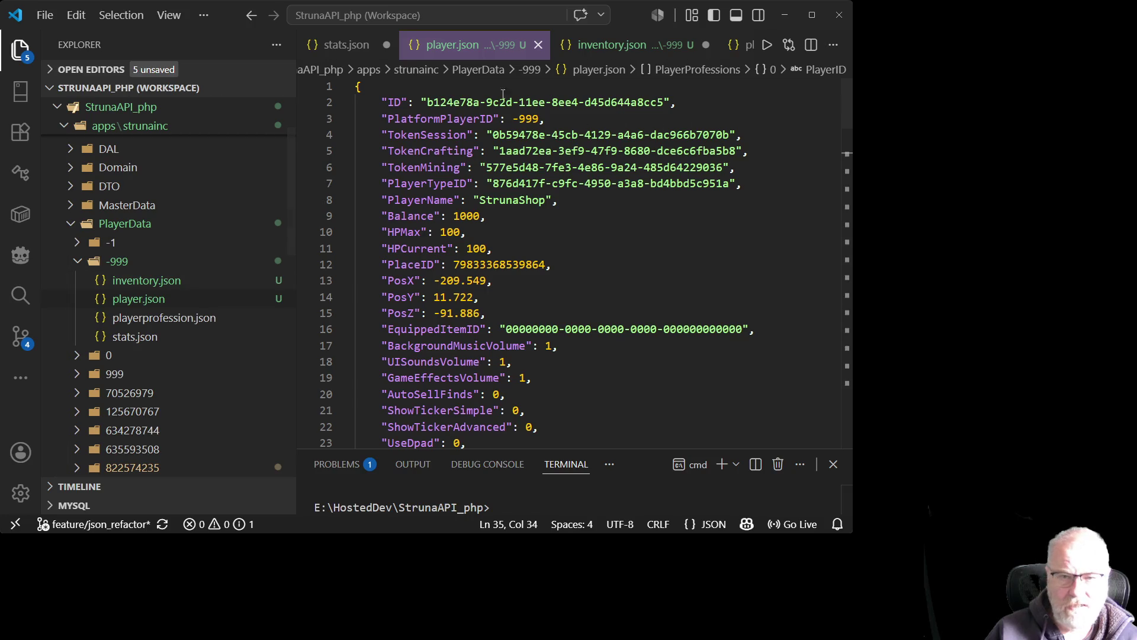
pyautogui.moveTo(428, 103); pyautogui.dragTo(660, 106)
pyautogui.hotkey('ctrl', 'c')
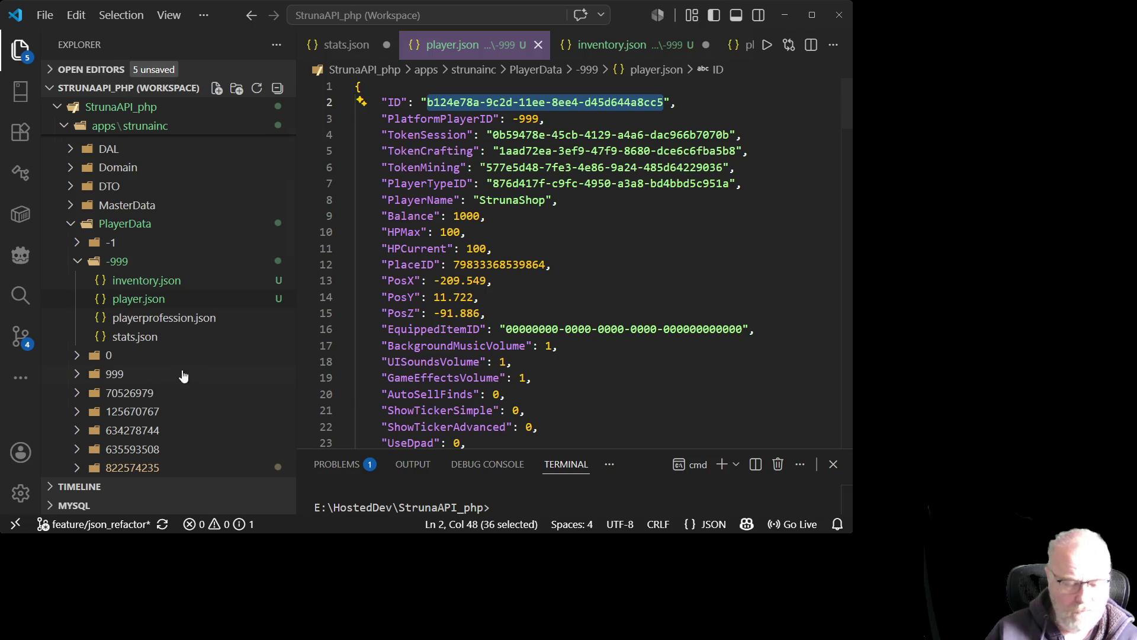
pyautogui.click(152, 280)
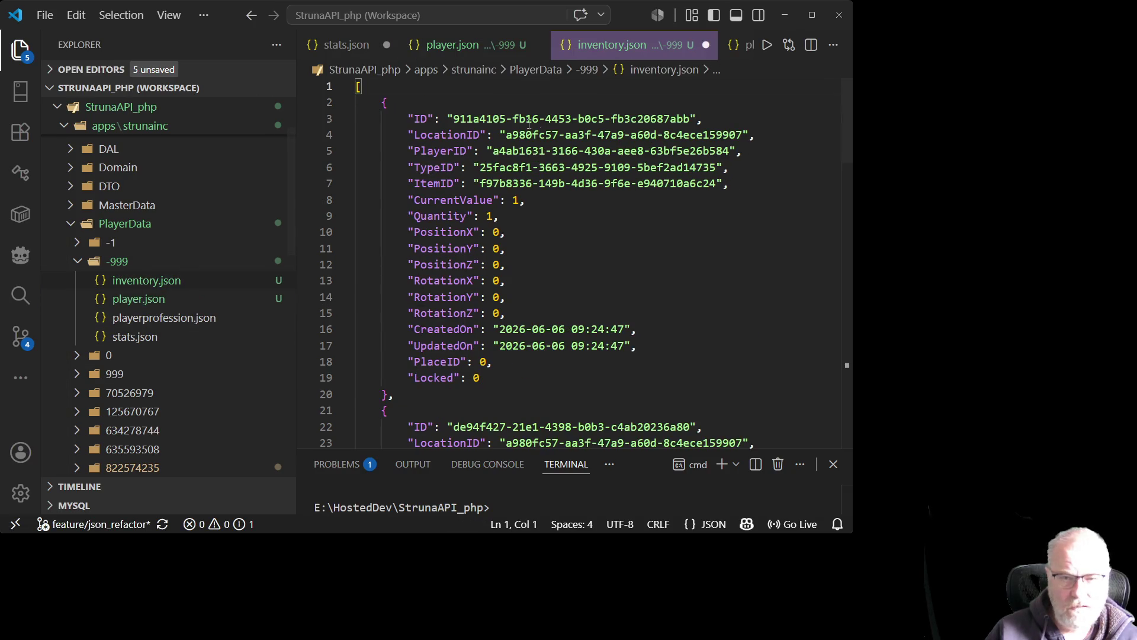
pyautogui.moveTo(455, 117); pyautogui.dragTo(592, 117)
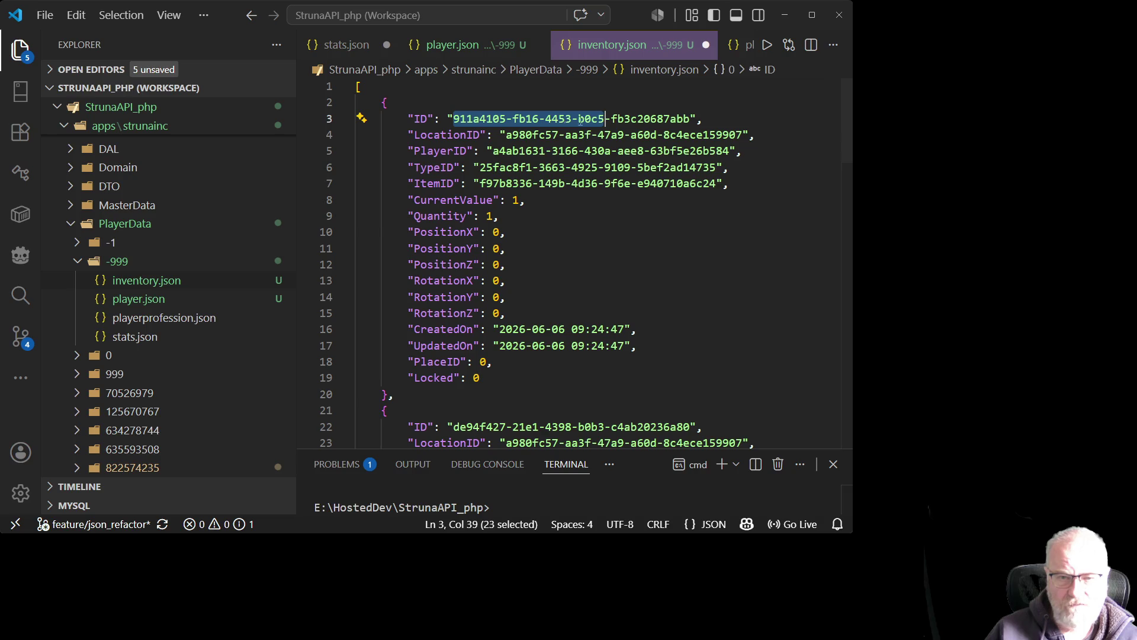
pyautogui.moveTo(492, 152); pyautogui.dragTo(731, 155)
pyautogui.hotkey('ctrl', 'v')
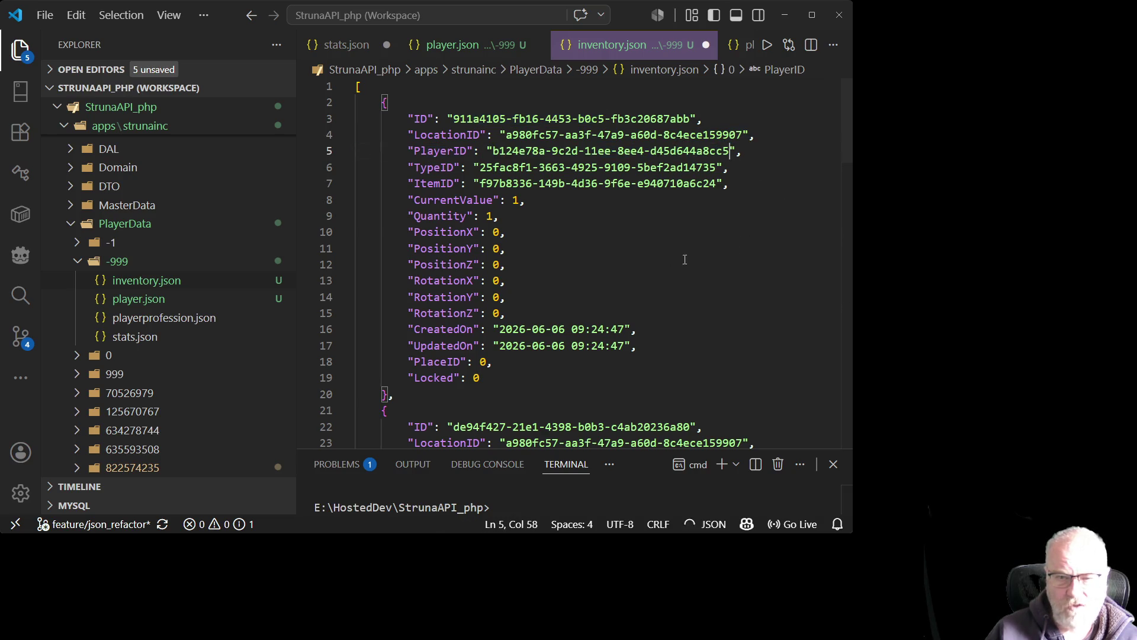
pyautogui.hotkey('ctrl', 's')
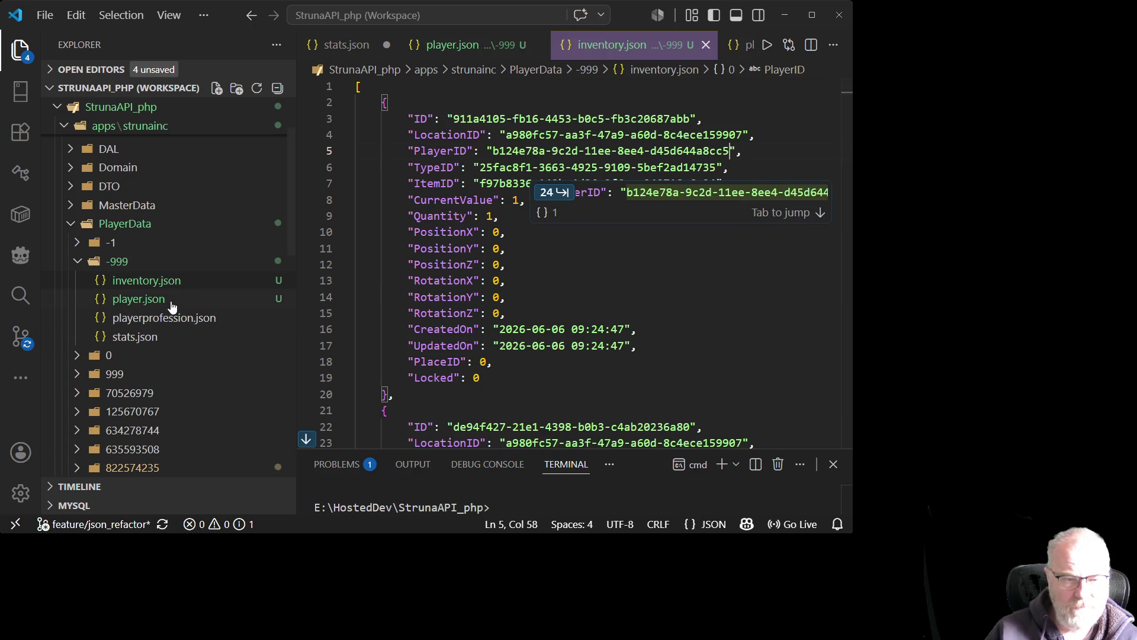
# - Accept the suggested PlayerID fixes on lines 24, 43 and 62, then save inventory.json
pyautogui.scroll(-3, 623, 180)
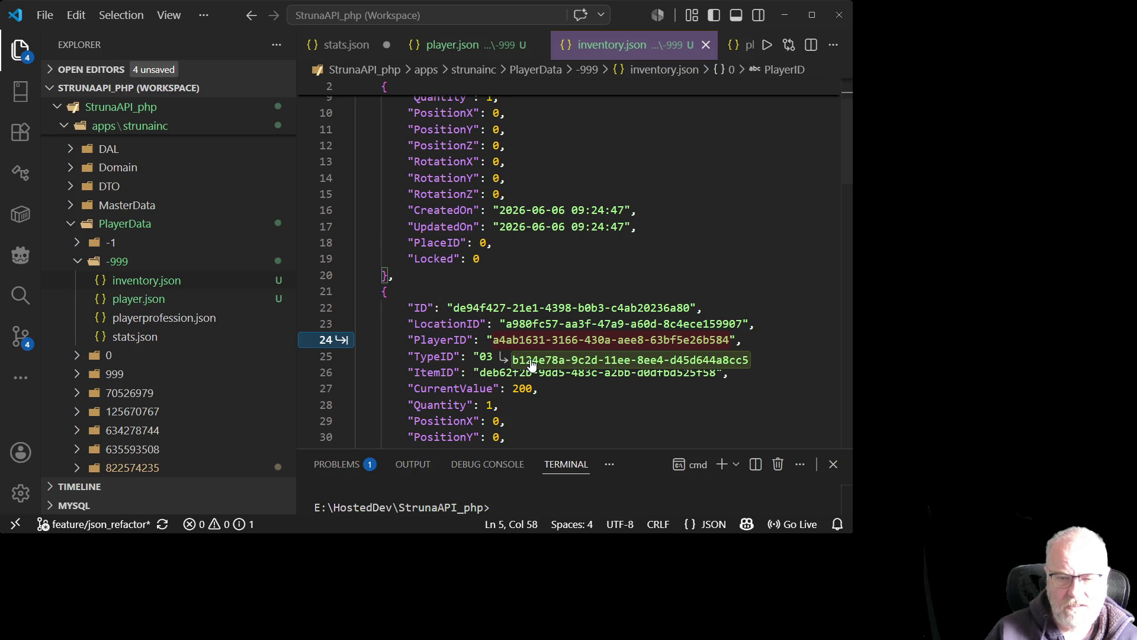
pyautogui.click(531, 365)
pyautogui.scroll(-7, 607, 214)
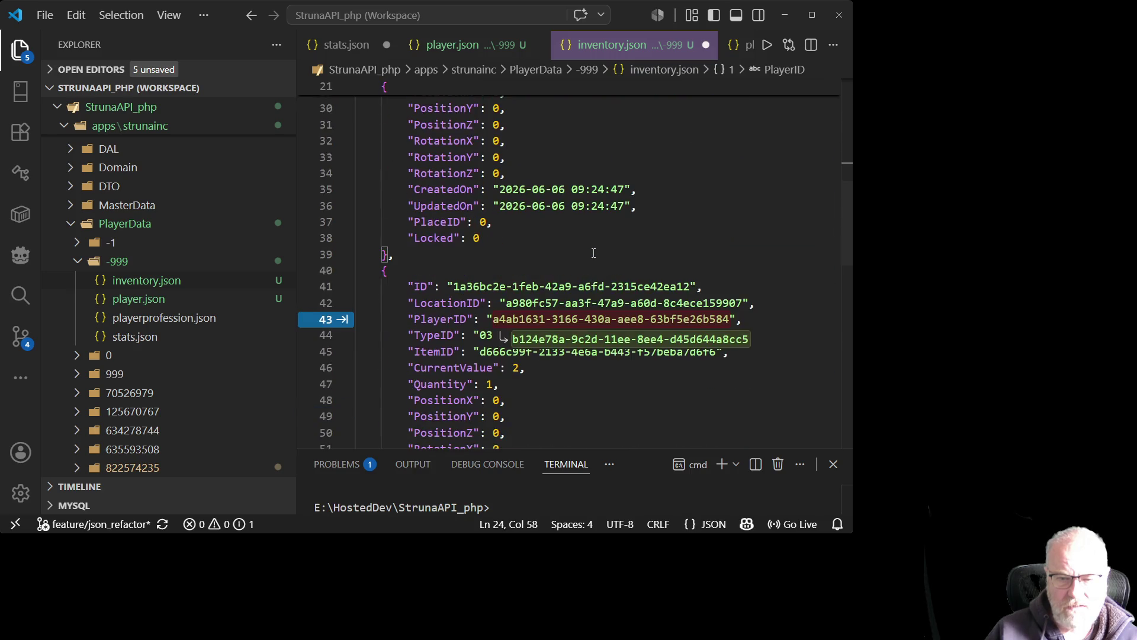
pyautogui.click(566, 343)
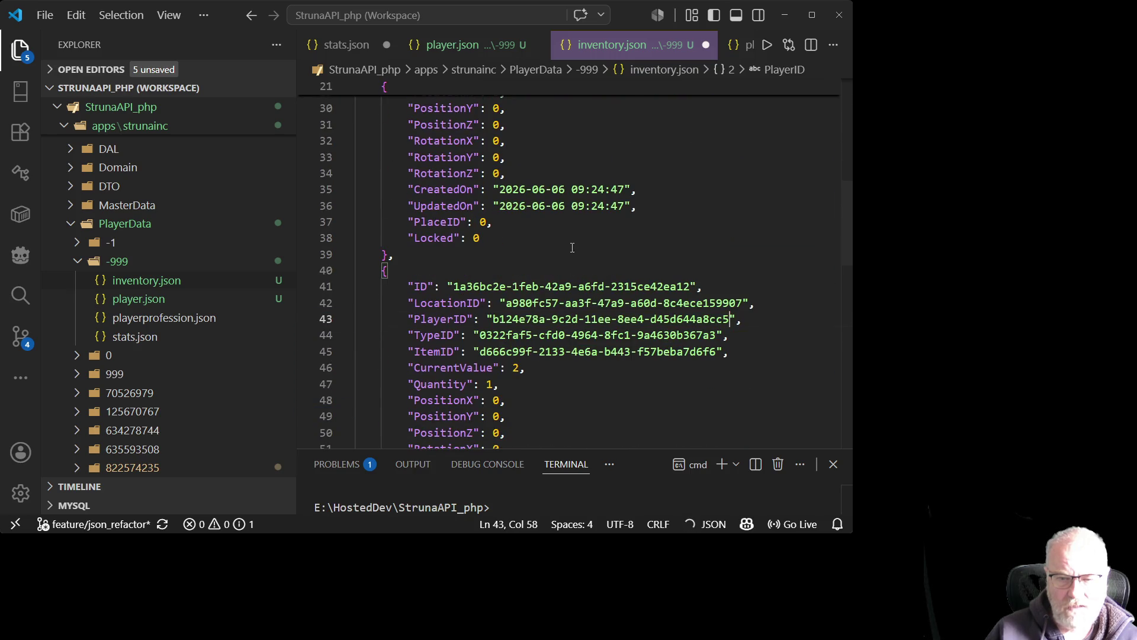
pyautogui.scroll(-2, 571, 266)
pyautogui.scroll(-6, 573, 255)
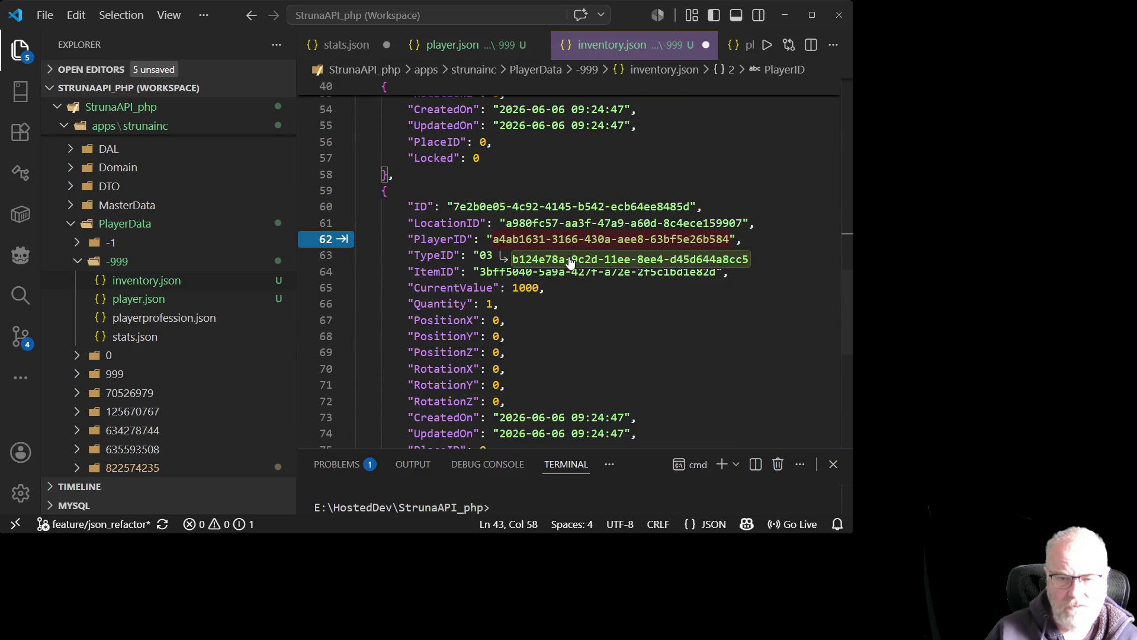
pyautogui.click(567, 263)
pyautogui.scroll(-3, 592, 252)
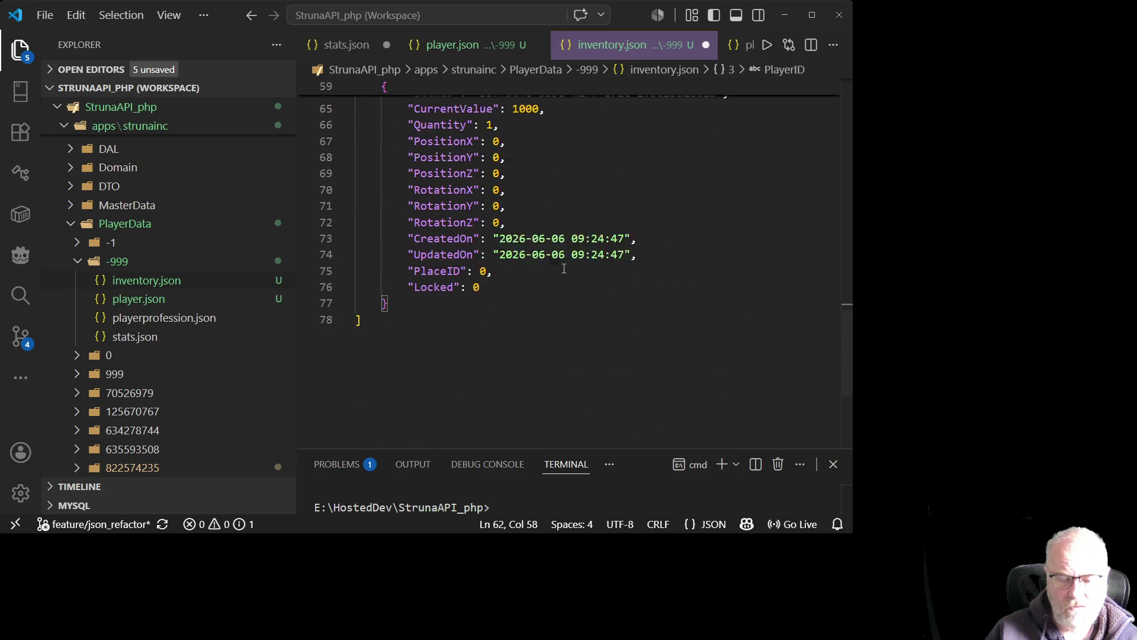
pyautogui.click(612, 240)
pyautogui.hotkey('ctrl', 's')
pyautogui.scroll(3, 592, 255)
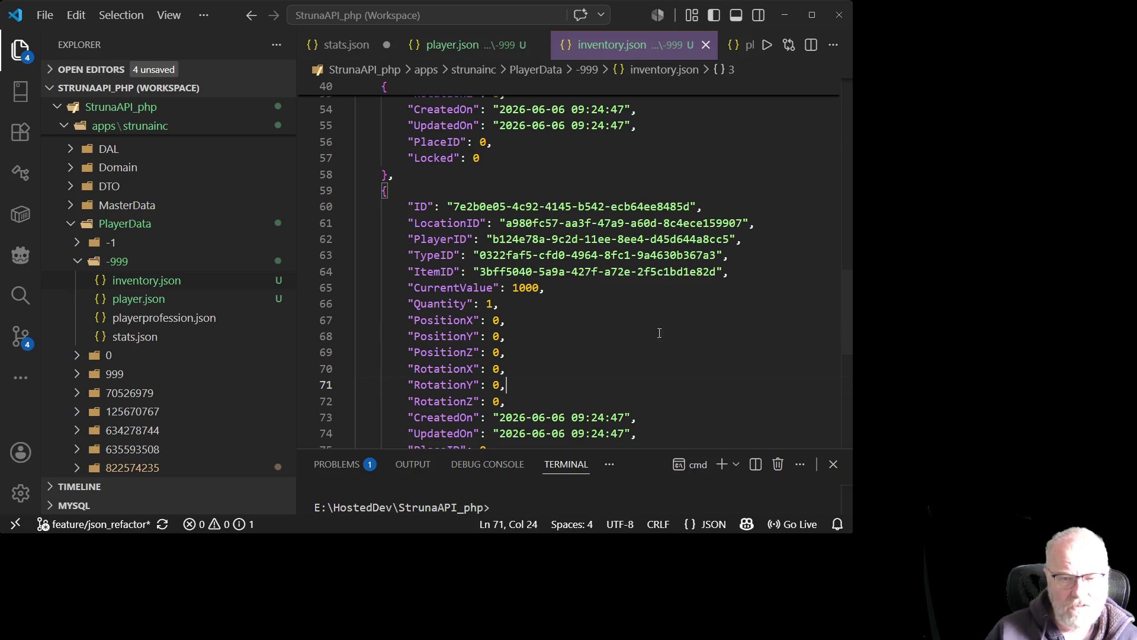
pyautogui.scroll(3, 607, 274)
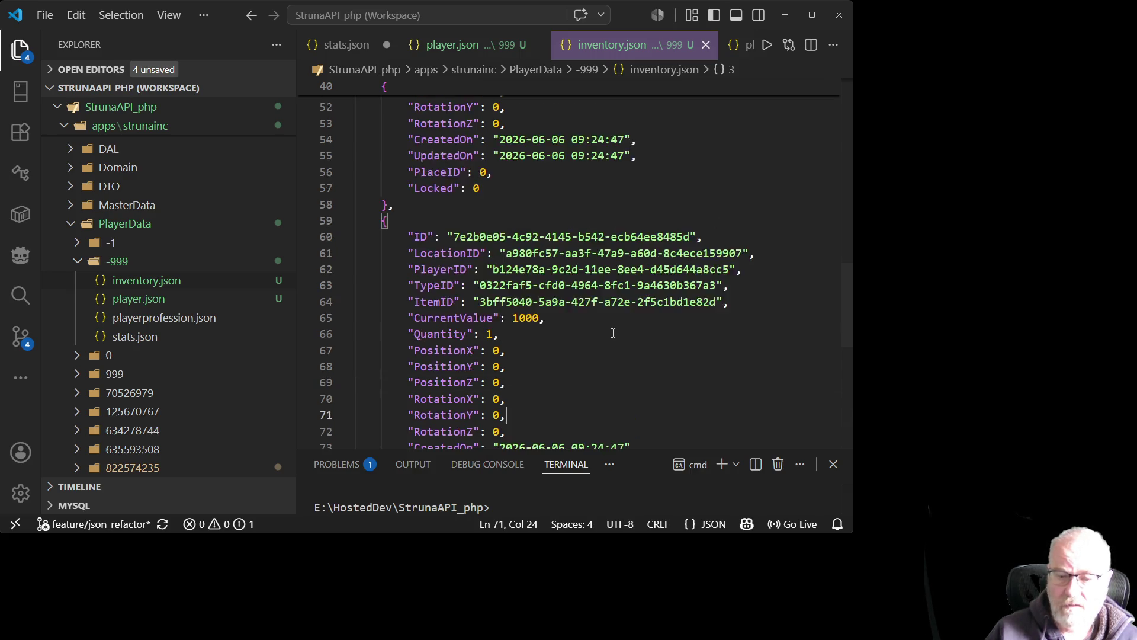
pyautogui.scroll(6, 613, 332)
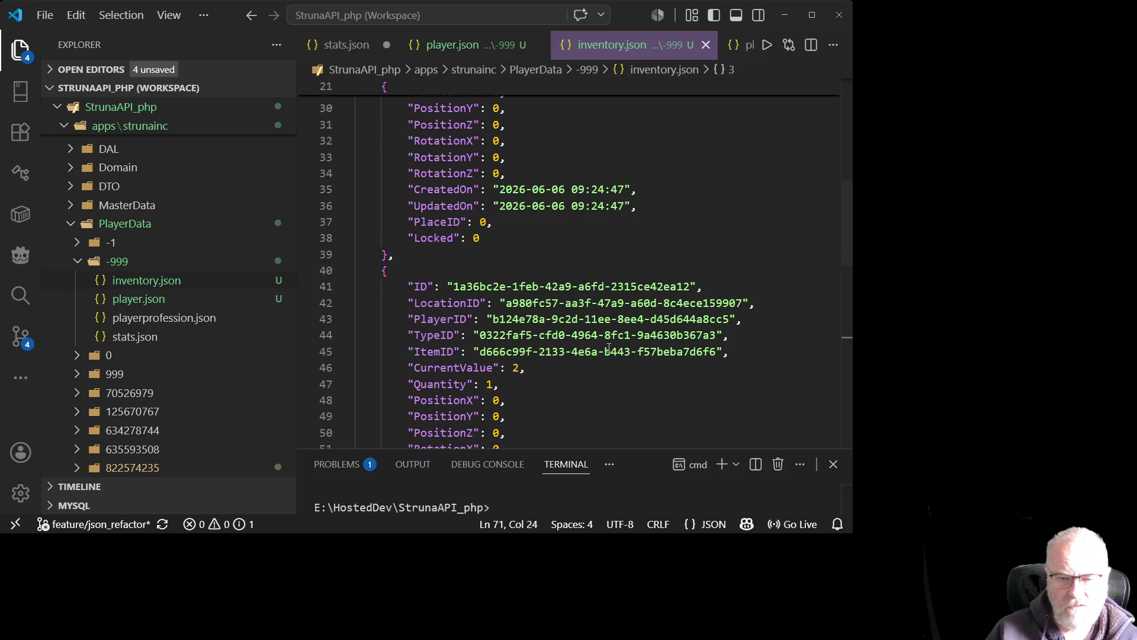
pyautogui.scroll(10, 608, 348)
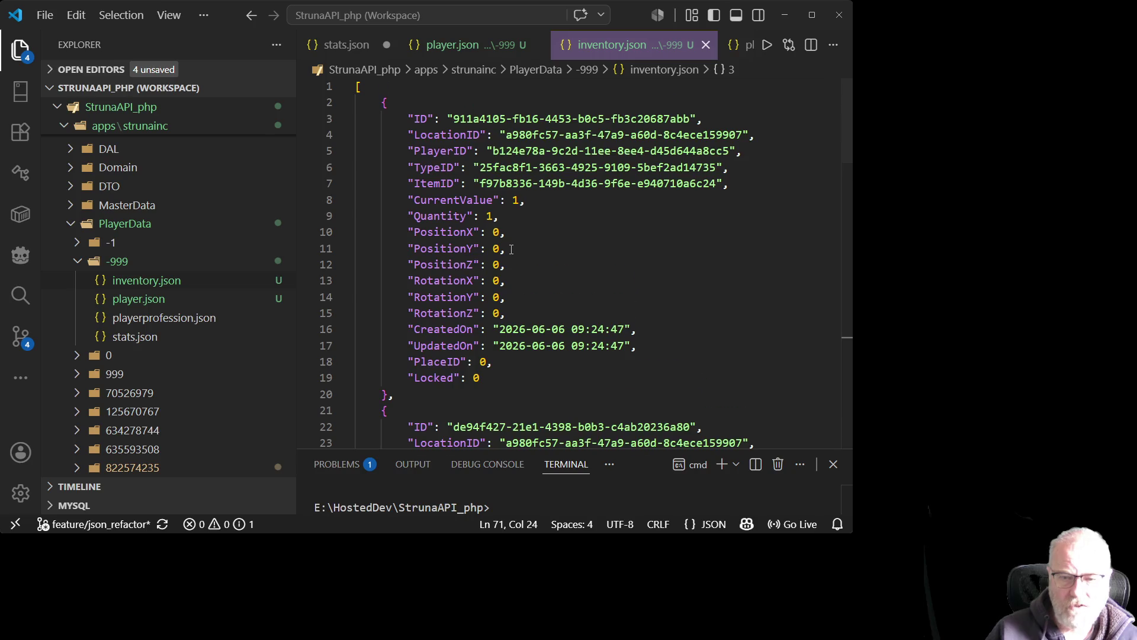
pyautogui.scroll(-7, 511, 249)
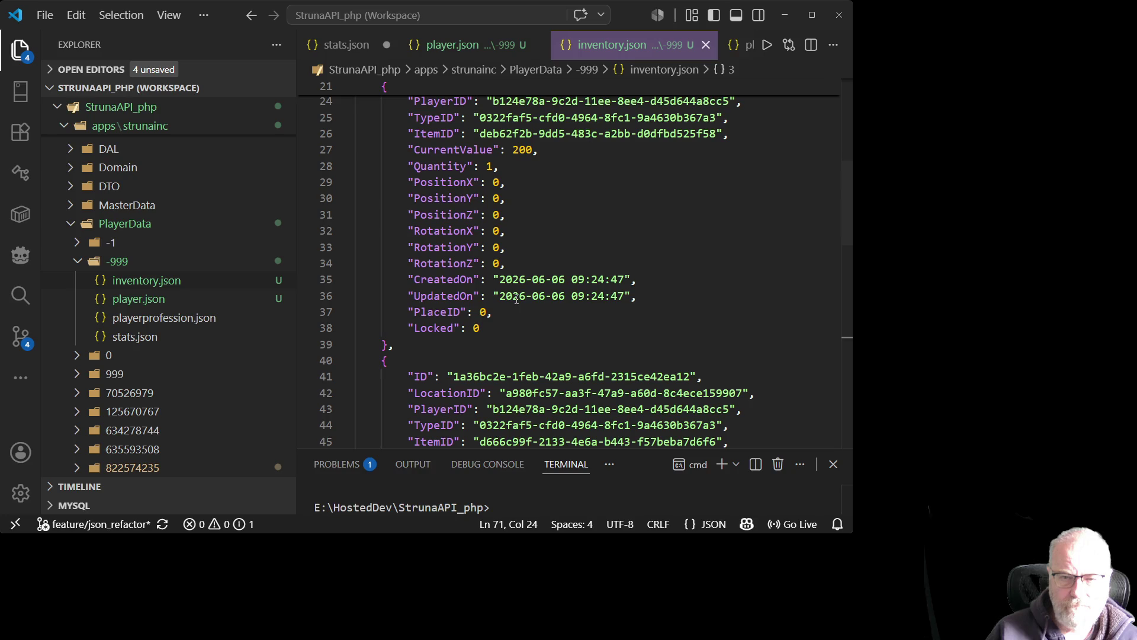
# - Replace the CurrentValue on line 46 with 1000 from line 65 and save
pyautogui.doubleClick(524, 150)
pyautogui.scroll(5, 583, 264)
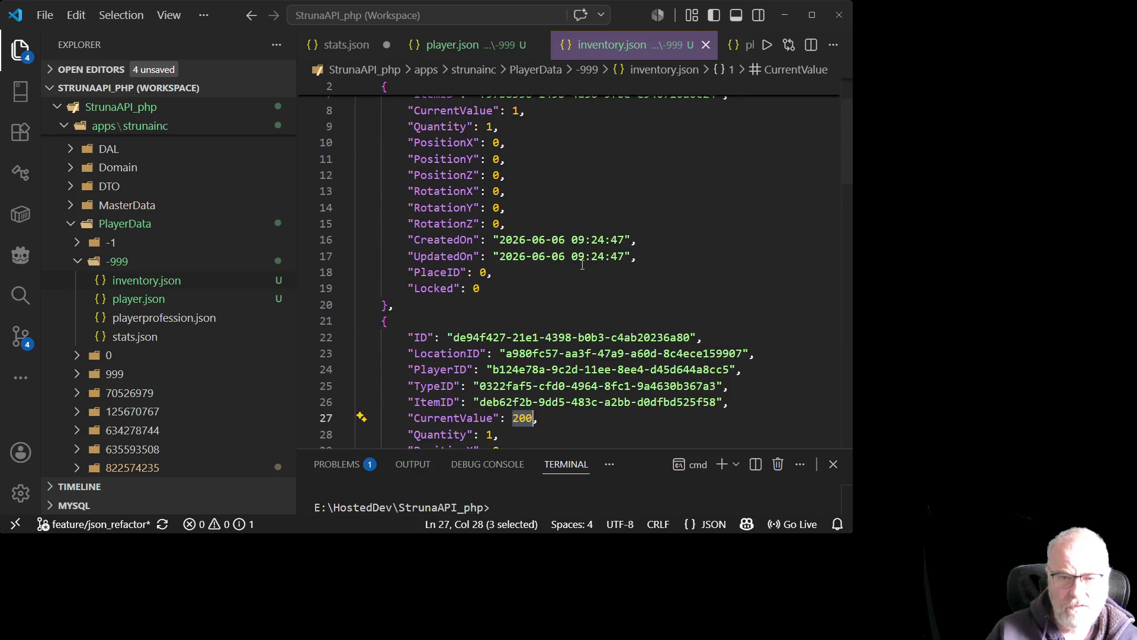
pyautogui.scroll(2, 580, 265)
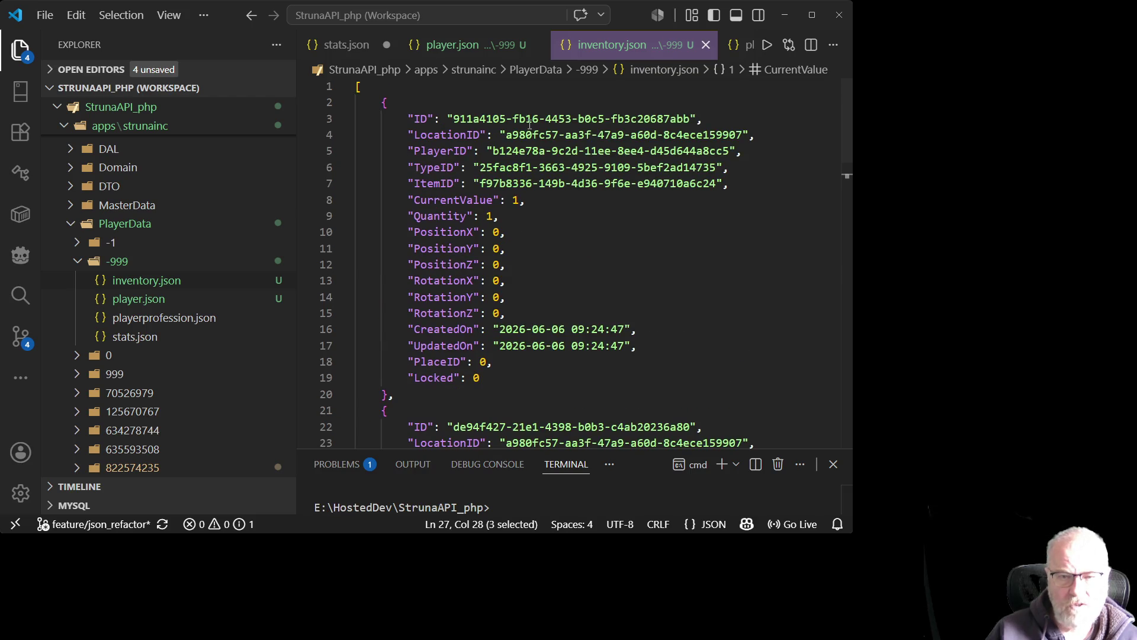
pyautogui.scroll(-10, 467, 302)
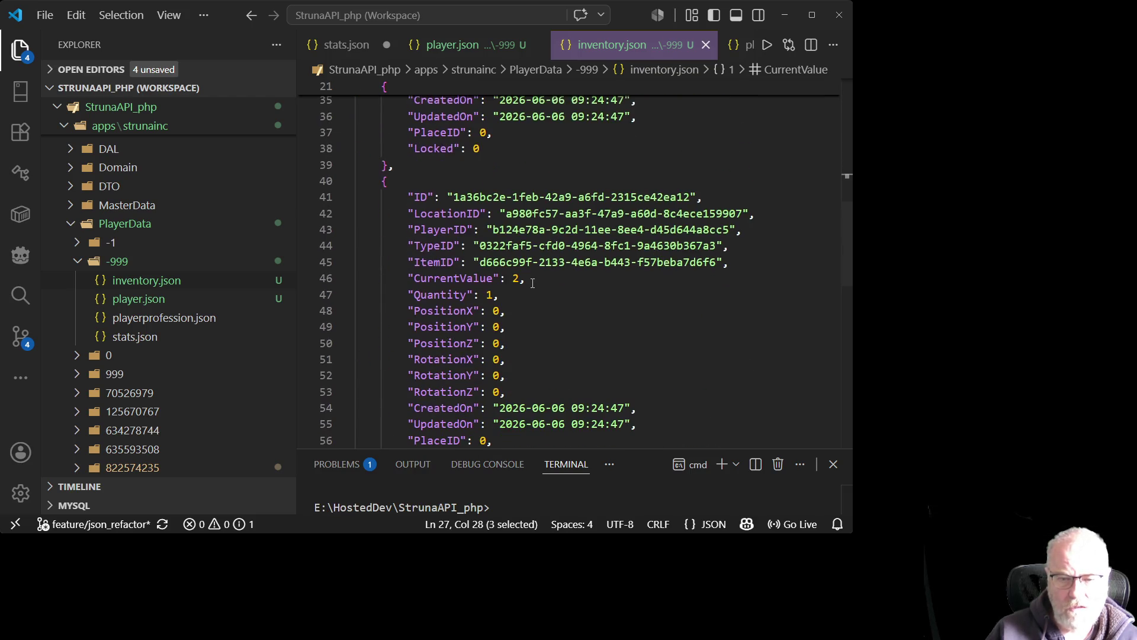
pyautogui.click(514, 278)
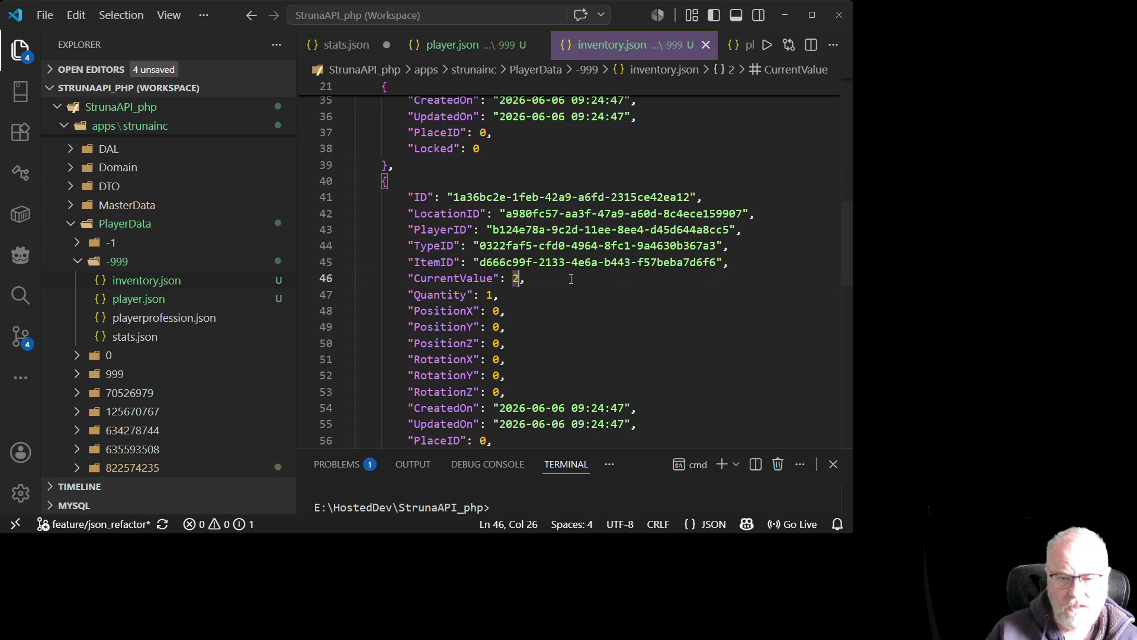
pyautogui.scroll(-6, 640, 245)
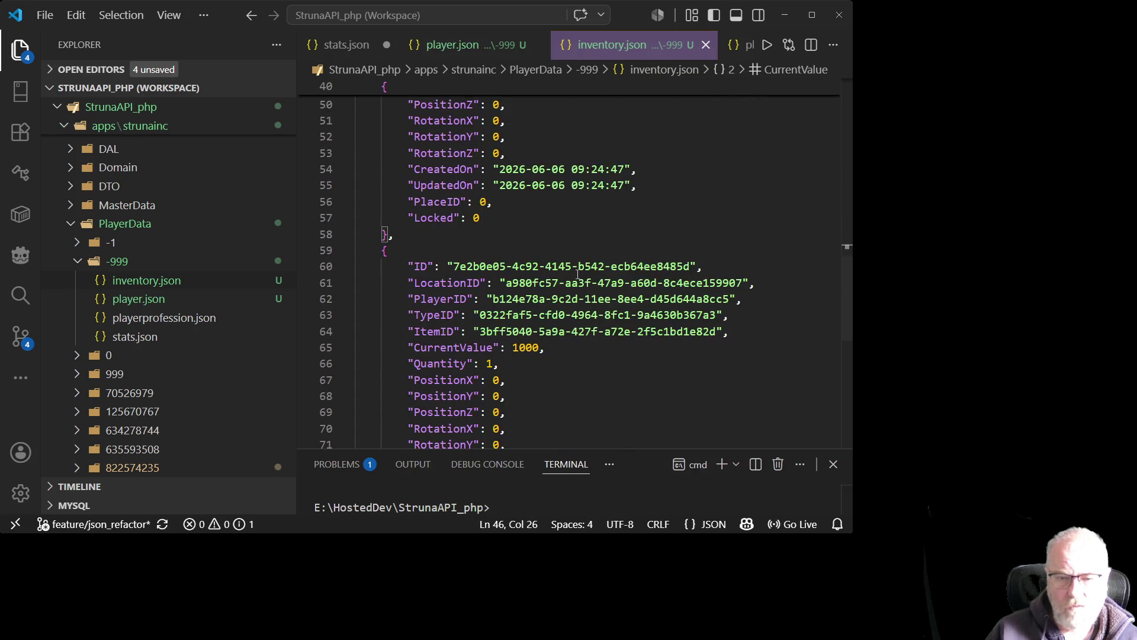
pyautogui.doubleClick(522, 285)
pyautogui.hotkey('ctrl', 'c')
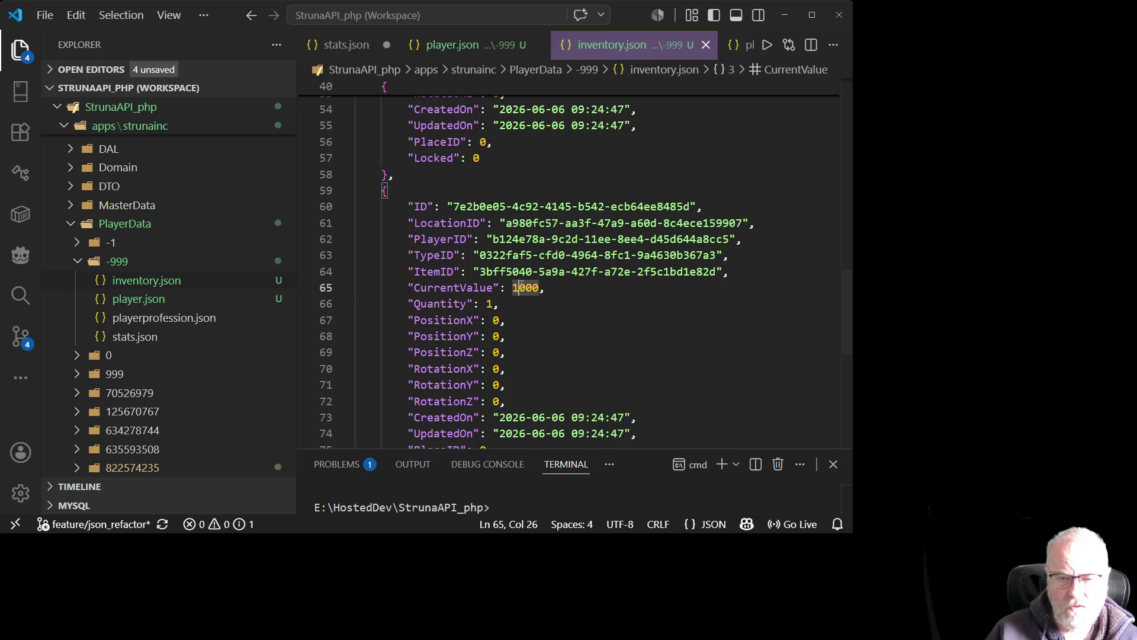
pyautogui.scroll(3, 522, 145)
pyautogui.doubleClick(515, 128)
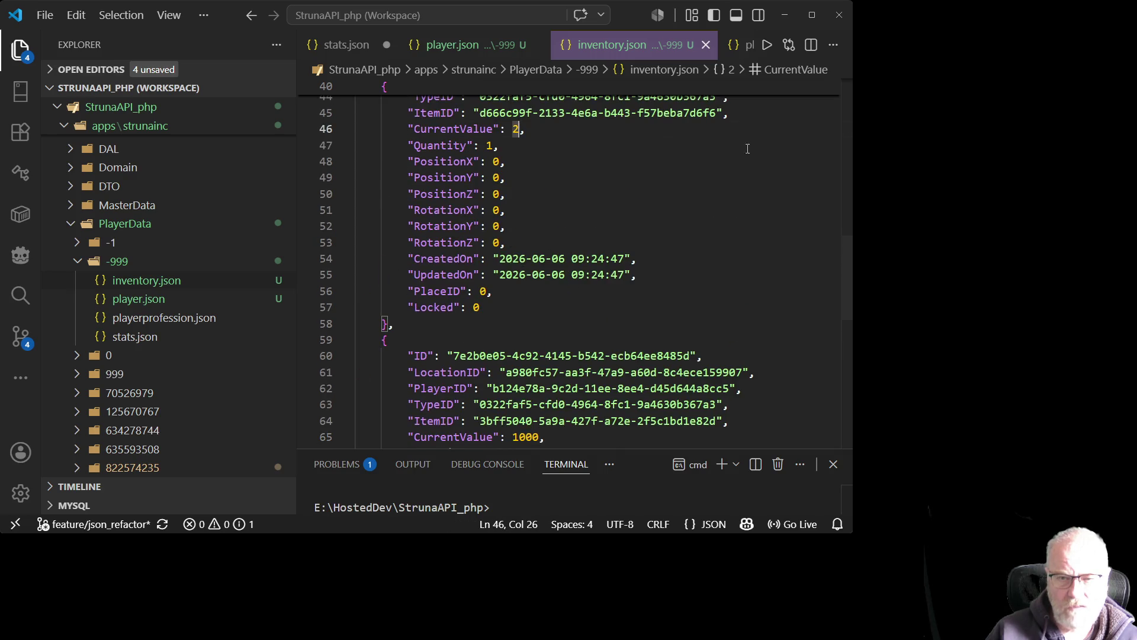
pyautogui.scroll(1, 515, 129)
pyautogui.hotkey('ctrl', 'v')
pyautogui.hotkey('ctrl', 's')
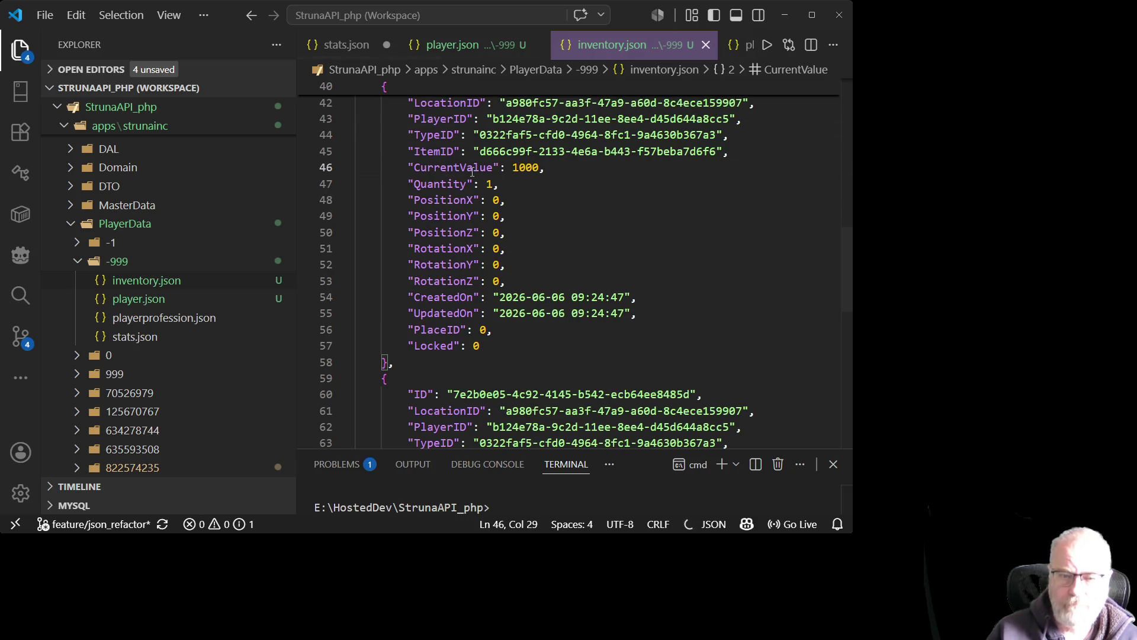
# - Change line 46's CurrentValue from 1000 to 200 and save inventory.json
pyautogui.scroll(-2, 559, 354)
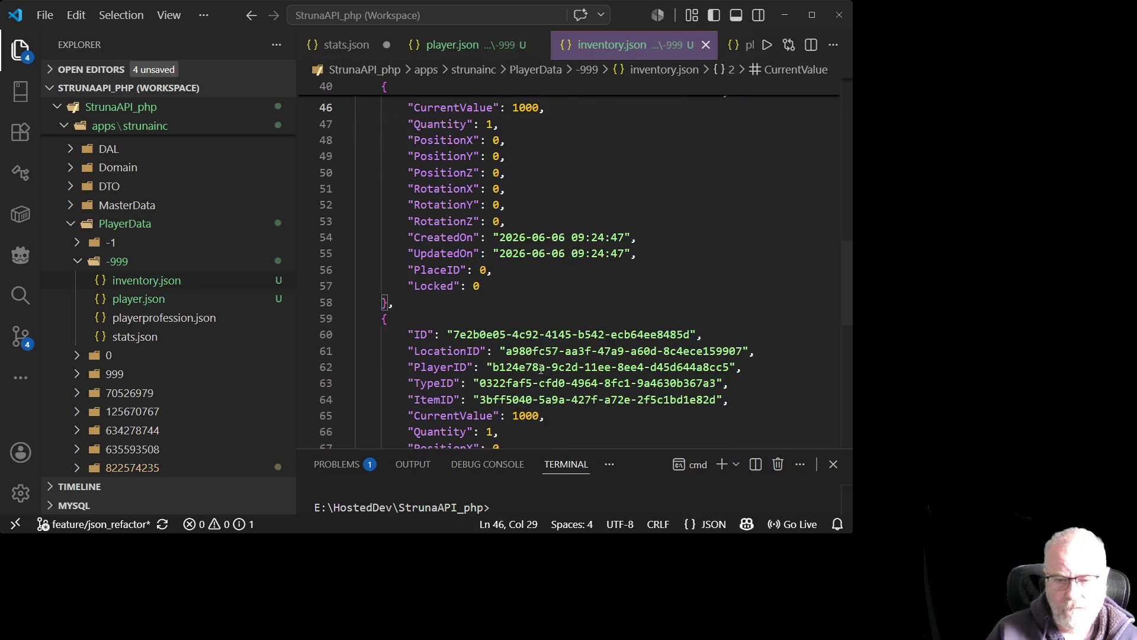
pyautogui.scroll(3, 540, 369)
pyautogui.doubleClick(526, 227)
pyautogui.write('200')
pyautogui.hotkey('ctrl', 's')
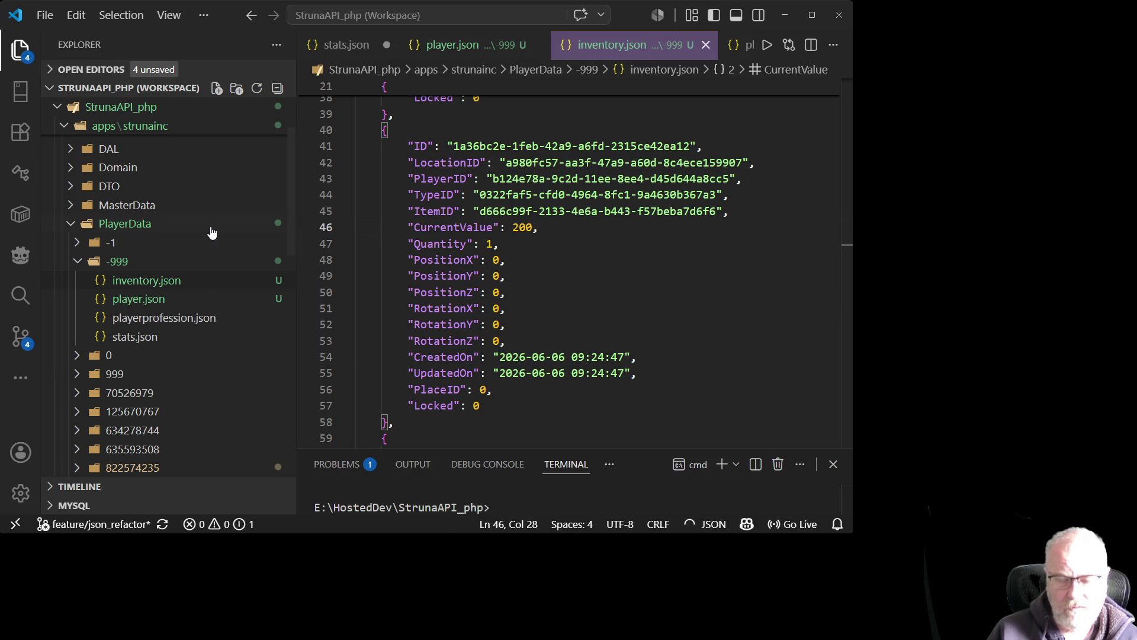
# - Scroll to the end of inventory.json and open playerprofession.json
pyautogui.scroll(-1, 430, 257)
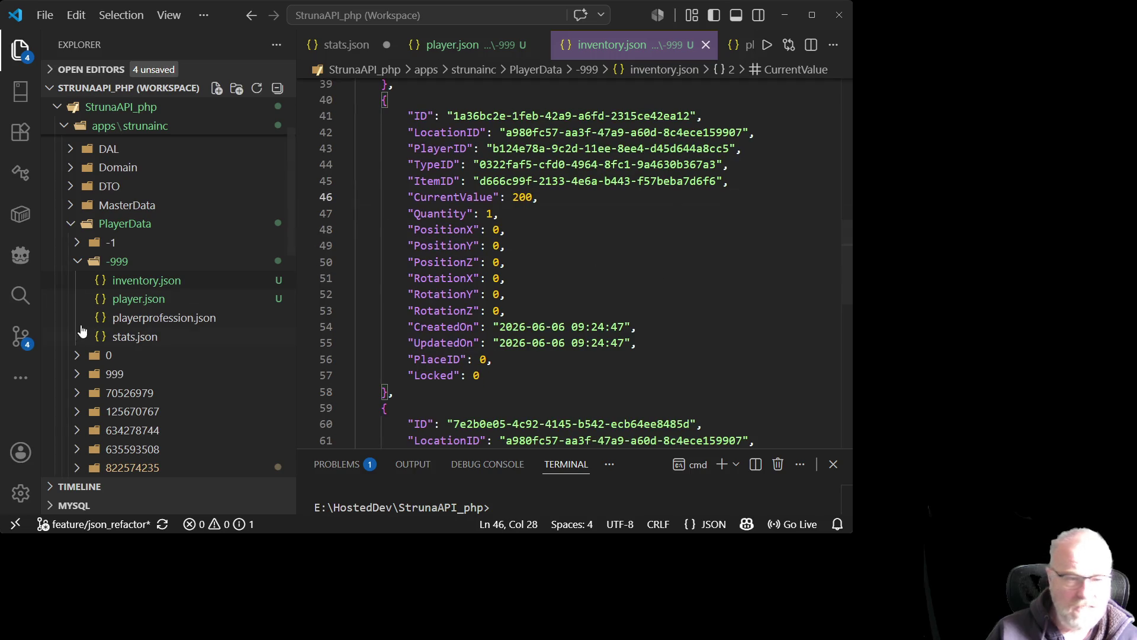
pyautogui.scroll(-5, 612, 258)
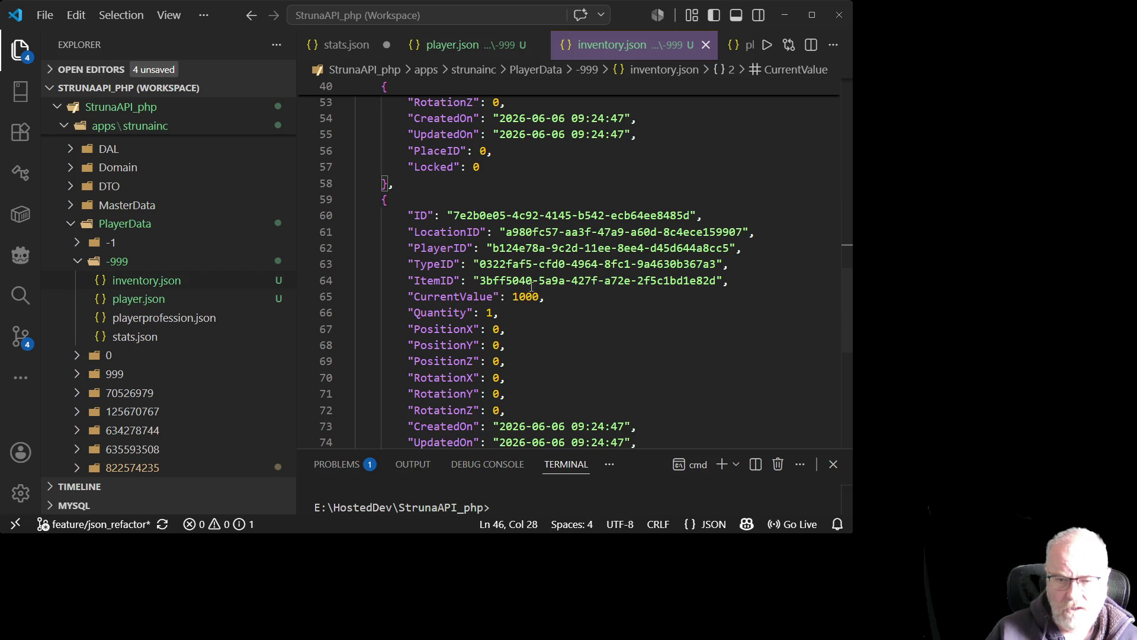
pyautogui.scroll(-2, 589, 279)
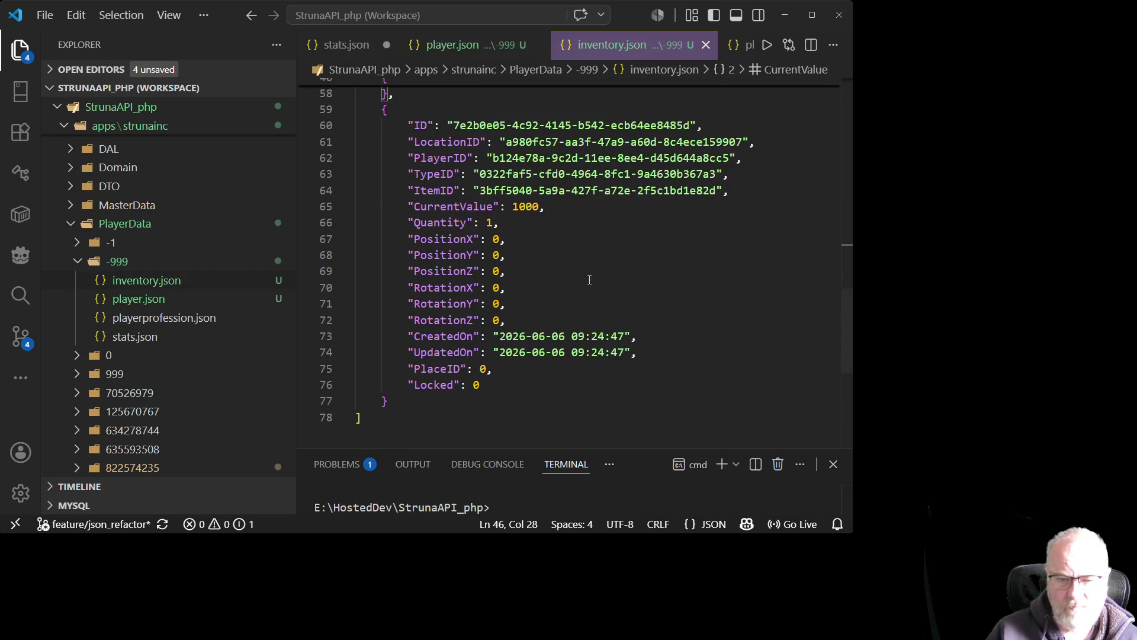
pyautogui.click(571, 240)
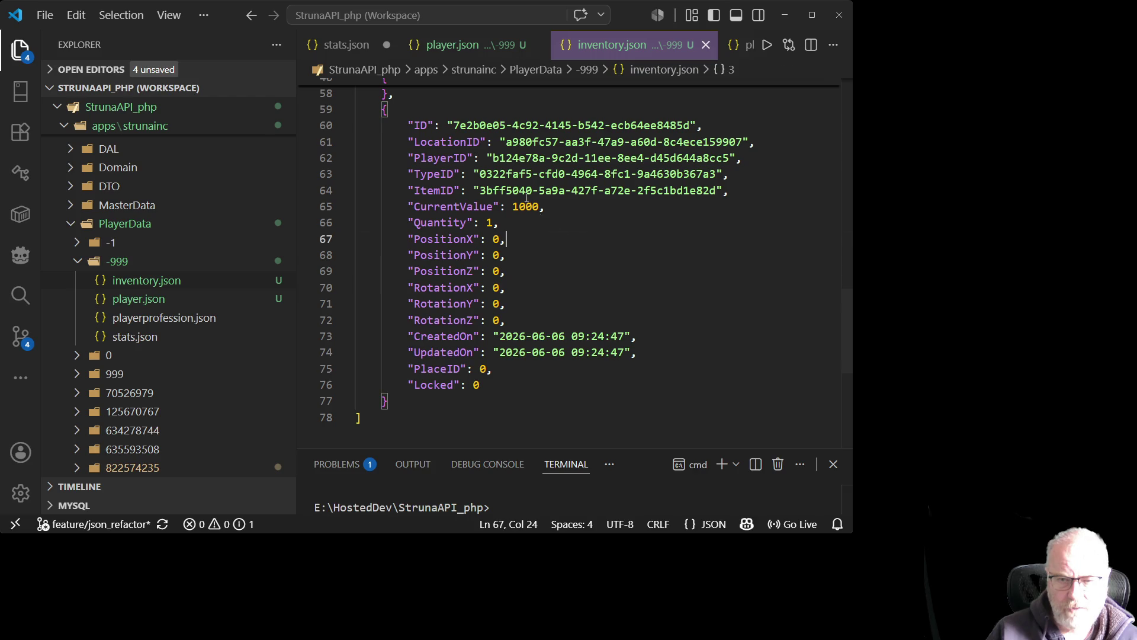
pyautogui.press('Down')
pyautogui.press('Down')
pyautogui.press('Down')
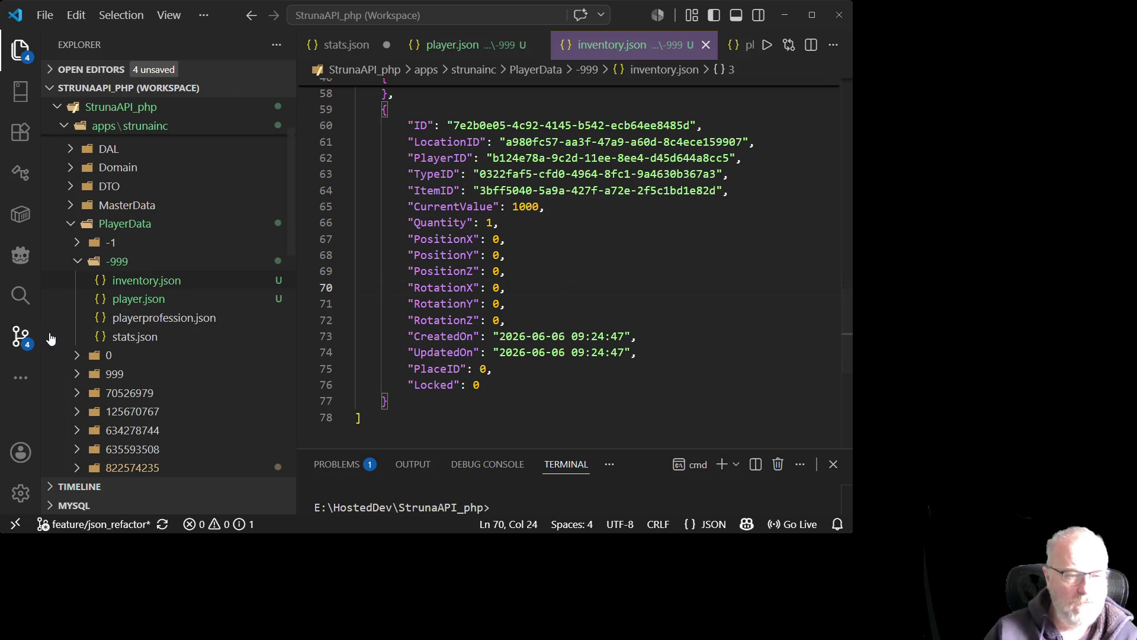
pyautogui.click(128, 319)
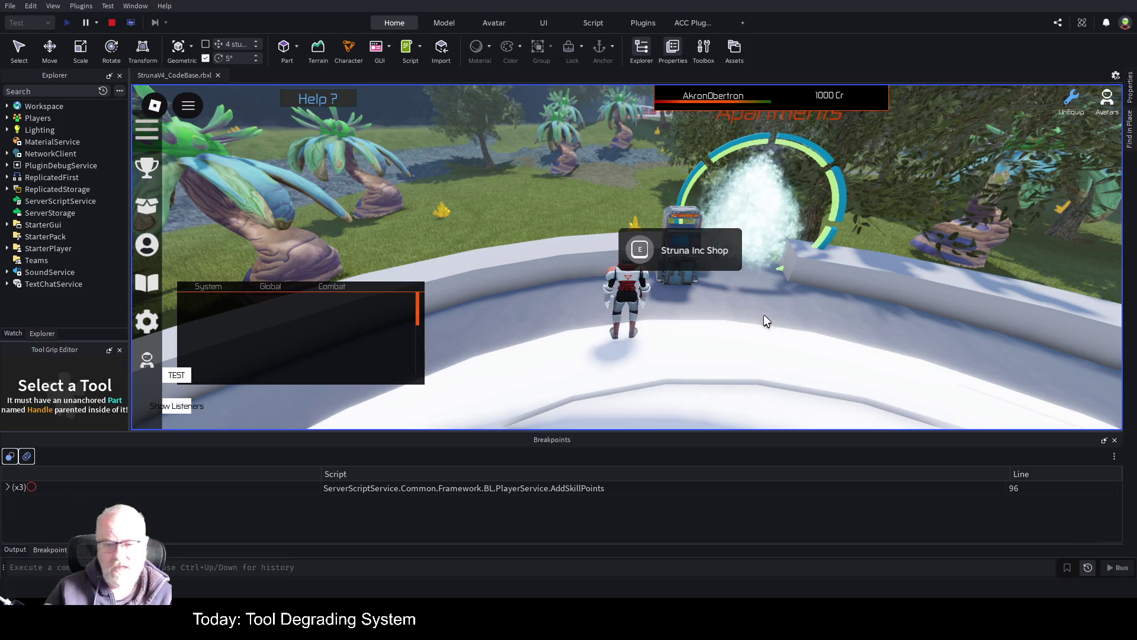
# - Stop the playtest, collapse Controllers, widen the Explorer, and scroll to BL's PlayerService
pyautogui.click(112, 24)
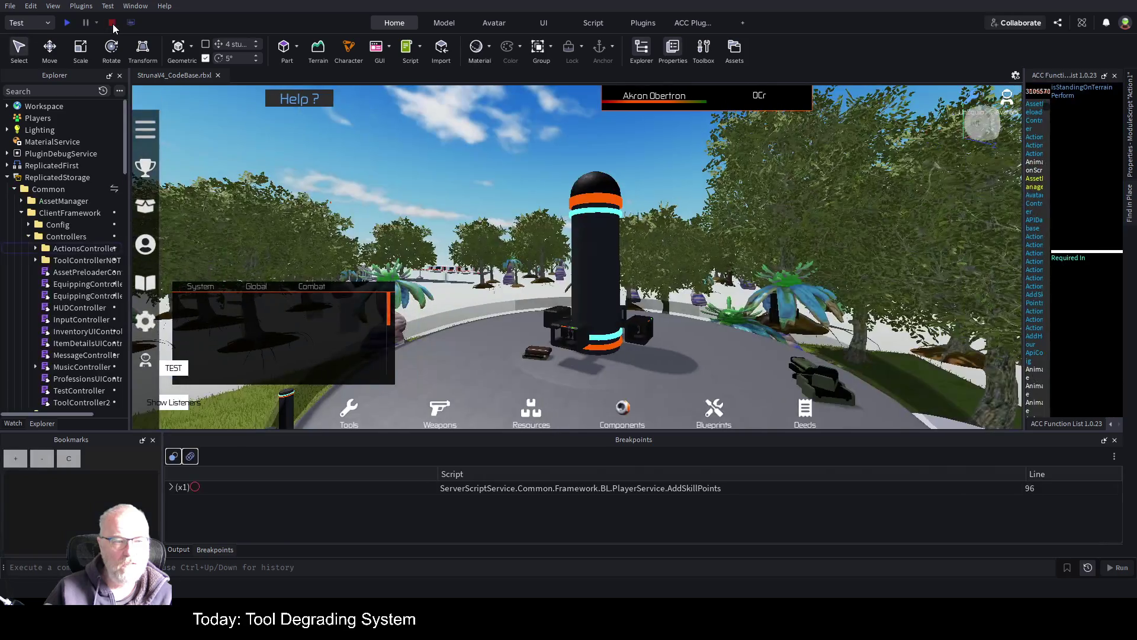
pyautogui.click(28, 237)
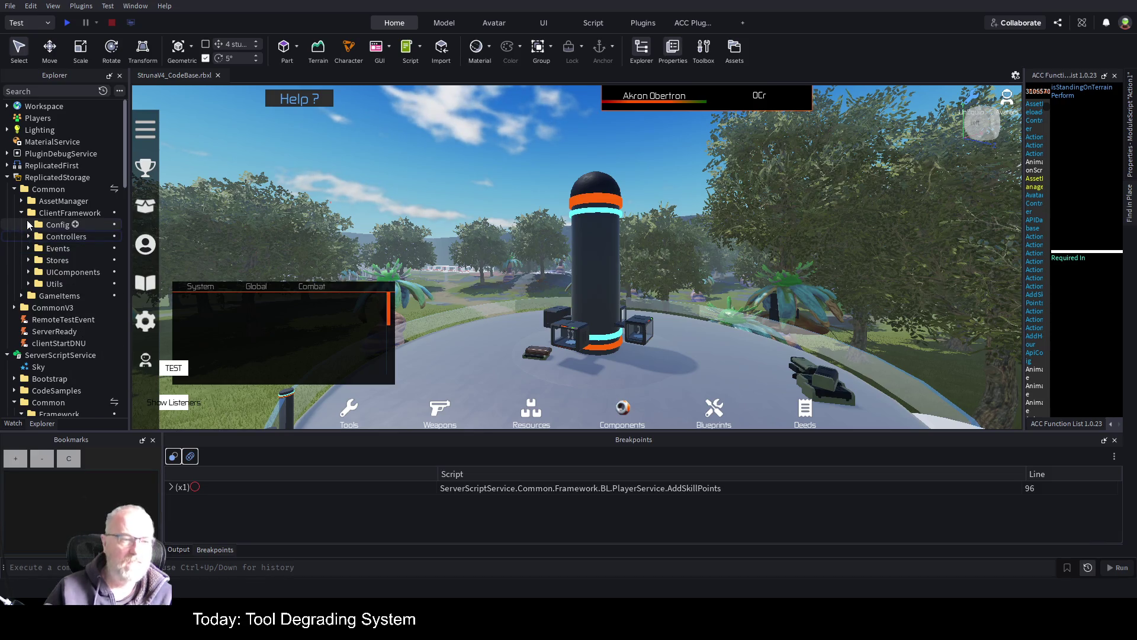
pyautogui.scroll(-3, 63, 234)
pyautogui.scroll(-3, 63, 234)
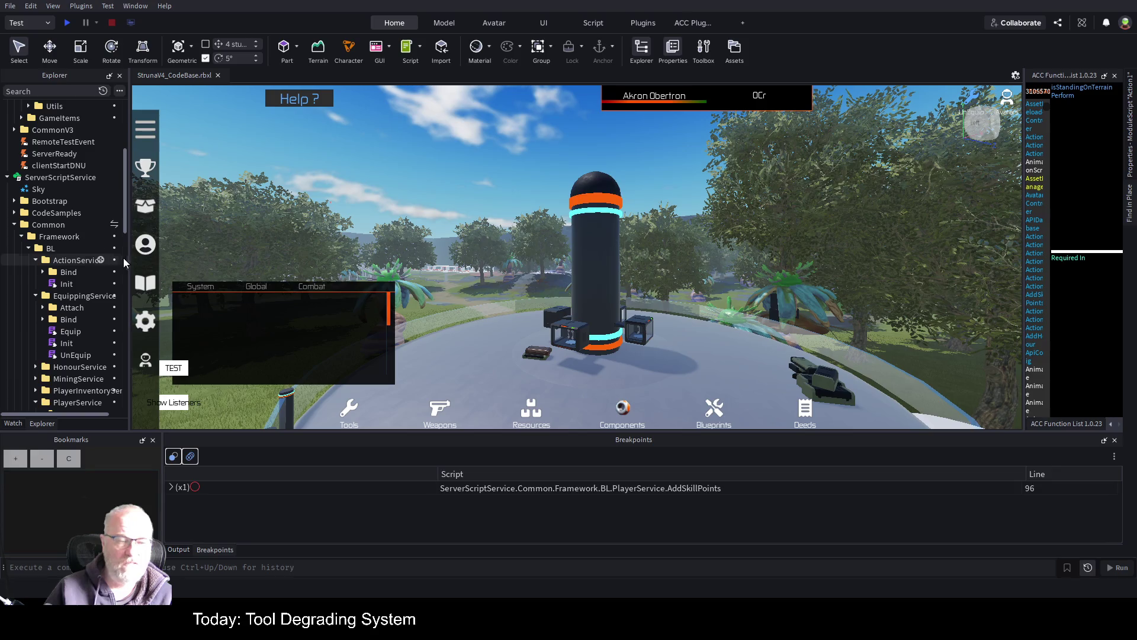
pyautogui.moveTo(129, 258); pyautogui.dragTo(399, 258)
pyautogui.scroll(-3, 76, 249)
pyautogui.scroll(-3, 201, 278)
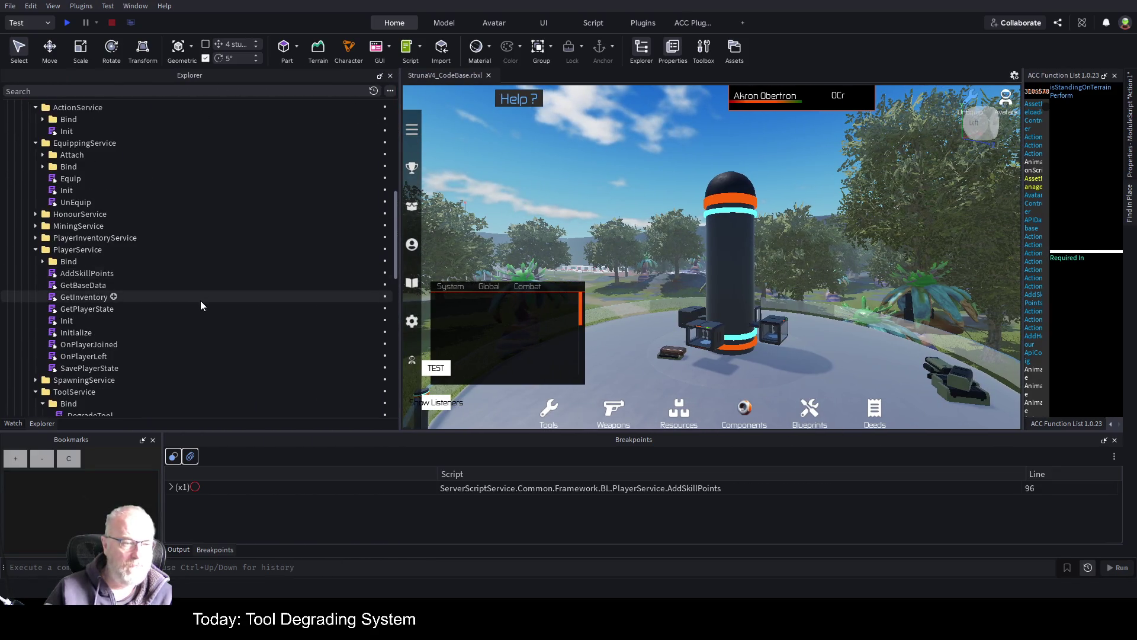
# - Open GetInventory and OnPlayerJoined, then search the whole game for PlayerDataLoaded
pyautogui.doubleClick(89, 297)
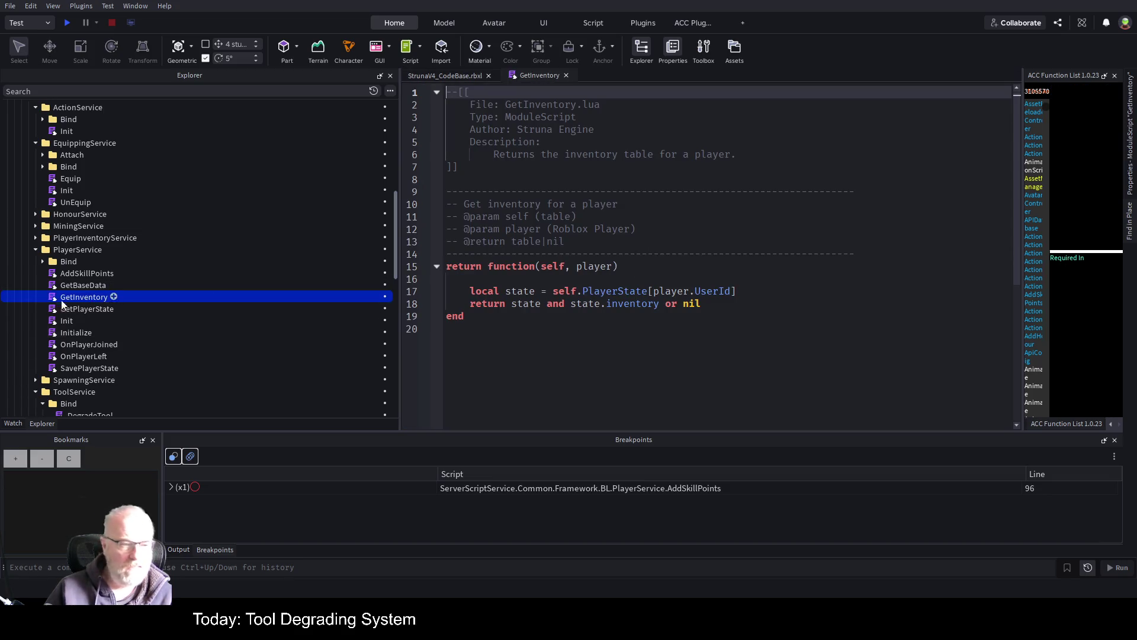
pyautogui.doubleClick(102, 346)
pyautogui.scroll(-14, 695, 279)
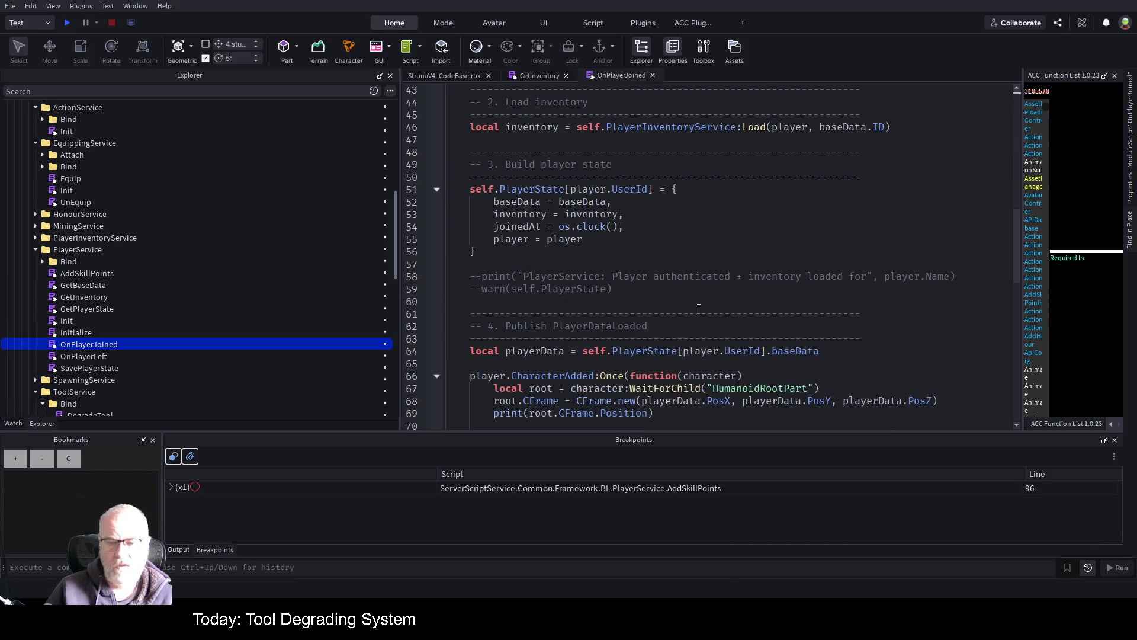
pyautogui.scroll(-5, 699, 308)
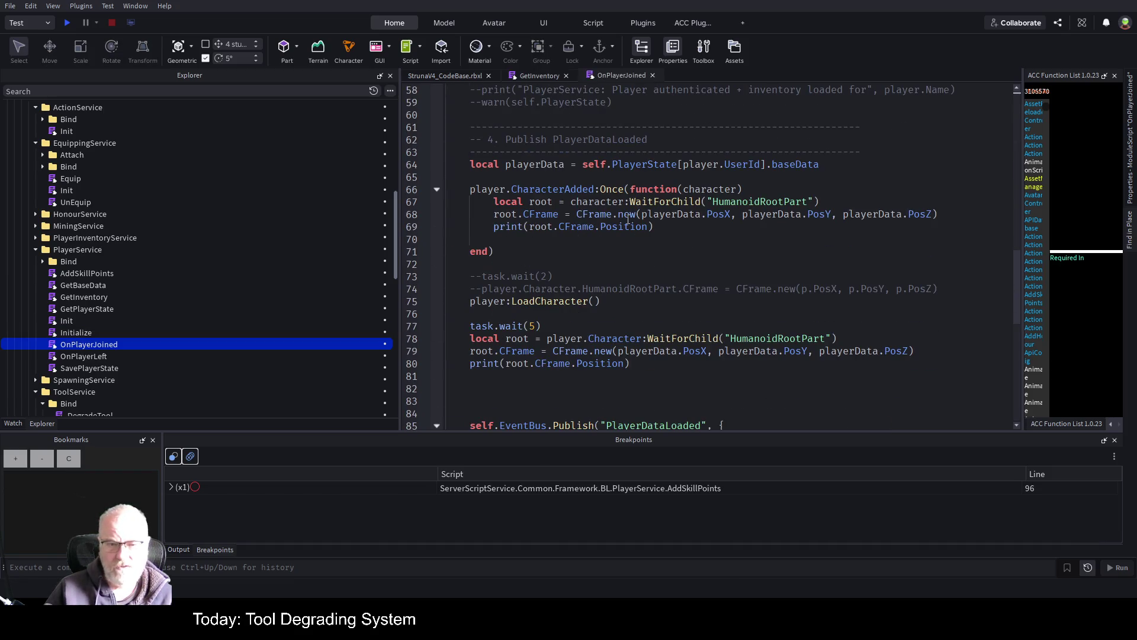
pyautogui.scroll(-6, 629, 220)
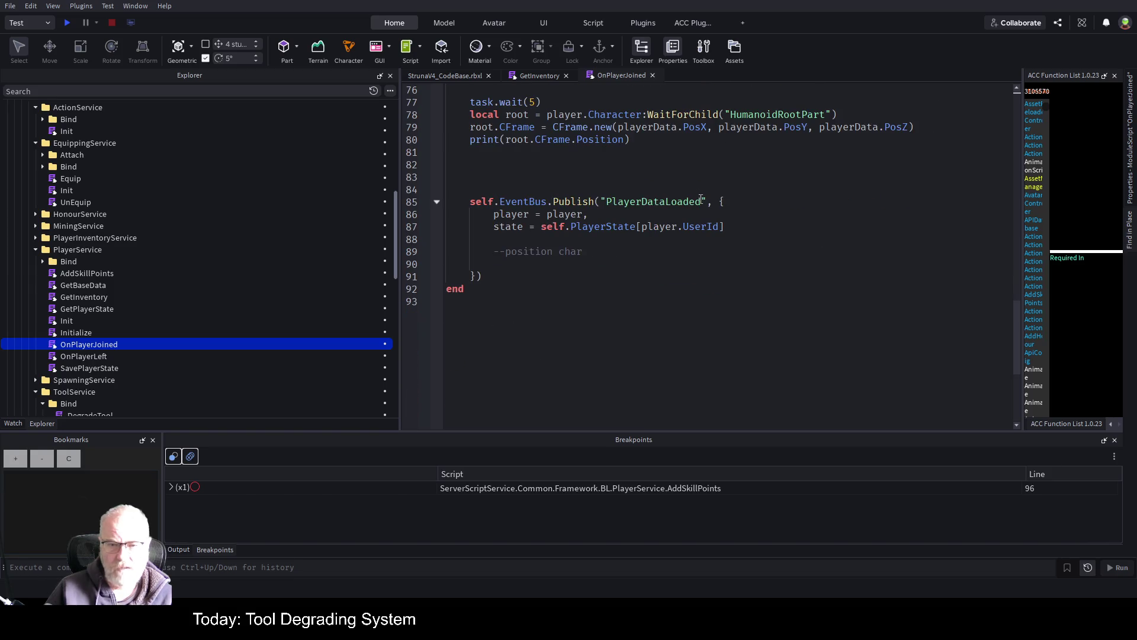
pyautogui.doubleClick(662, 201)
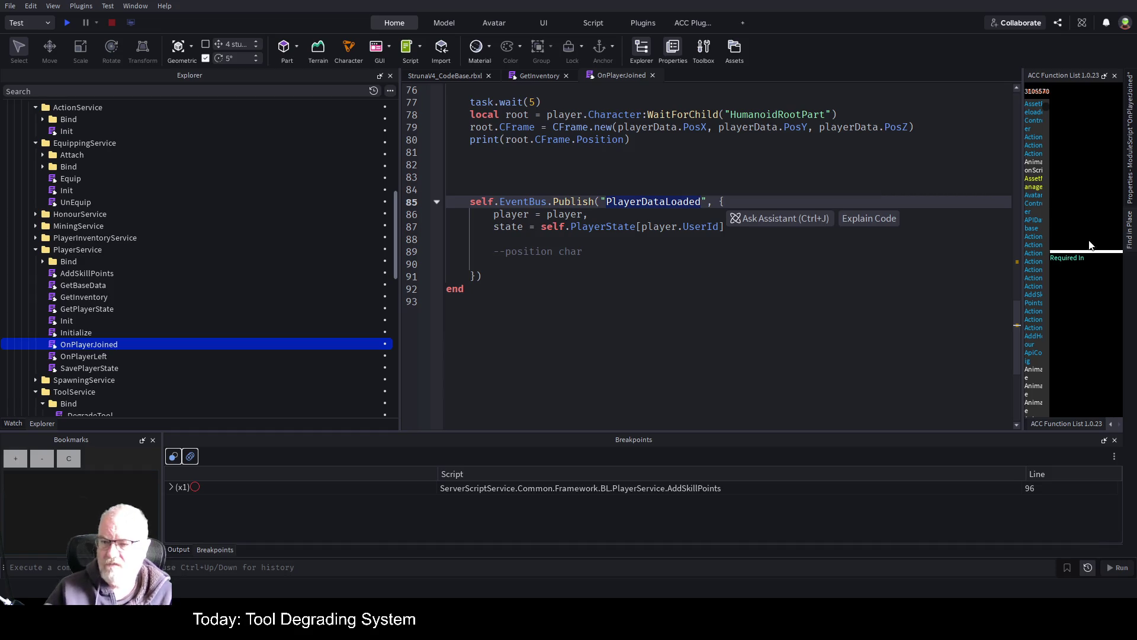
pyautogui.click(1130, 242)
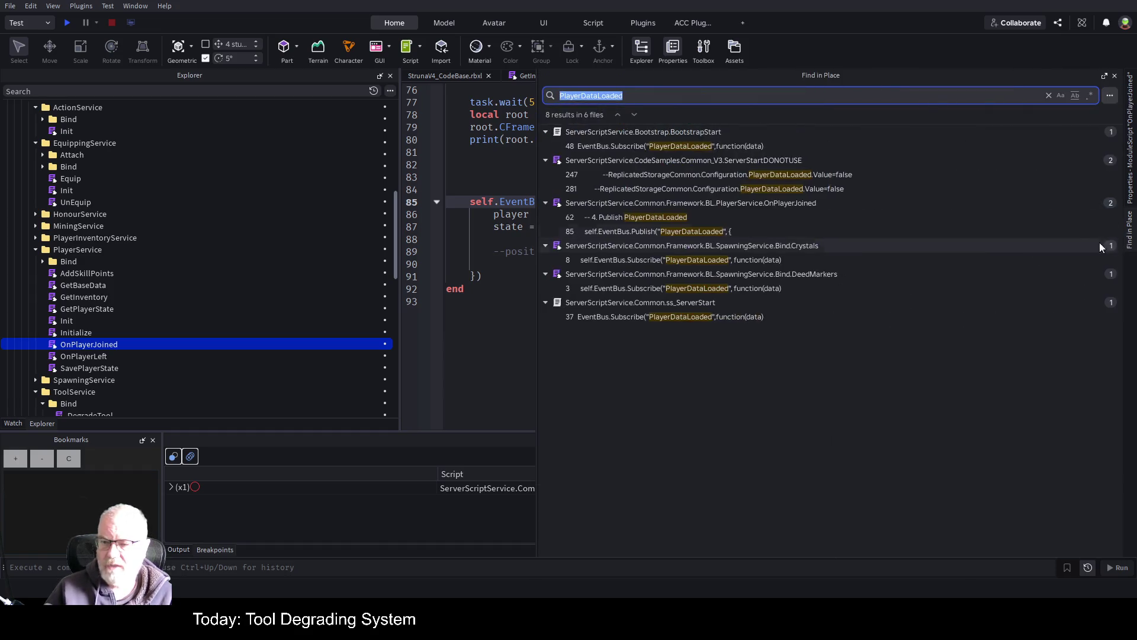
# - Jump to ss_ServerStart's line 37 PlayerDataLoaded subscription, close the results, and return to OnPlayerJoined
pyautogui.click(616, 89)
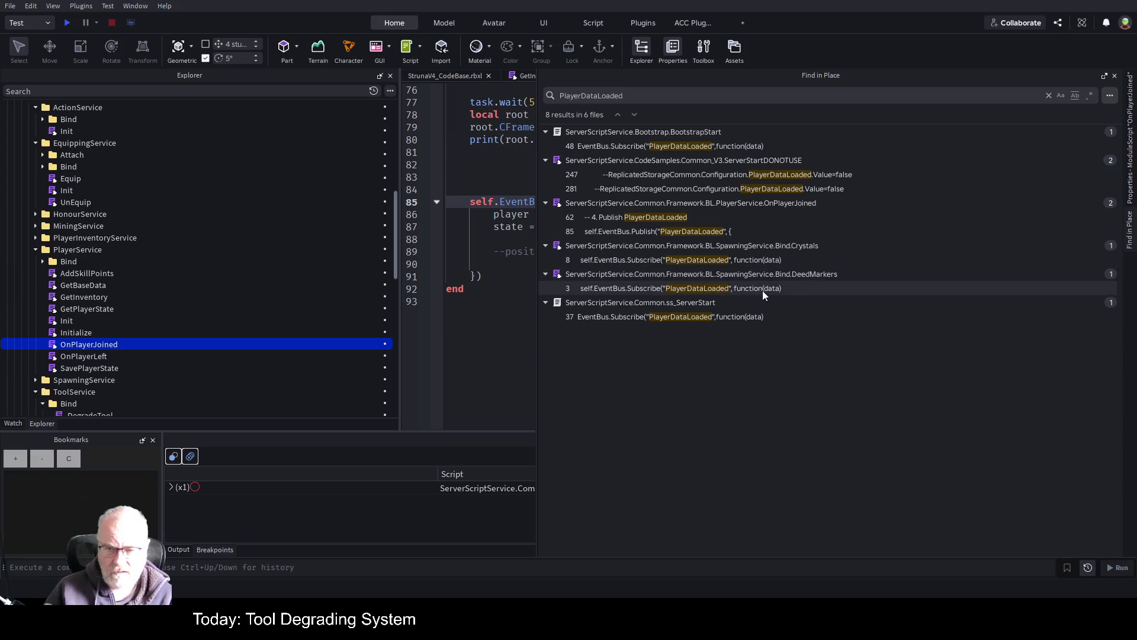
pyautogui.click(690, 318)
pyautogui.click(515, 370)
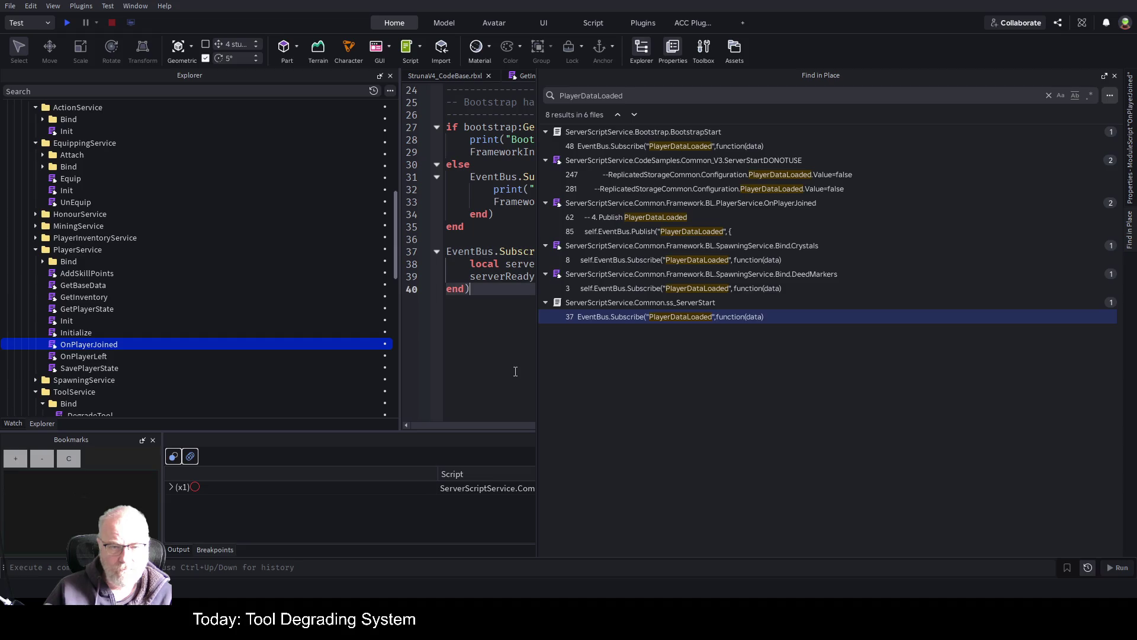
pyautogui.press('Escape')
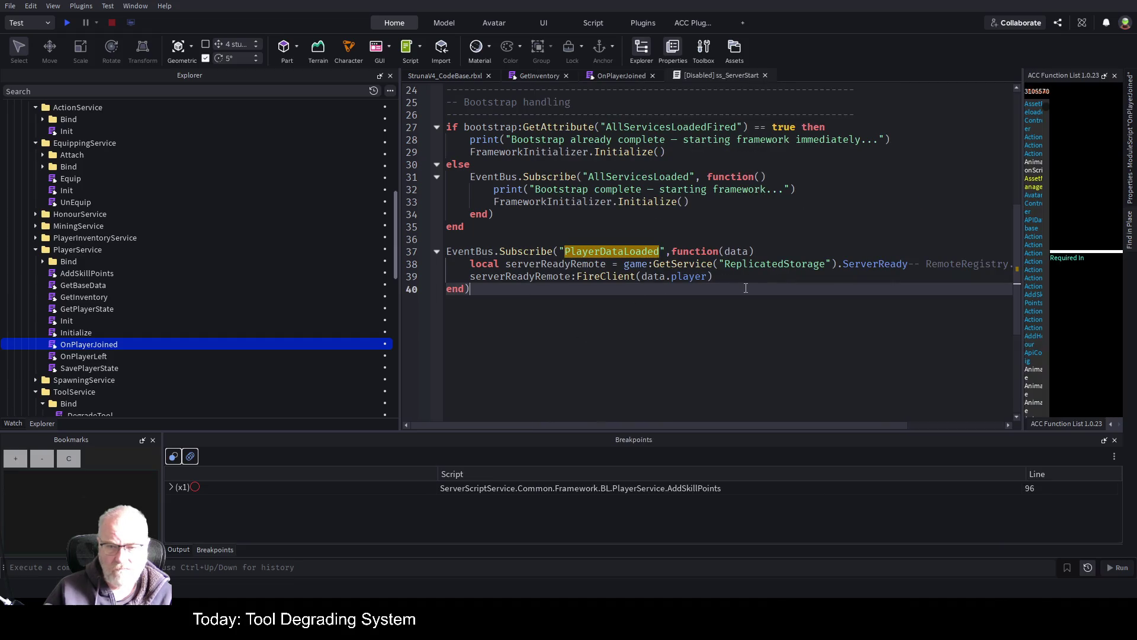
pyautogui.moveTo(724, 427)
pyautogui.mouseDown()
pyautogui.moveTo(858, 426)
pyautogui.moveTo(711, 436)
pyautogui.mouseUp()
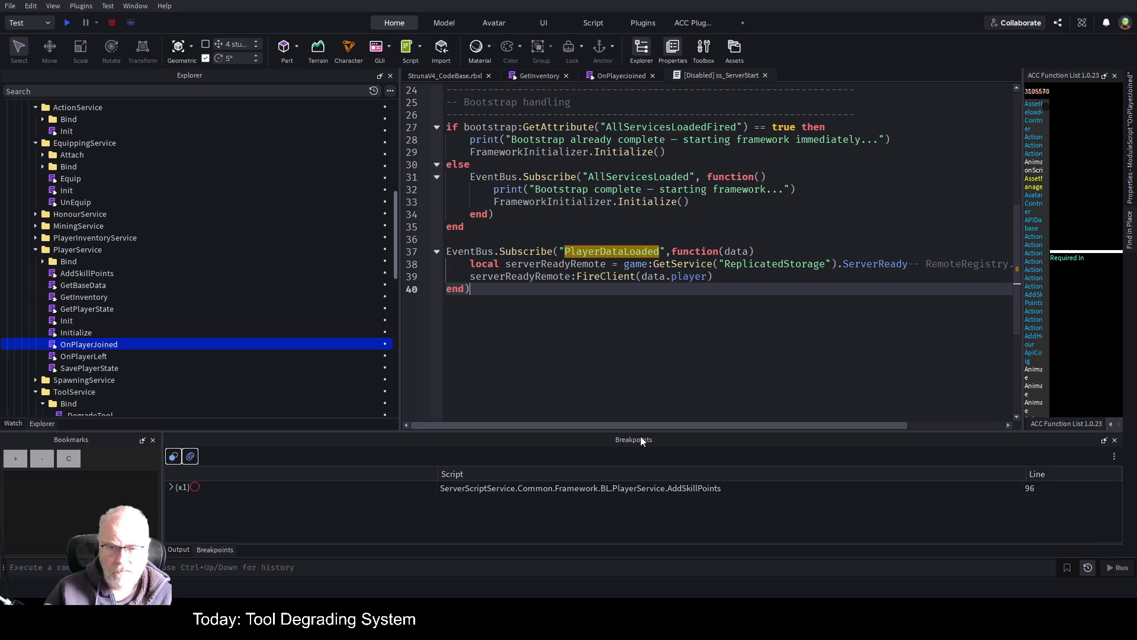
pyautogui.moveTo(724, 427)
pyautogui.mouseDown()
pyautogui.moveTo(932, 432)
pyautogui.moveTo(689, 457)
pyautogui.mouseUp()
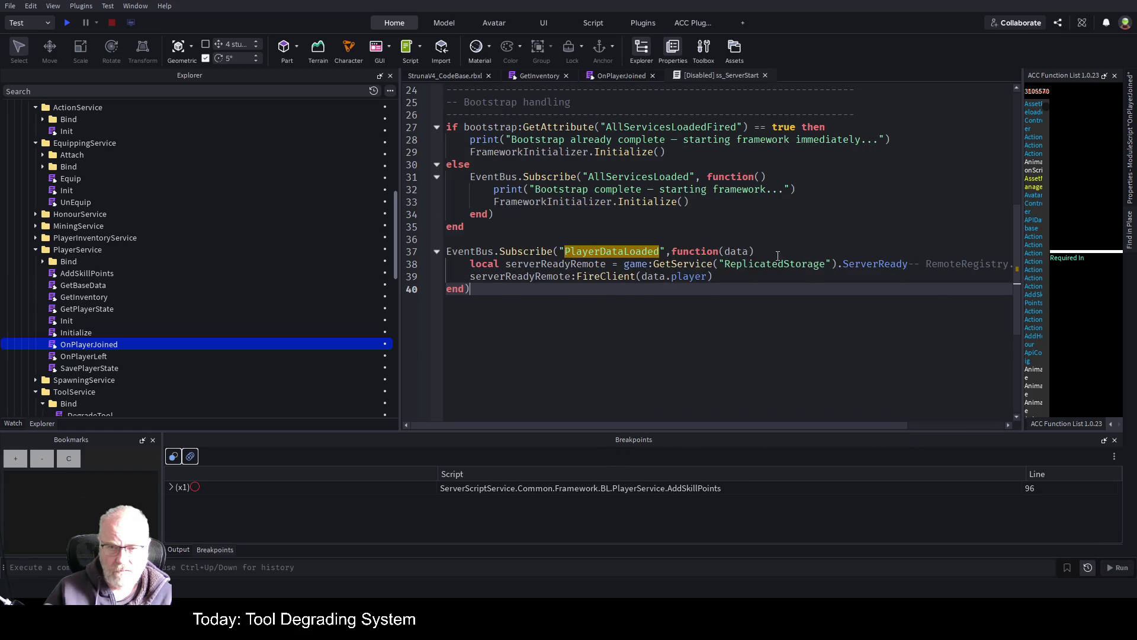
pyautogui.scroll(1, 764, 264)
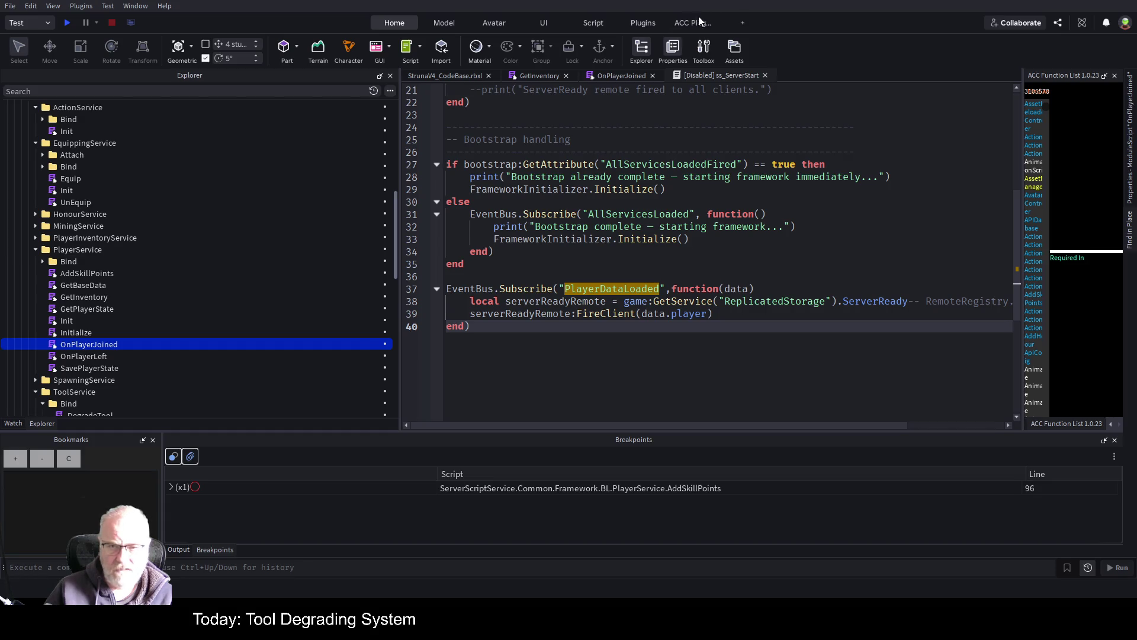
pyautogui.click(619, 76)
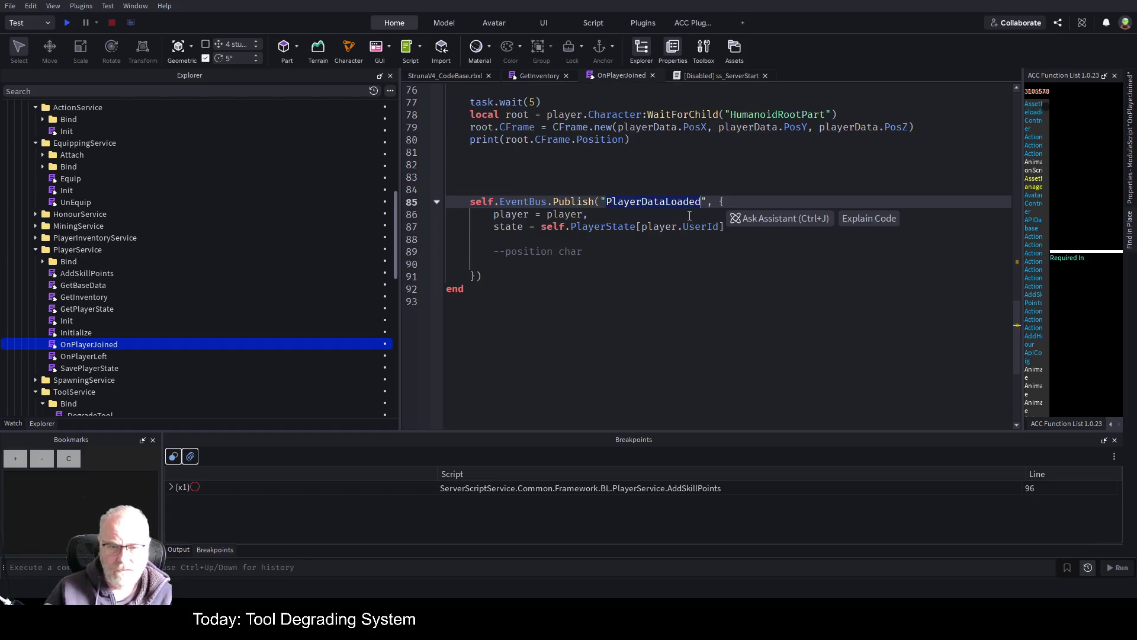
# - Trace playerData, PlayerState, inventory and the line 46 Load call, then collapse PlayerService
pyautogui.scroll(5, 646, 290)
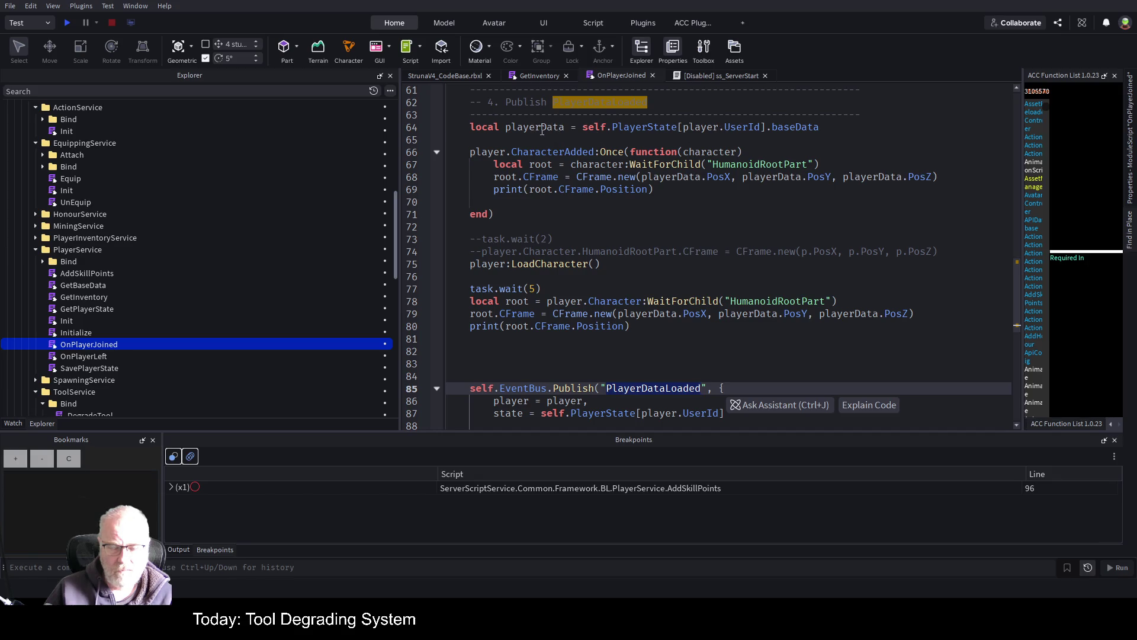
pyautogui.click(564, 126)
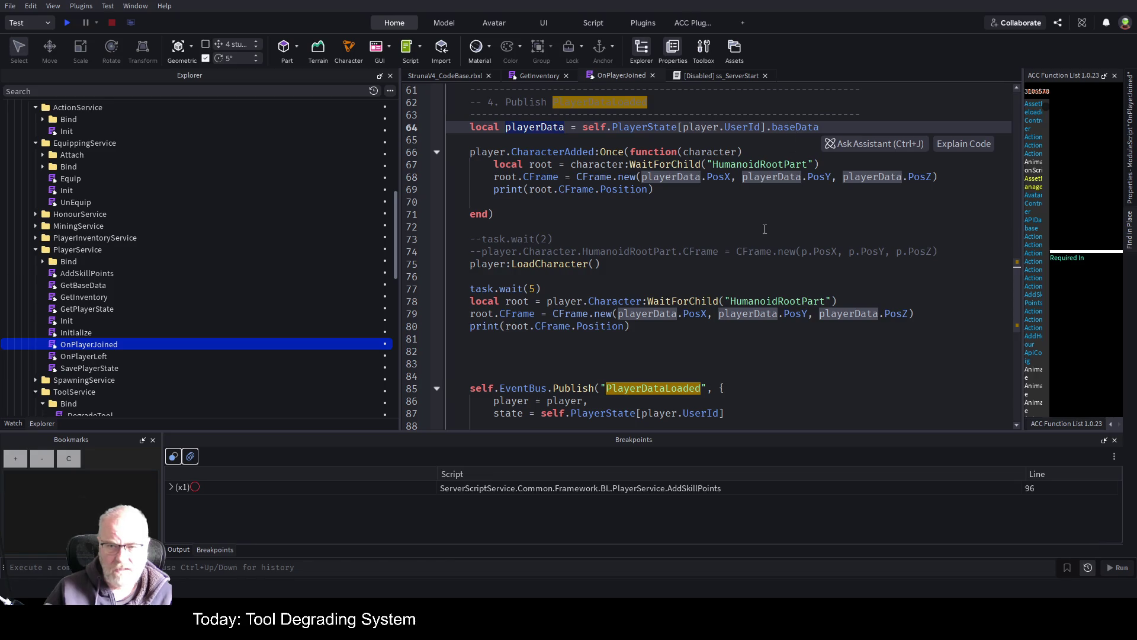
pyautogui.scroll(-2, 684, 252)
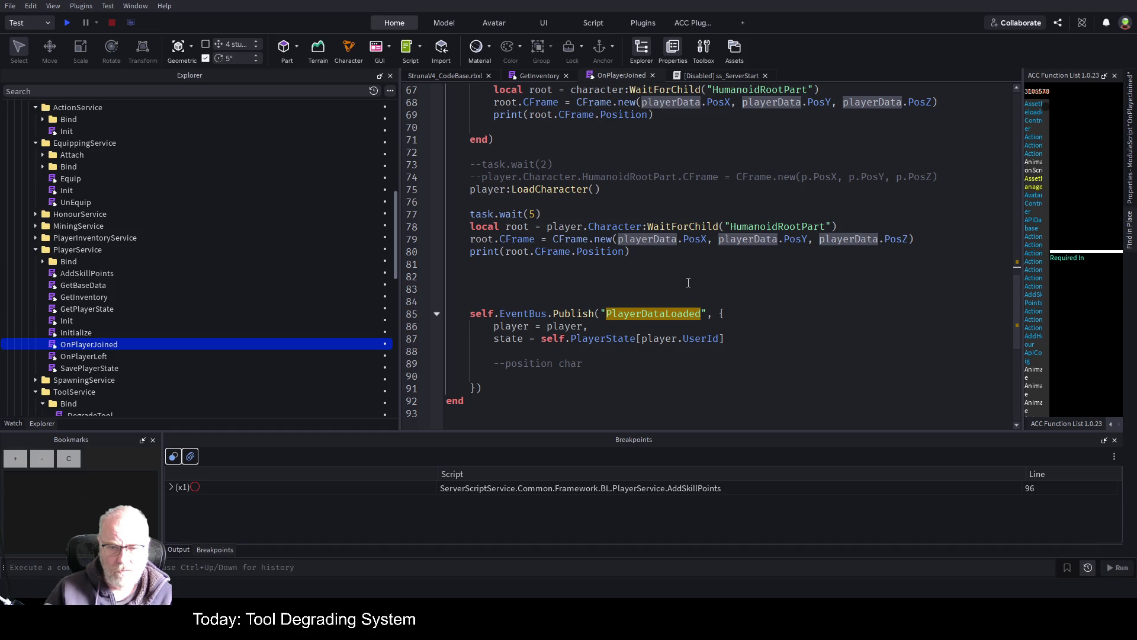
pyautogui.doubleClick(595, 342)
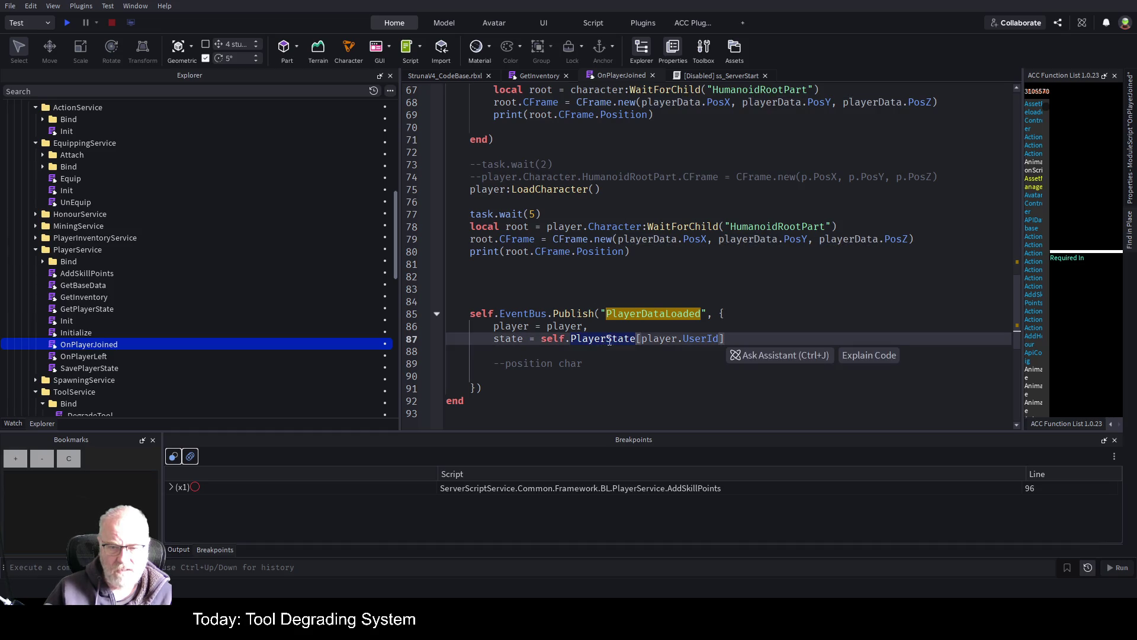
pyautogui.scroll(7, 584, 363)
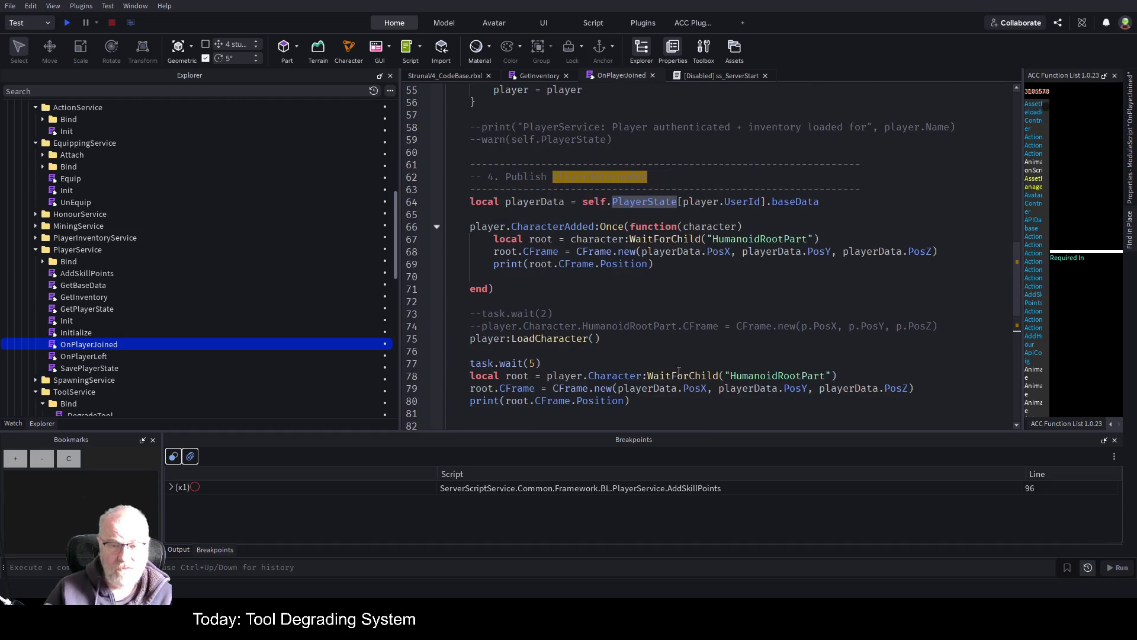
pyautogui.scroll(1, 675, 358)
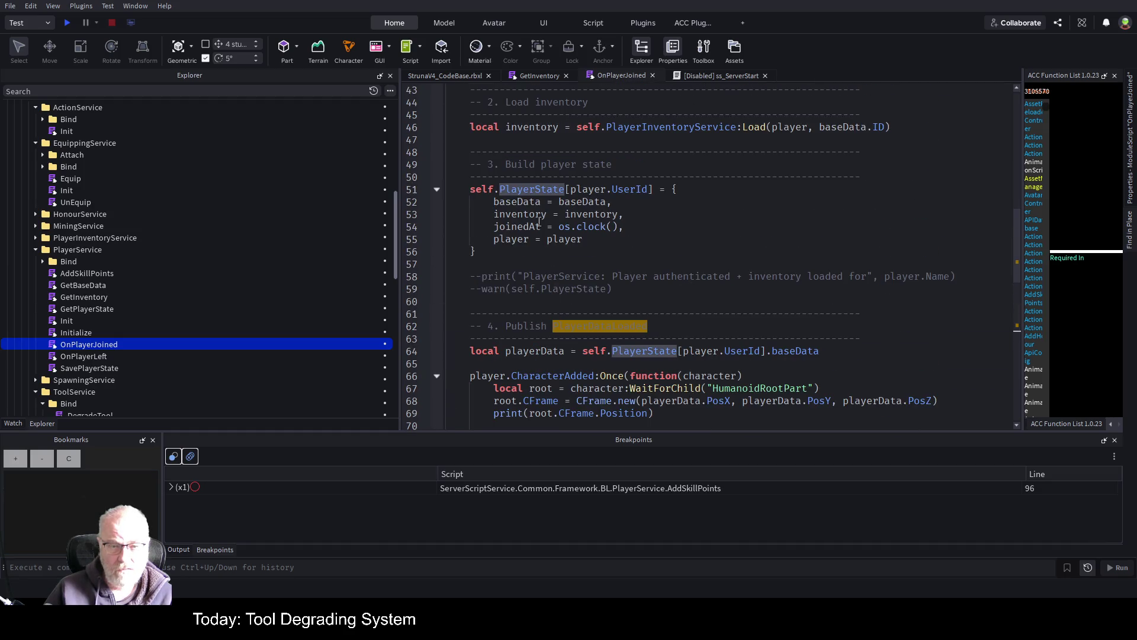
pyautogui.doubleClick(591, 214)
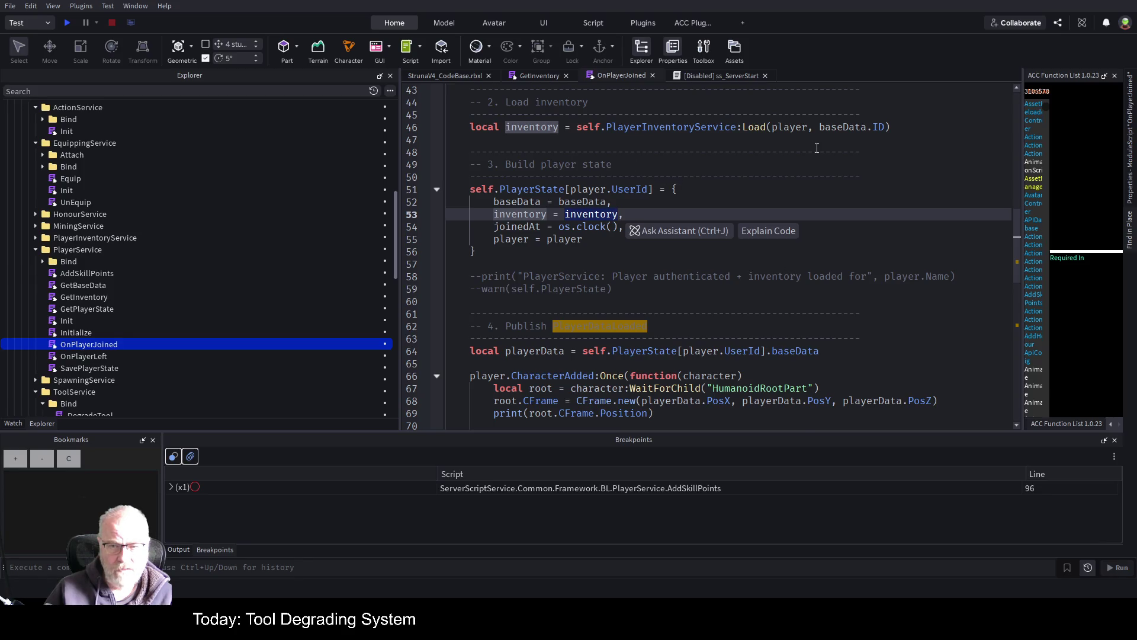
pyautogui.scroll(3, 817, 148)
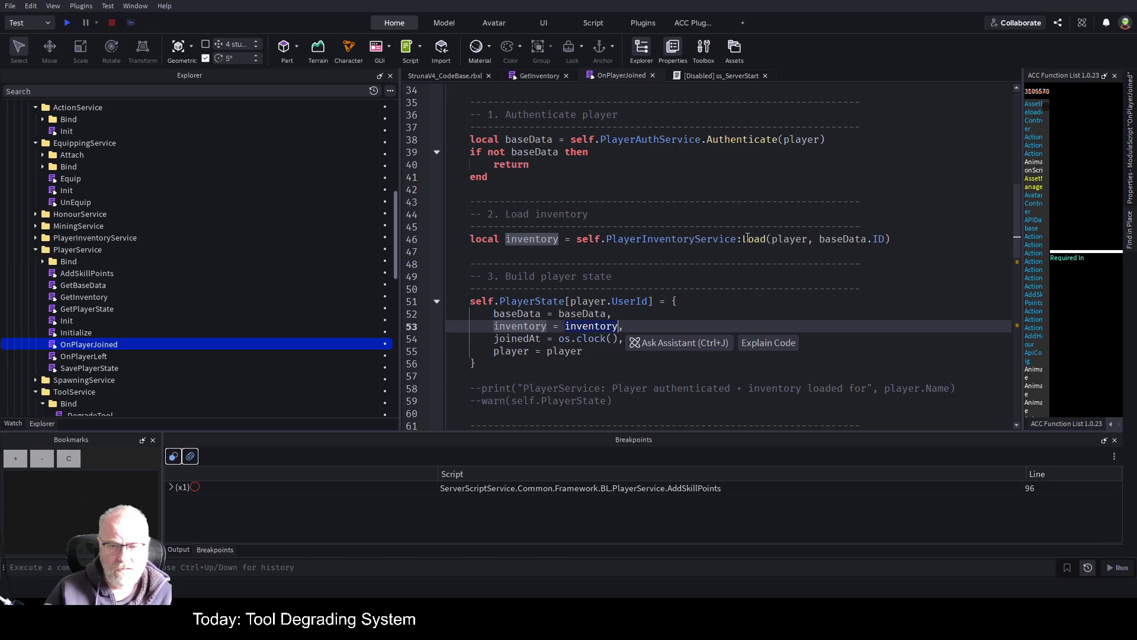
pyautogui.doubleClick(745, 238)
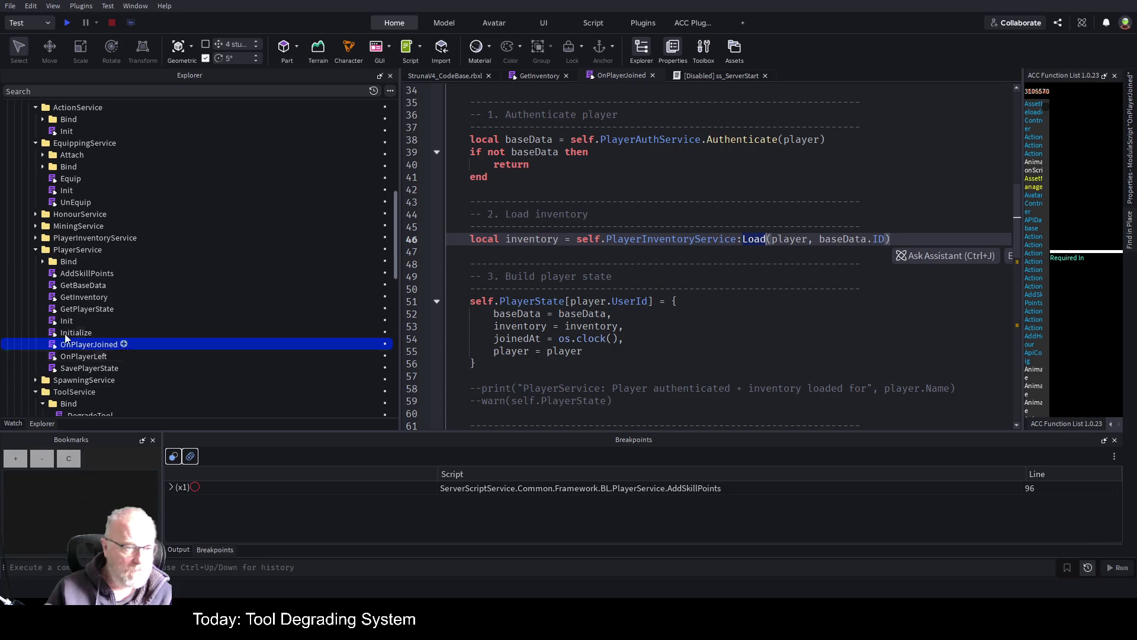
pyautogui.click(36, 249)
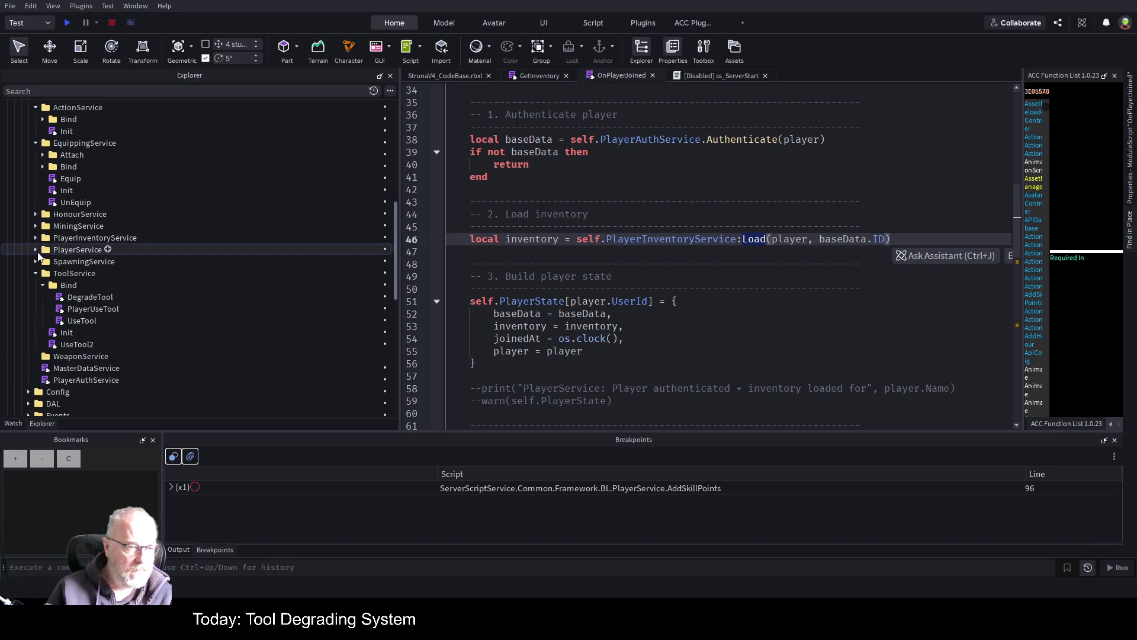
# - Create a new folder inside BL named ShopService
pyautogui.click(36, 237)
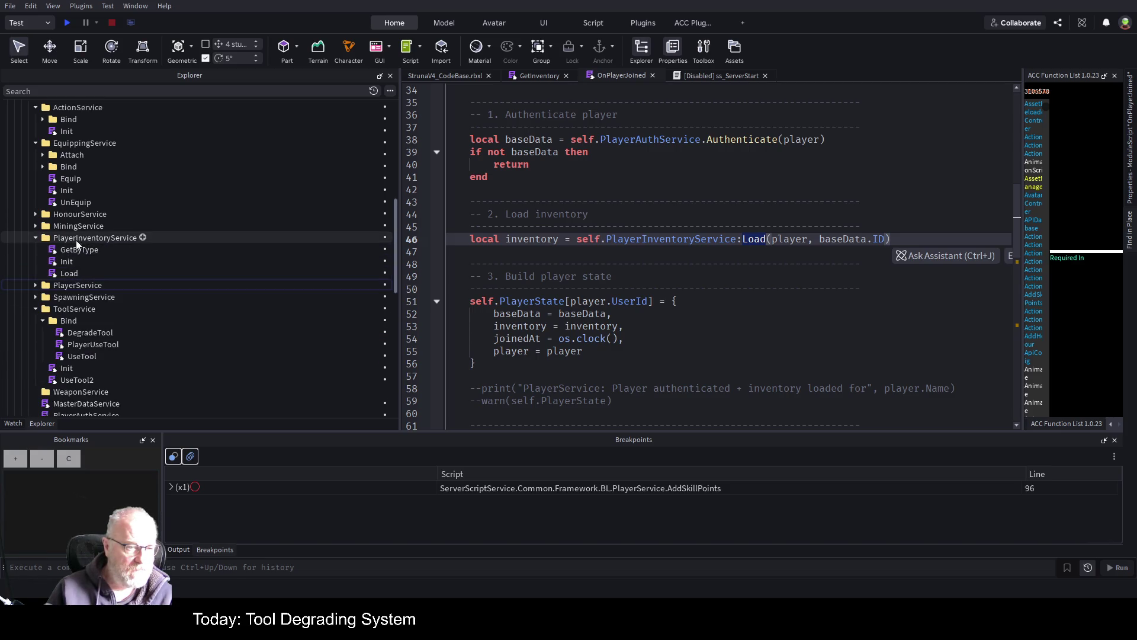
pyautogui.scroll(4, 120, 224)
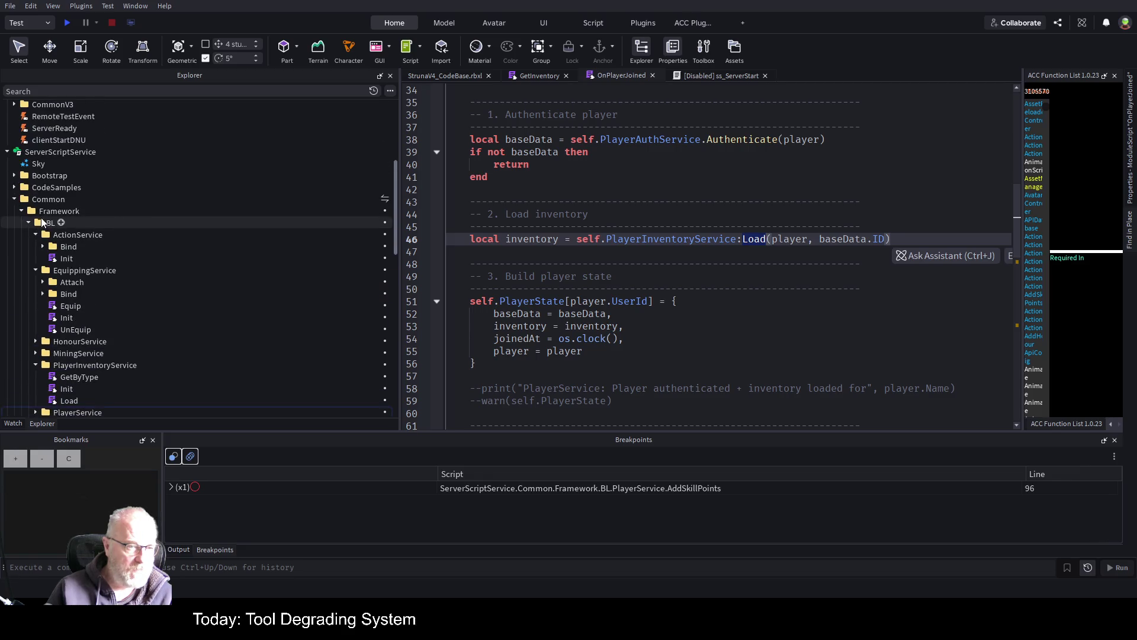
pyautogui.click(35, 235)
pyautogui.click(34, 246)
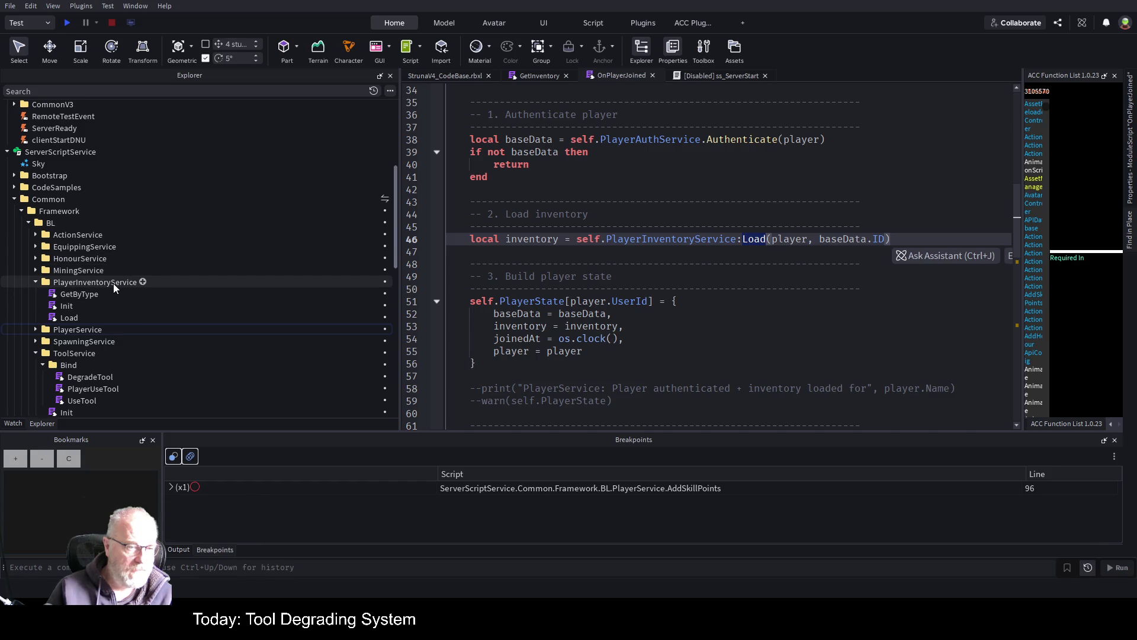
pyautogui.click(57, 223)
pyautogui.hotkey('ctrl', 'alt', 'shift', 'f')
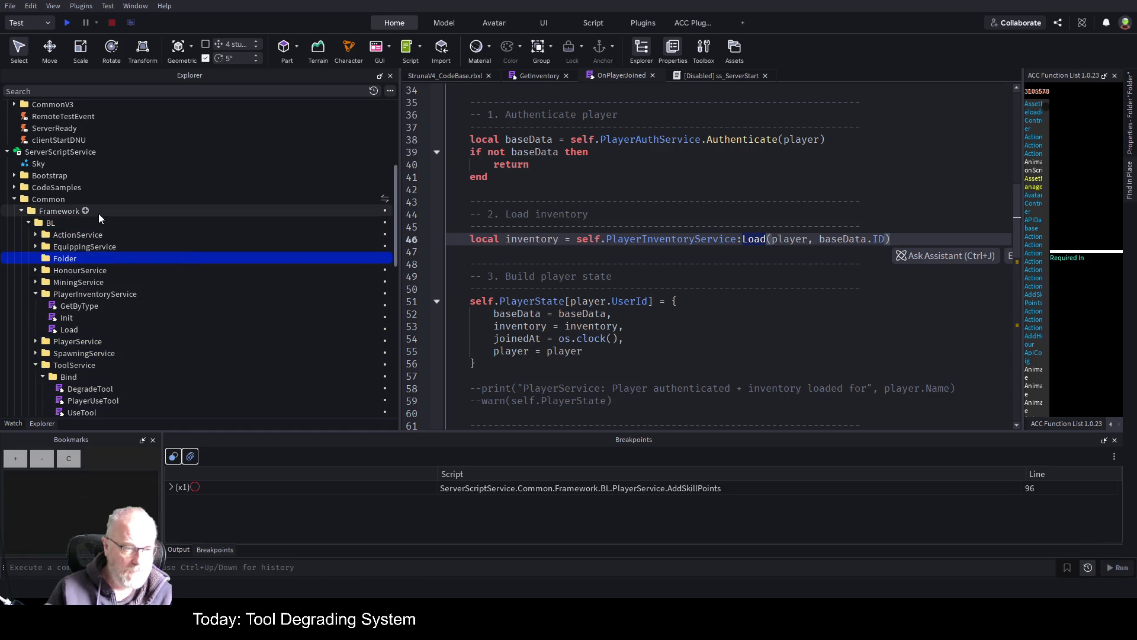
pyautogui.press('F2')
pyautogui.write('Shop')
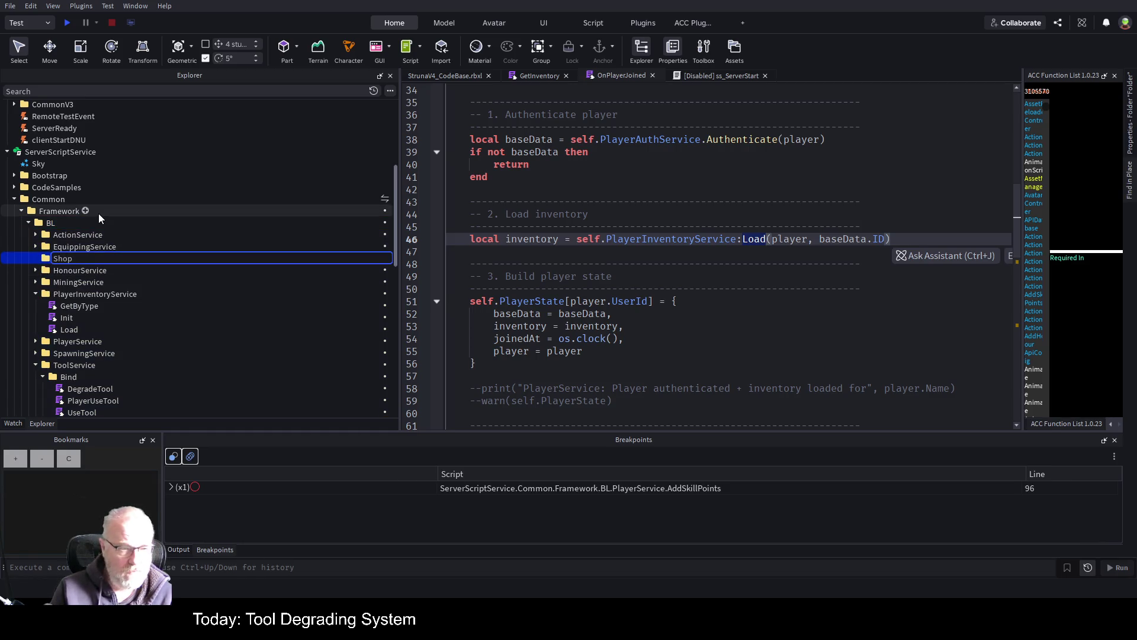
pyautogui.write('Inventory')
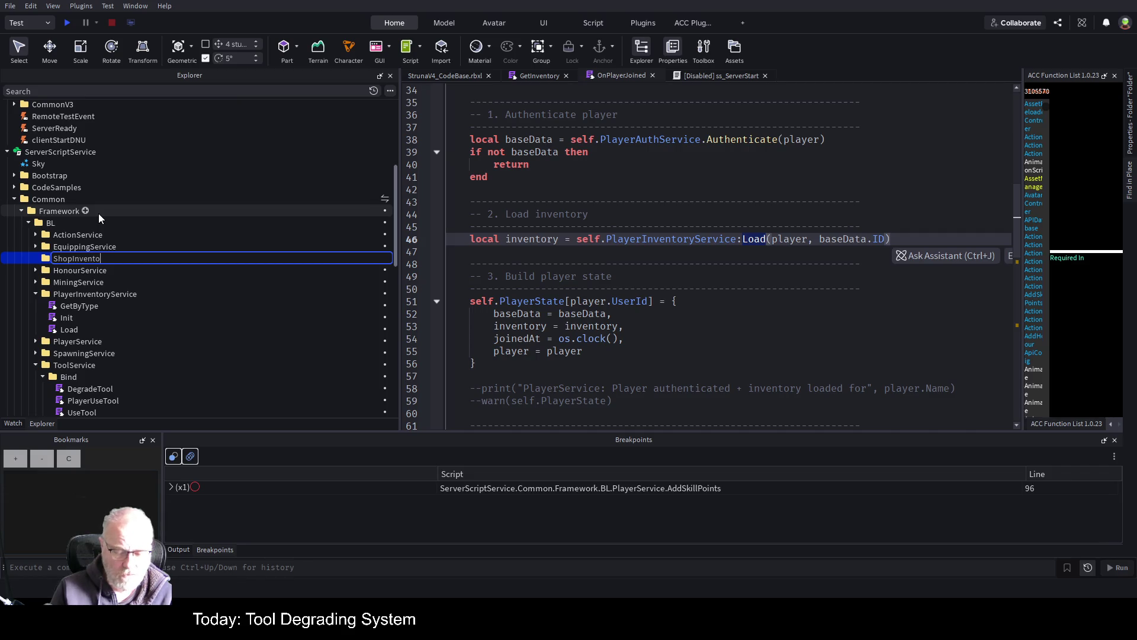
pyautogui.write('Service')
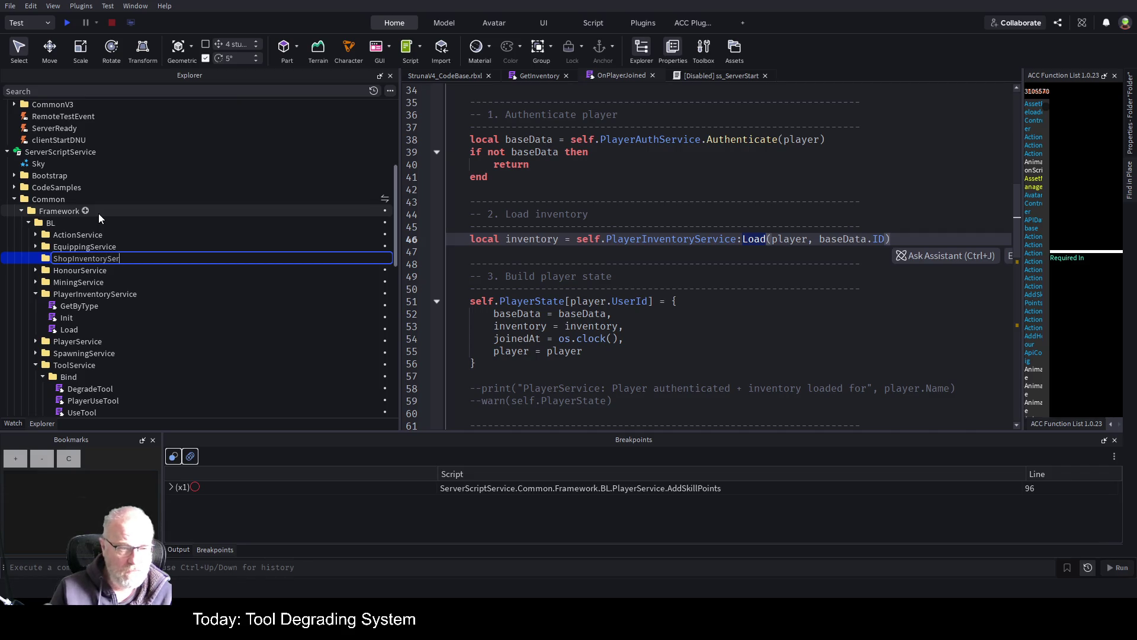
pyautogui.press('Return')
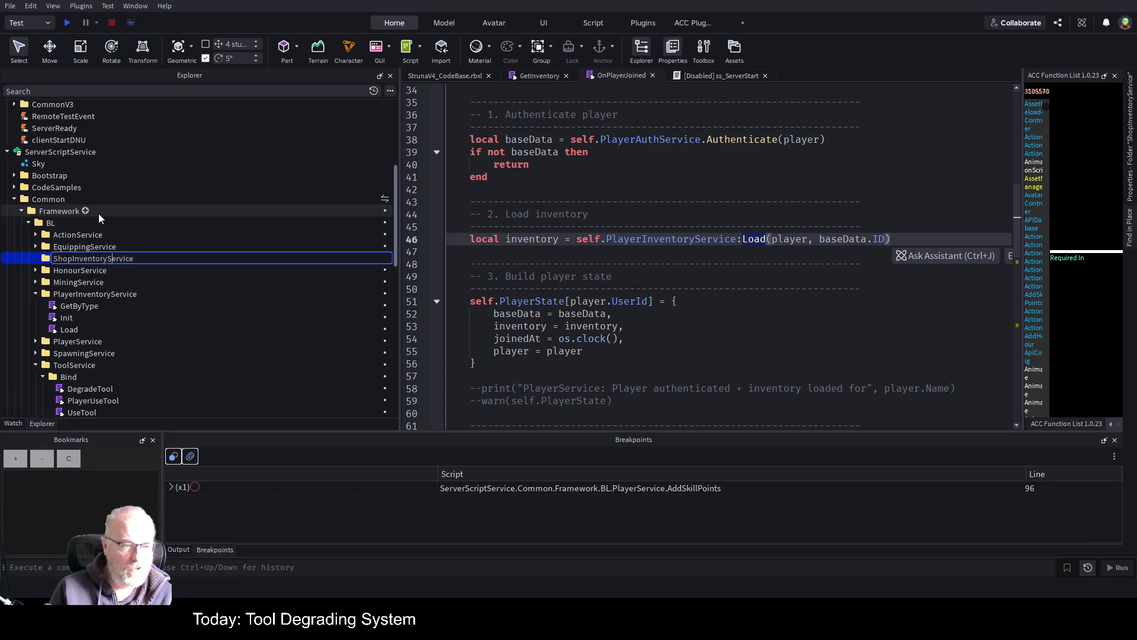
pyautogui.press('BackSpace')
pyautogui.press('BackSpace')
pyautogui.press('BackSpace')
pyautogui.press('BackSpace')
pyautogui.press('BackSpace')
pyautogui.press('Return')
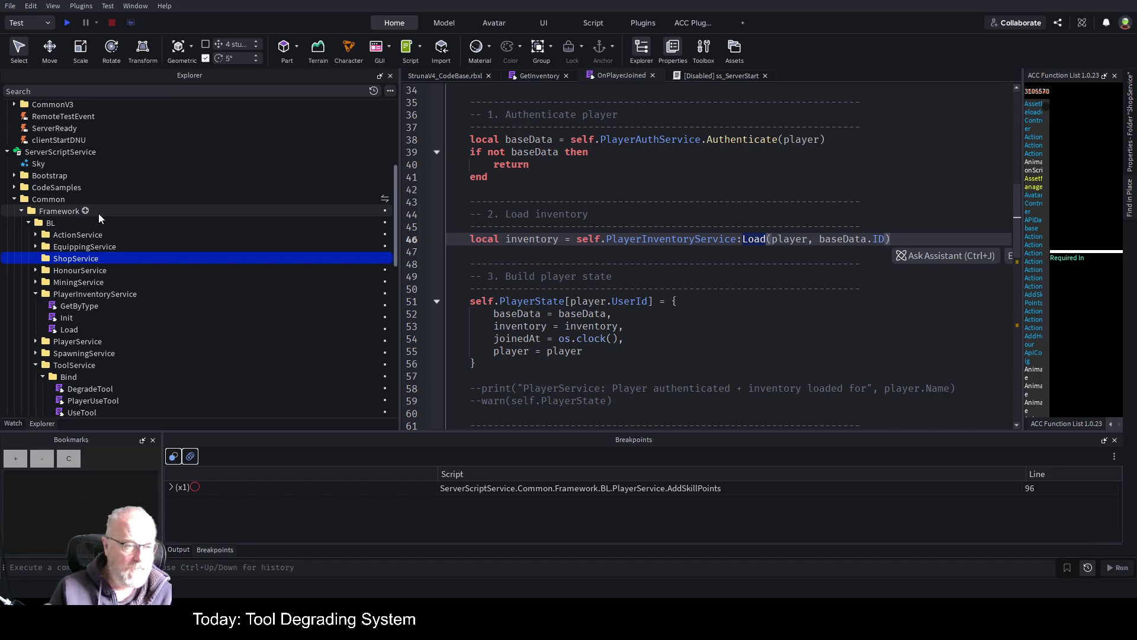
# - Paste copies of GetByType, Init and Load into ShopService, then open FrameworkInitializer
pyautogui.click(85, 307)
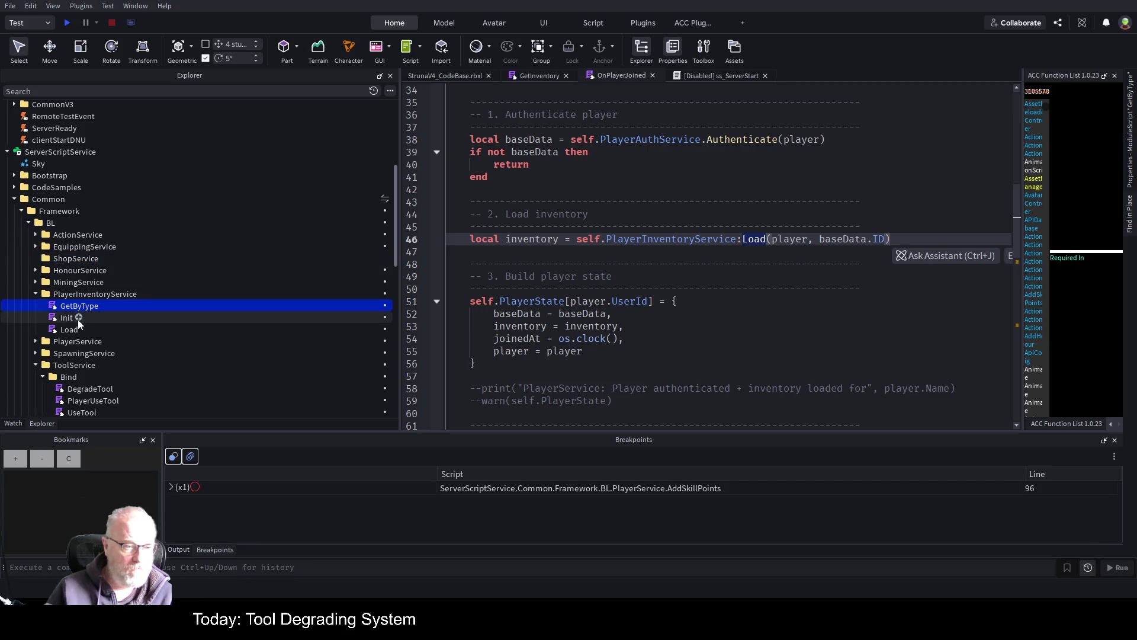
pyautogui.keyDown('shift'); pyautogui.click(70, 328); pyautogui.keyUp('shift')
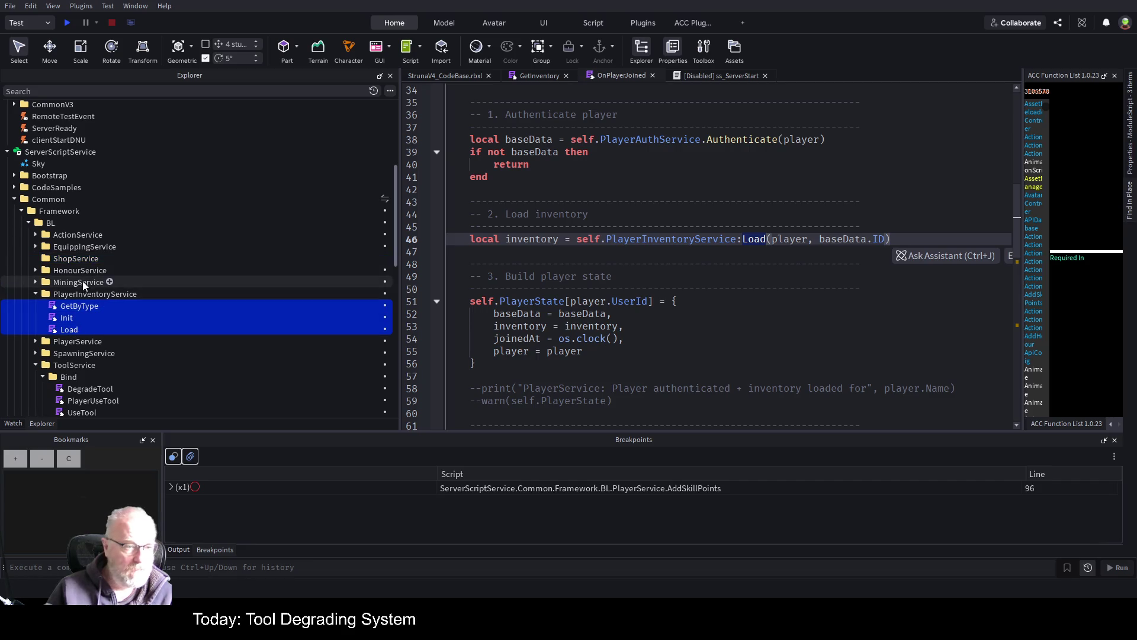
pyautogui.click(92, 261)
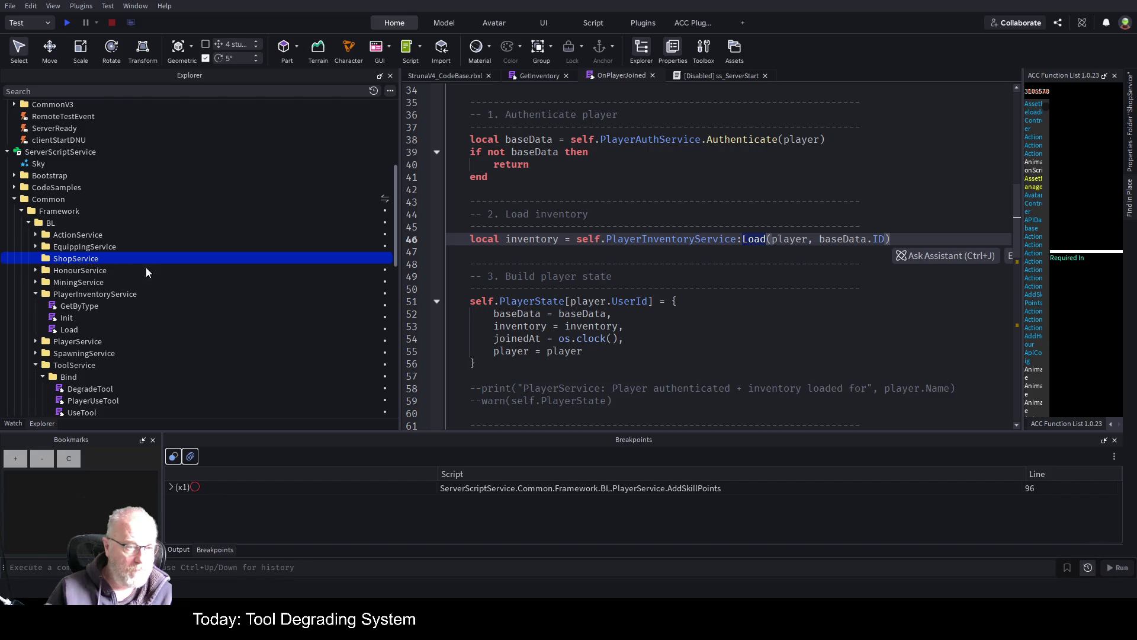
pyautogui.hotkey('ctrl', 'shift', 'v')
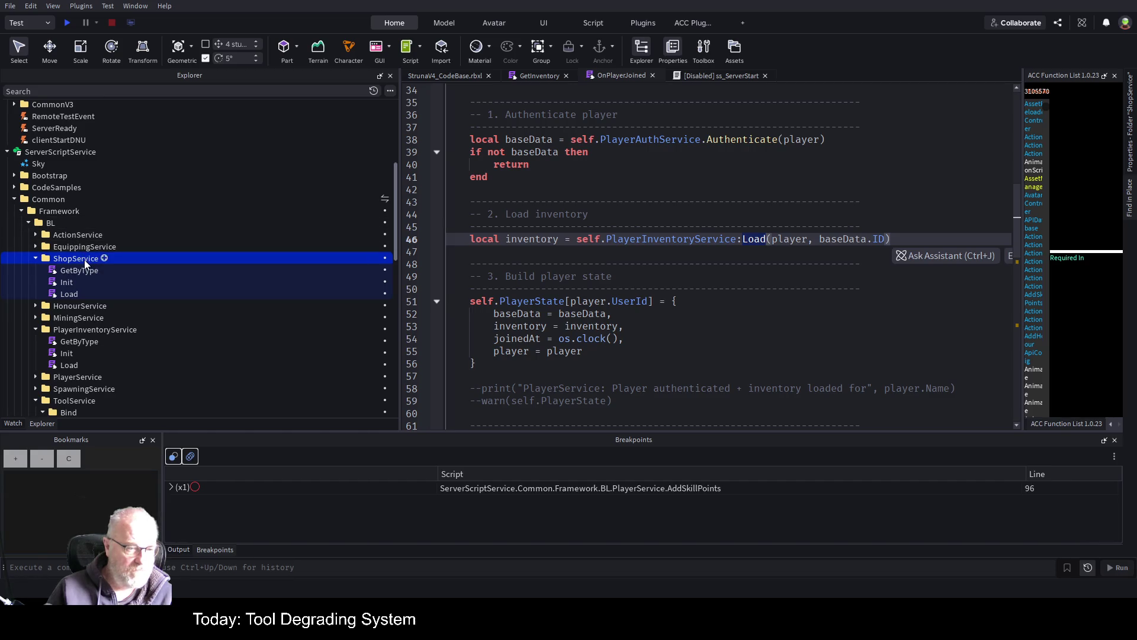
pyautogui.scroll(-5, 88, 240)
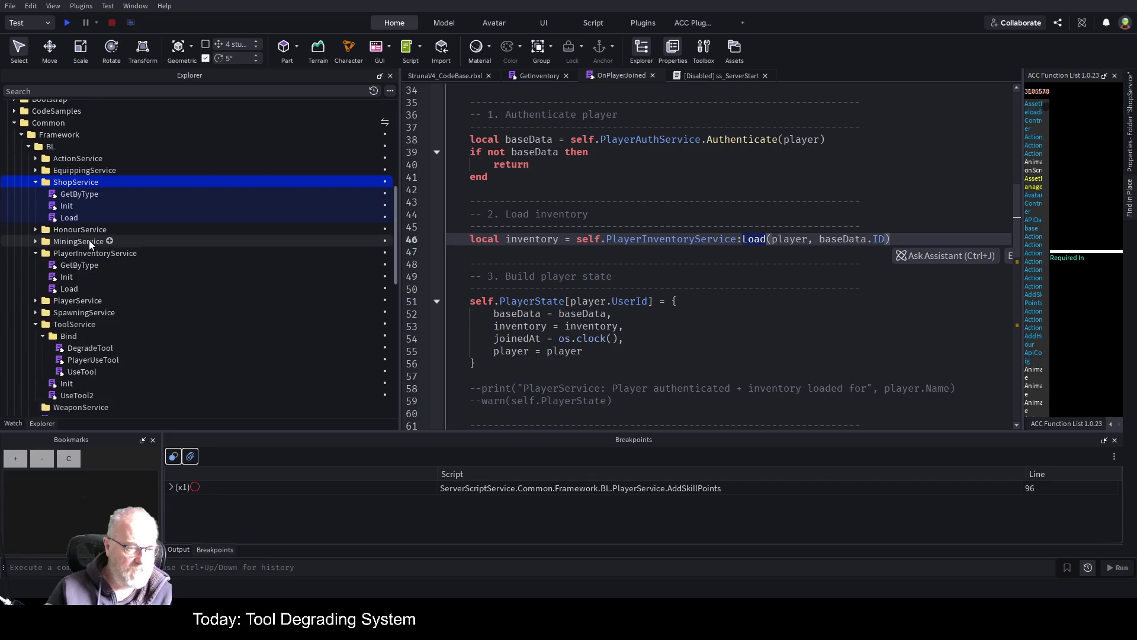
pyautogui.scroll(-2, 95, 354)
pyautogui.doubleClick(88, 386)
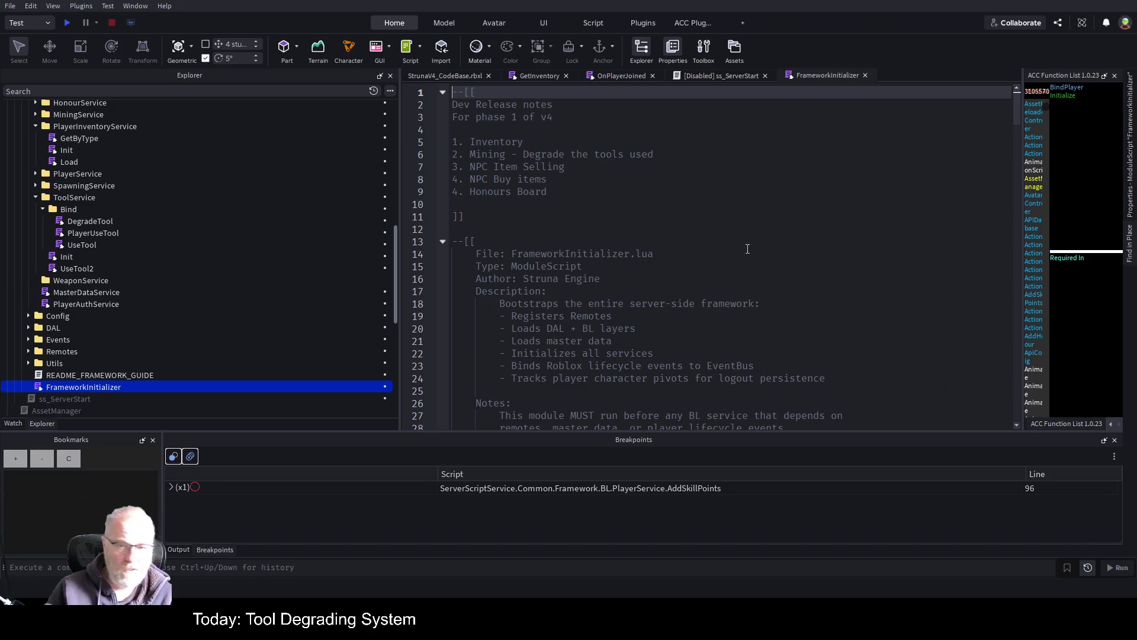
# - Select the '-- 6. Initialize PlayerInventoryService' block around line 127, then scroll to the file's end
pyautogui.scroll(-15, 707, 253)
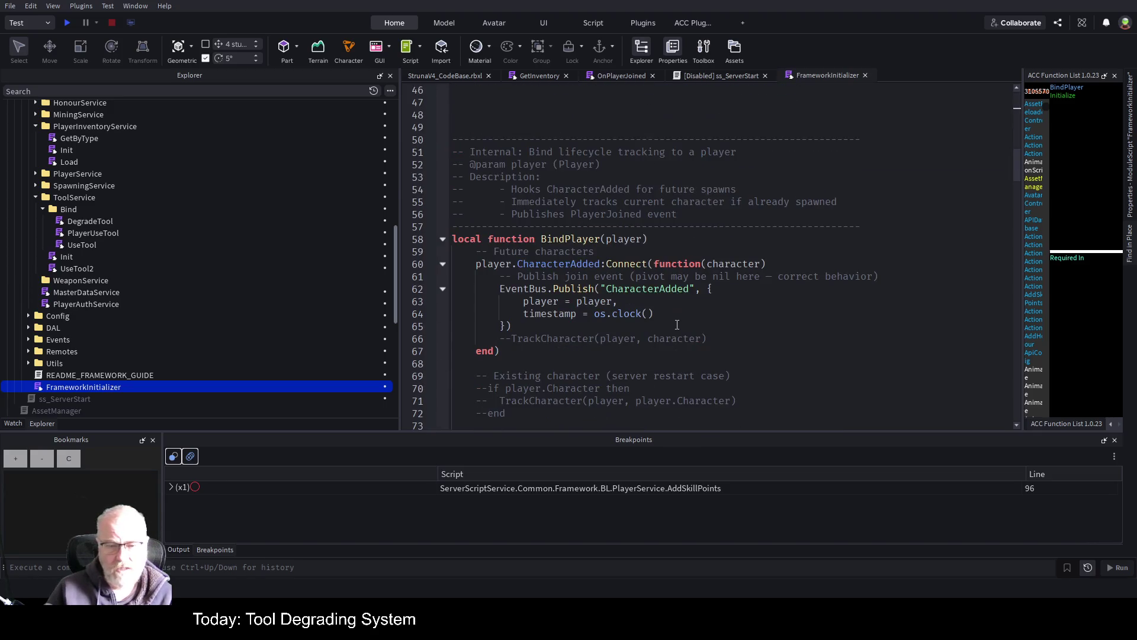
pyautogui.scroll(-11, 677, 324)
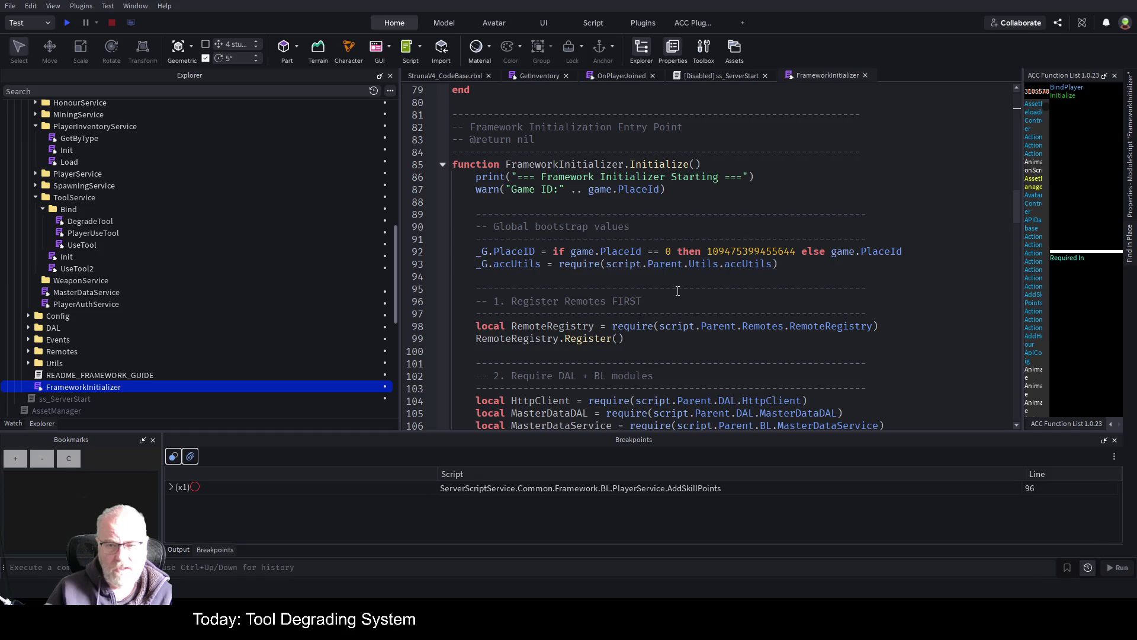
pyautogui.scroll(-5, 678, 291)
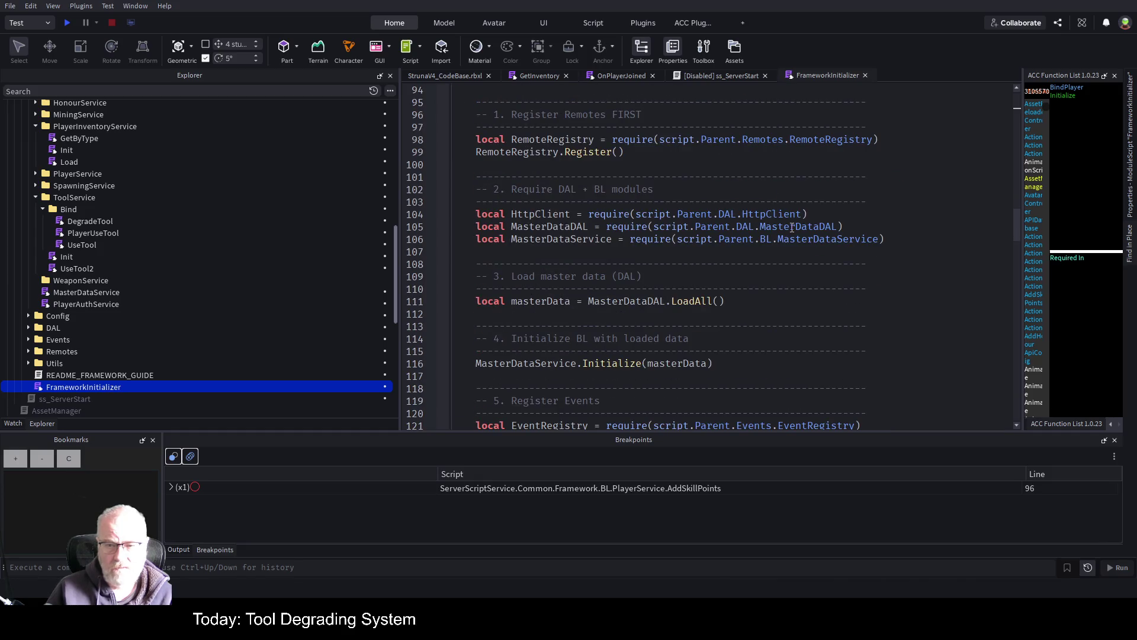
pyautogui.scroll(-8, 556, 255)
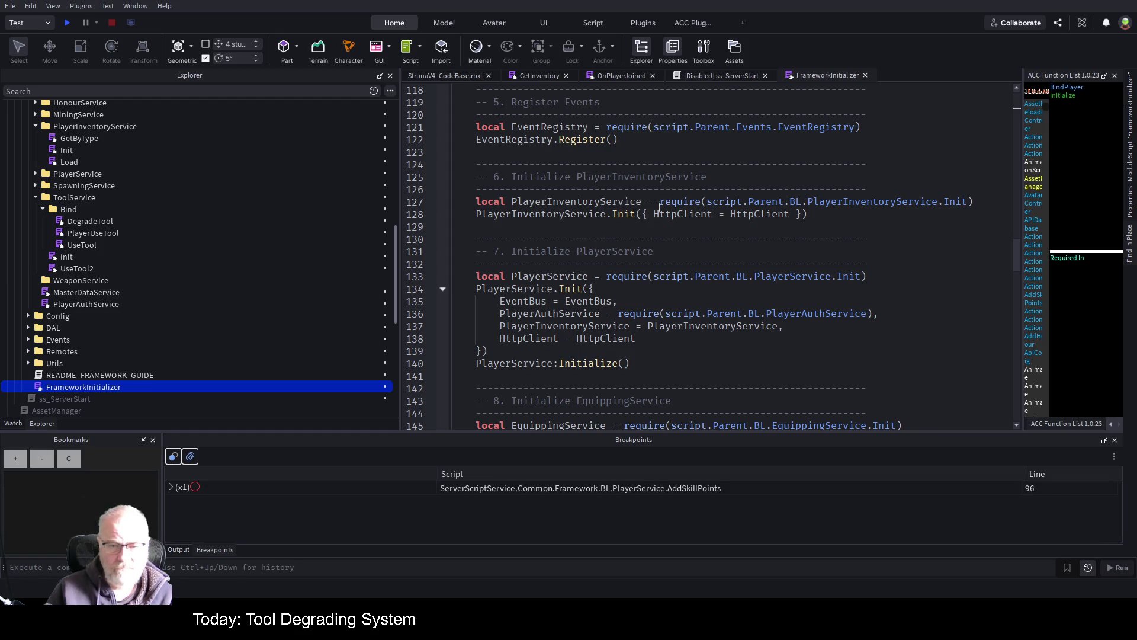
pyautogui.click(750, 202)
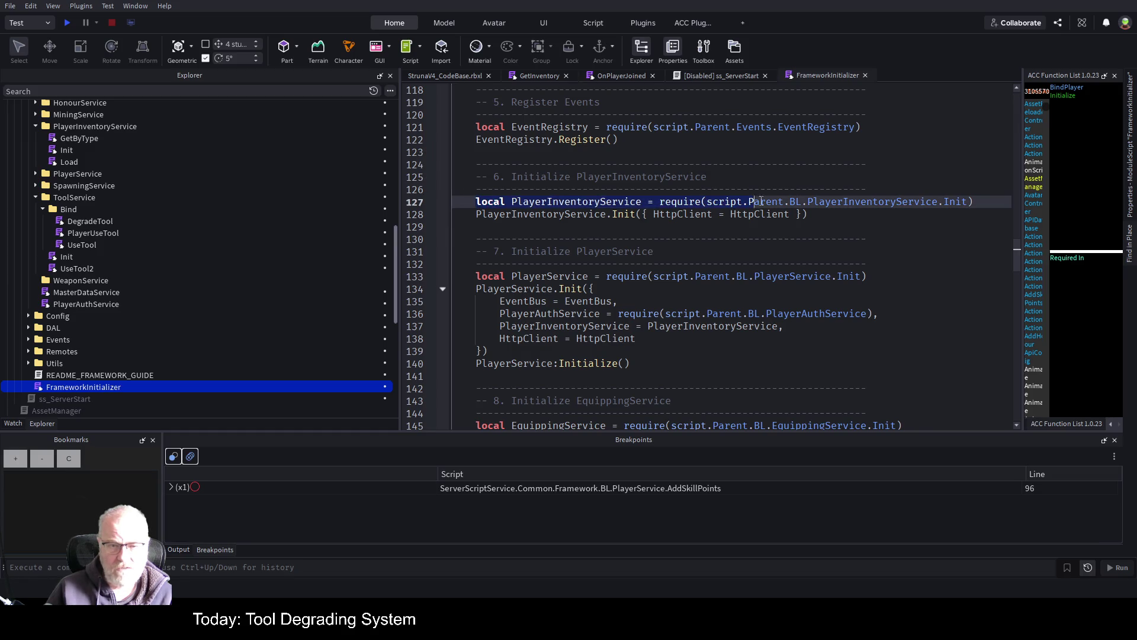
pyautogui.press('Home')
pyautogui.hotkey('shift', 'Down')
pyautogui.hotkey('shift', 'Down')
pyautogui.press('Right')
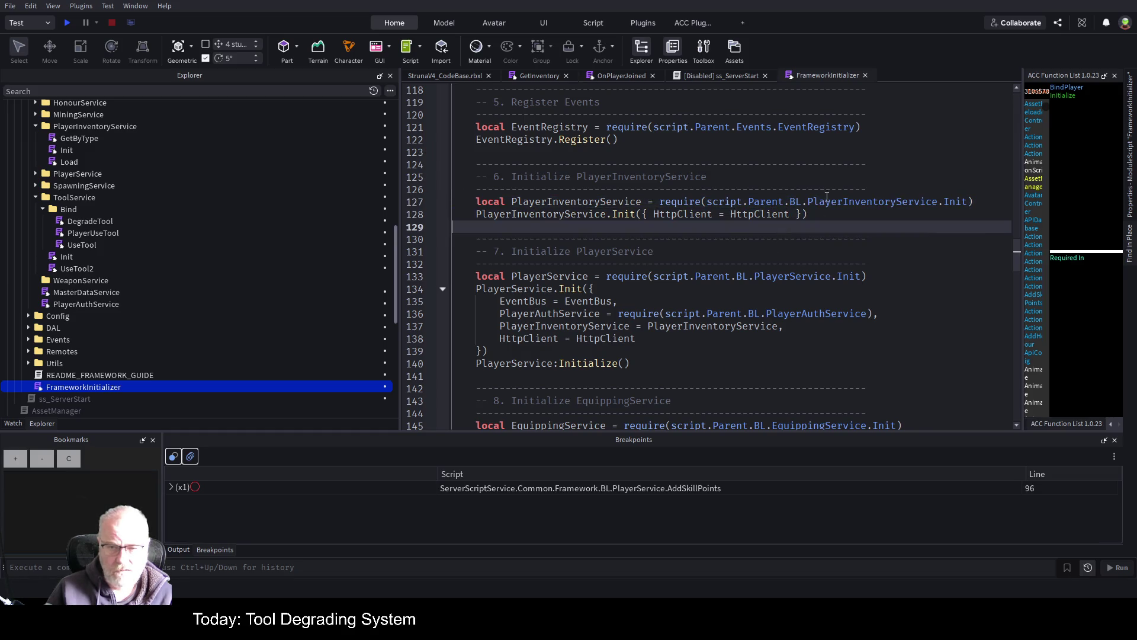
pyautogui.hotkey('shift', 'Up')
pyautogui.hotkey('shift', 'Up')
pyautogui.hotkey('shift', 'Up')
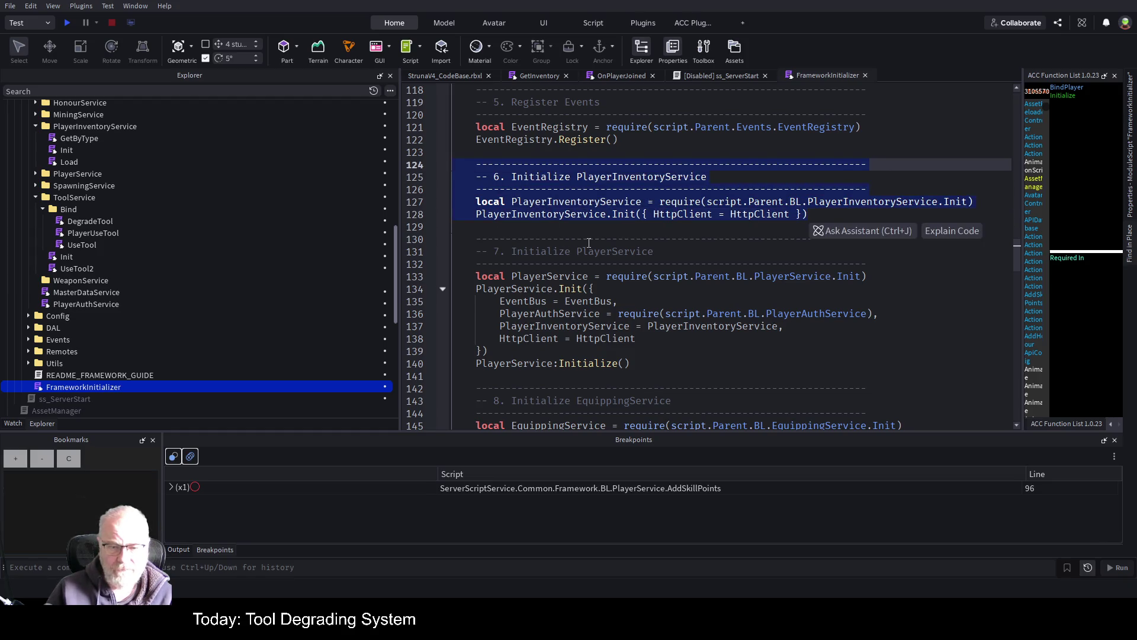
pyautogui.scroll(-8, 589, 242)
pyautogui.scroll(-10, 578, 251)
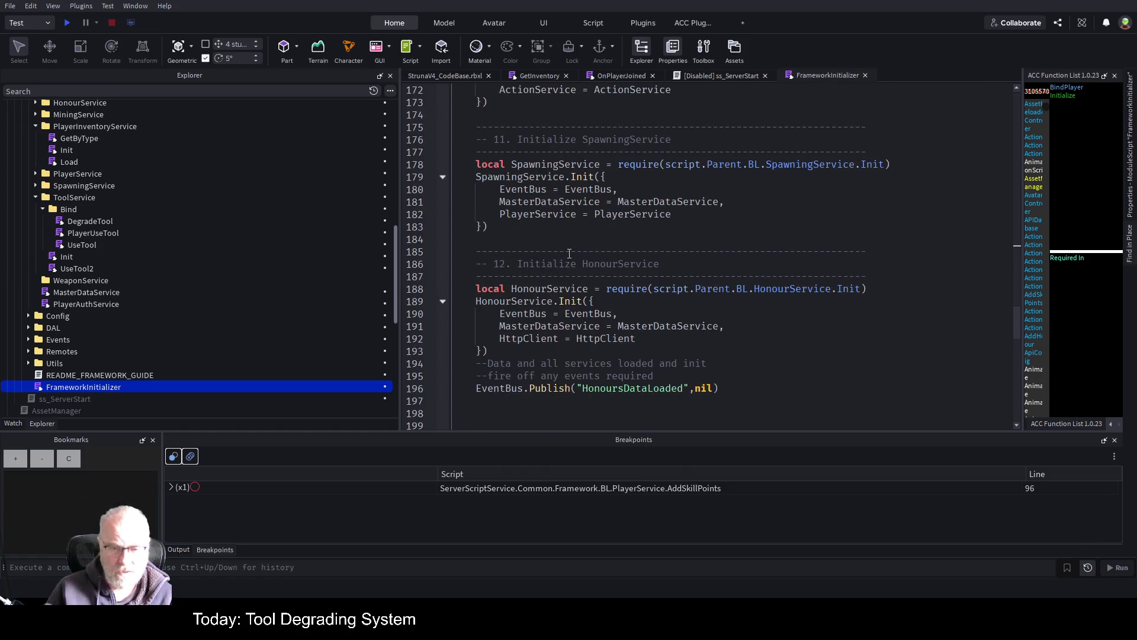
pyautogui.scroll(-5, 570, 253)
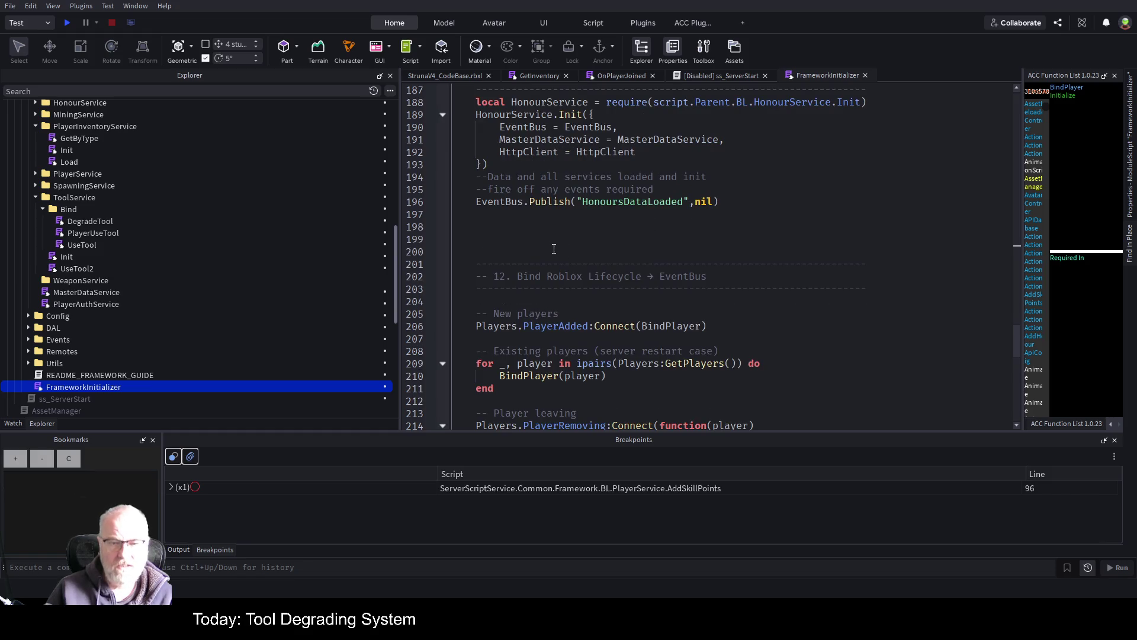
# - Paste the copied block below HonourService, numbering it section 13 and the lifecycle section 14
pyautogui.click(556, 215)
pyautogui.press('Return')
pyautogui.write('------------------------------------------------------------------ -- 6. Initialize PlayerInventoryService ------------------------------------------------------------------ local PlayerInventoryService = require(script.Parent.BL.PlayerInventoryService.Init) PlayerInventoryService.Init({ HttpClient = HttpClient })')
pyautogui.hotkey('shift', 'Up')
pyautogui.press('Up')
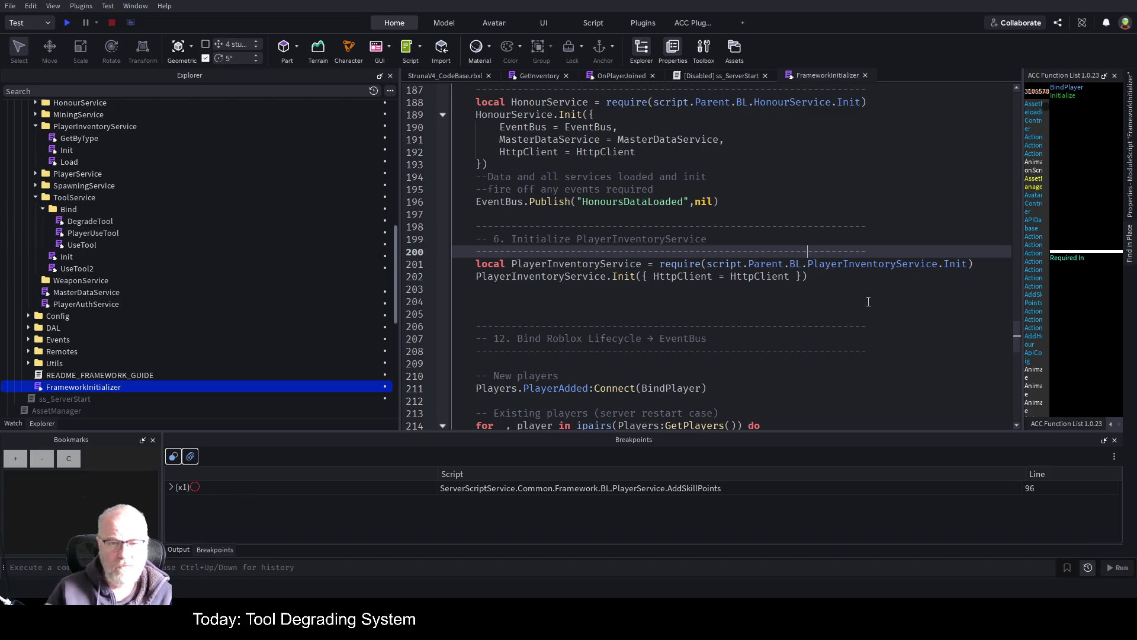
pyautogui.scroll(5, 710, 290)
pyautogui.scroll(-5, 541, 269)
pyautogui.doubleClick(494, 238)
pyautogui.write('13')
pyautogui.press('Down')
pyautogui.press('Down')
pyautogui.press('Down')
pyautogui.press('Down')
pyautogui.press('BackSpace')
pyautogui.write('4')
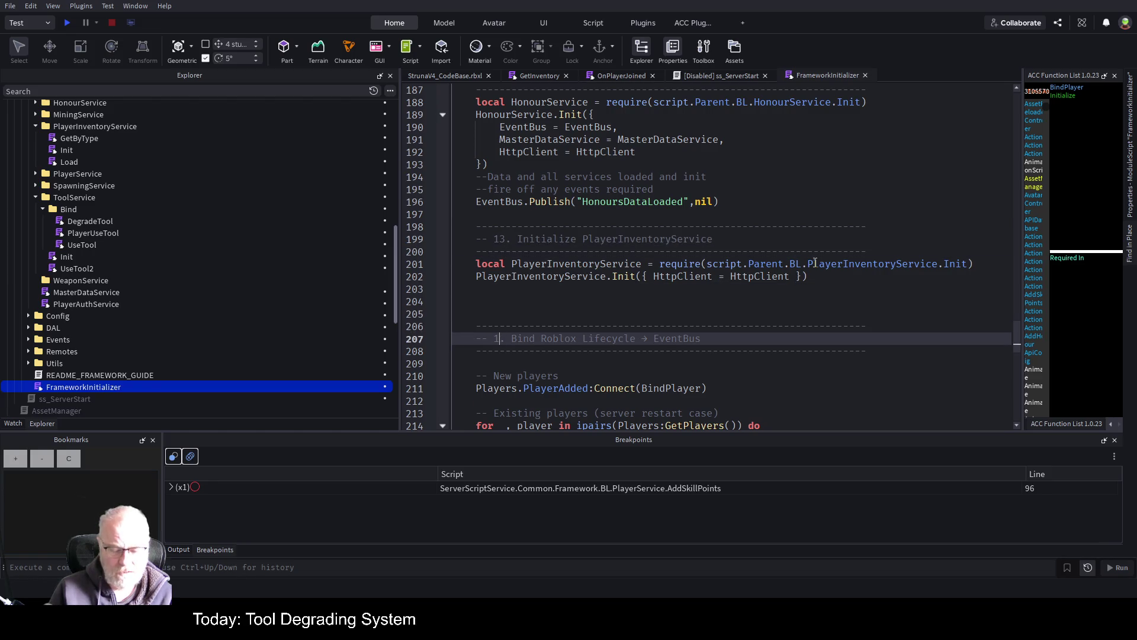
pyautogui.press('Down')
pyautogui.press('Down')
# - Rename the pasted block's variable and require path from PlayerInventoryService to ShopService
pyautogui.scroll(-10, 619, 304)
pyautogui.scroll(10, 568, 266)
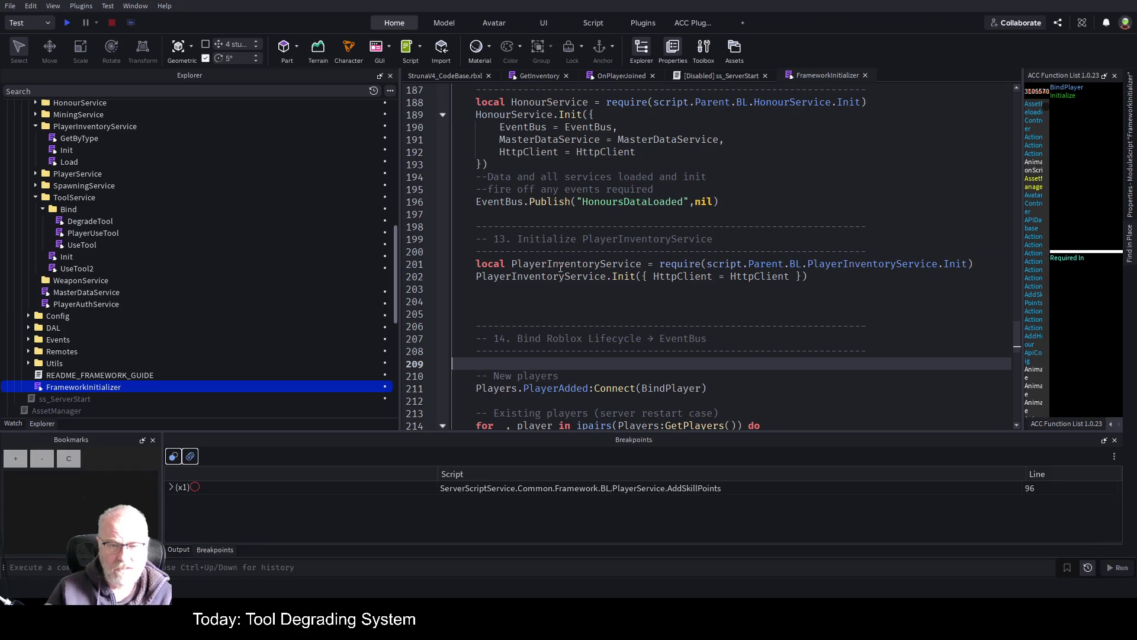
pyautogui.doubleClick(560, 265)
pyautogui.write('ShopSer')
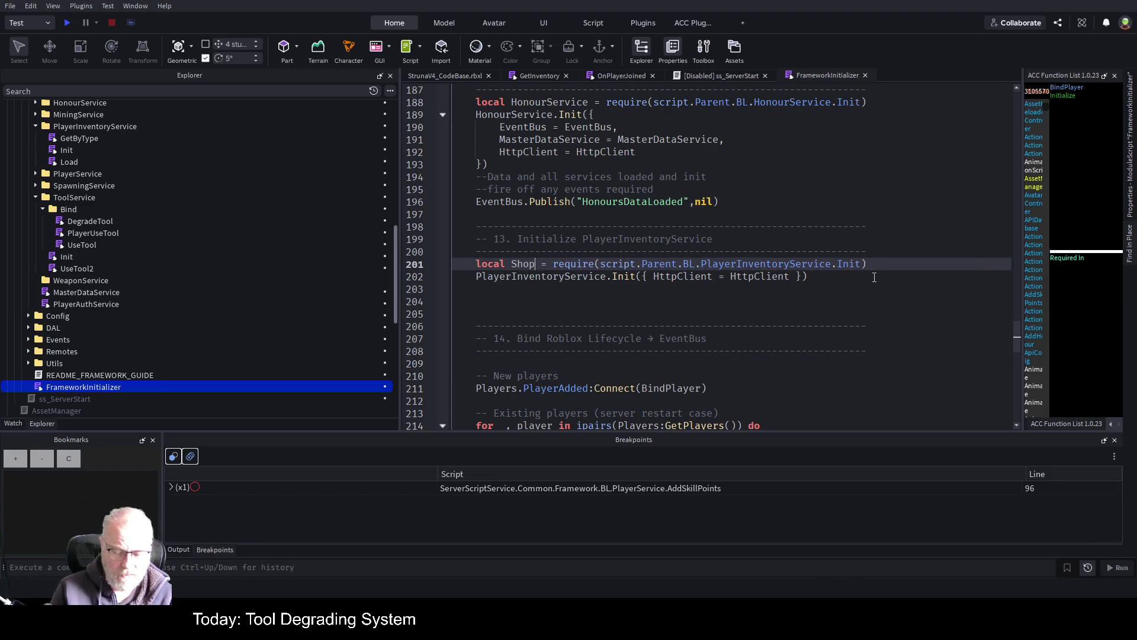
pyautogui.write('vice')
pyautogui.press('End')
pyautogui.press('Left')
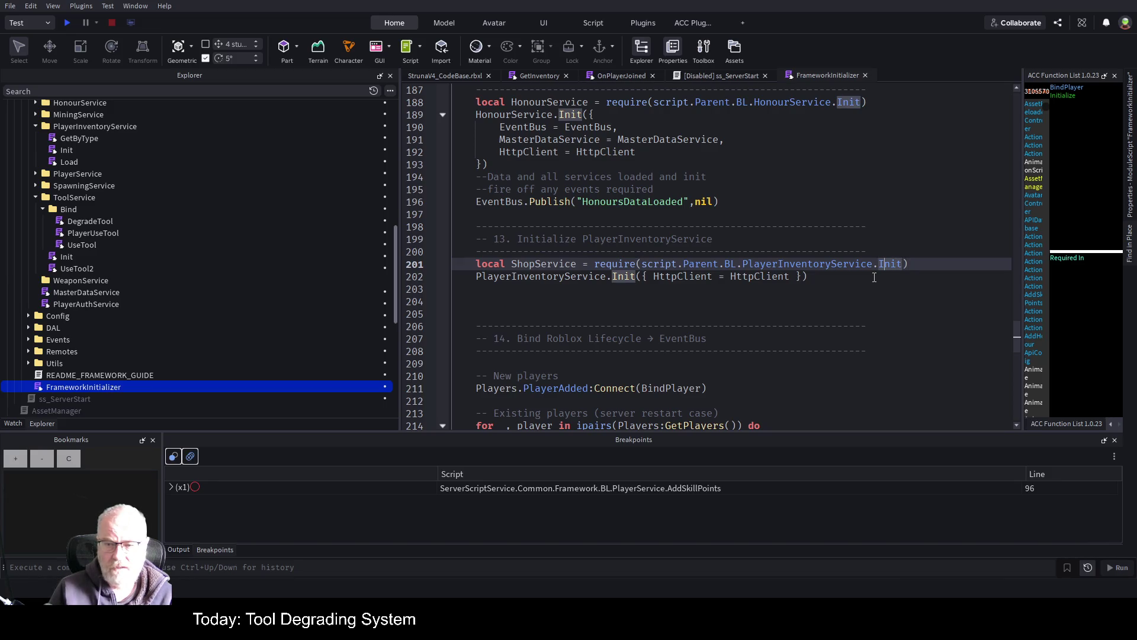
pyautogui.press('Left')
pyautogui.press('BackSpace')
pyautogui.press('BackSpace')
pyautogui.press('BackSpace')
pyautogui.press('BackSpace')
pyautogui.write('ShopService')
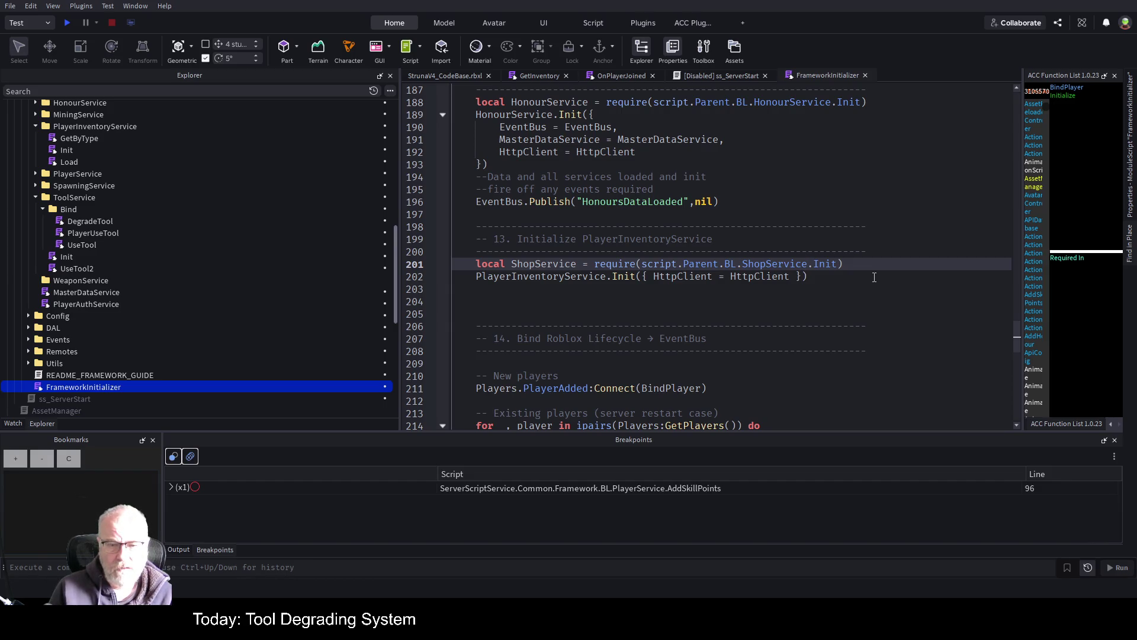
# - Change the pasted Init call to ShopService.Init with HttpClient and save the place
pyautogui.click(873, 277)
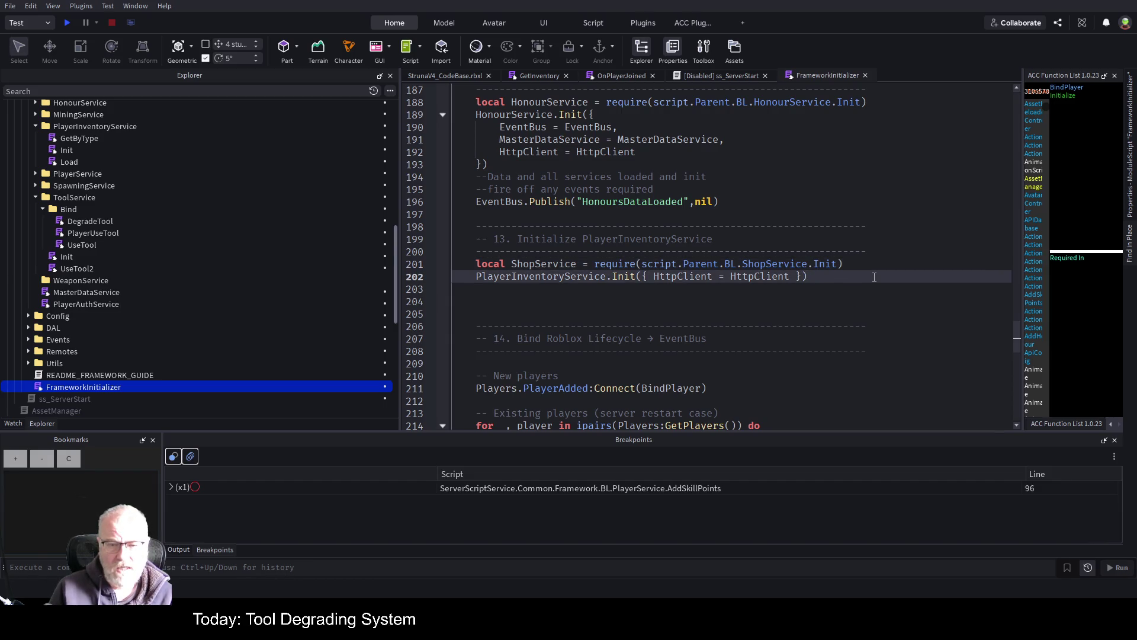
pyautogui.click(714, 287)
pyautogui.hotkey('ctrl', 's')
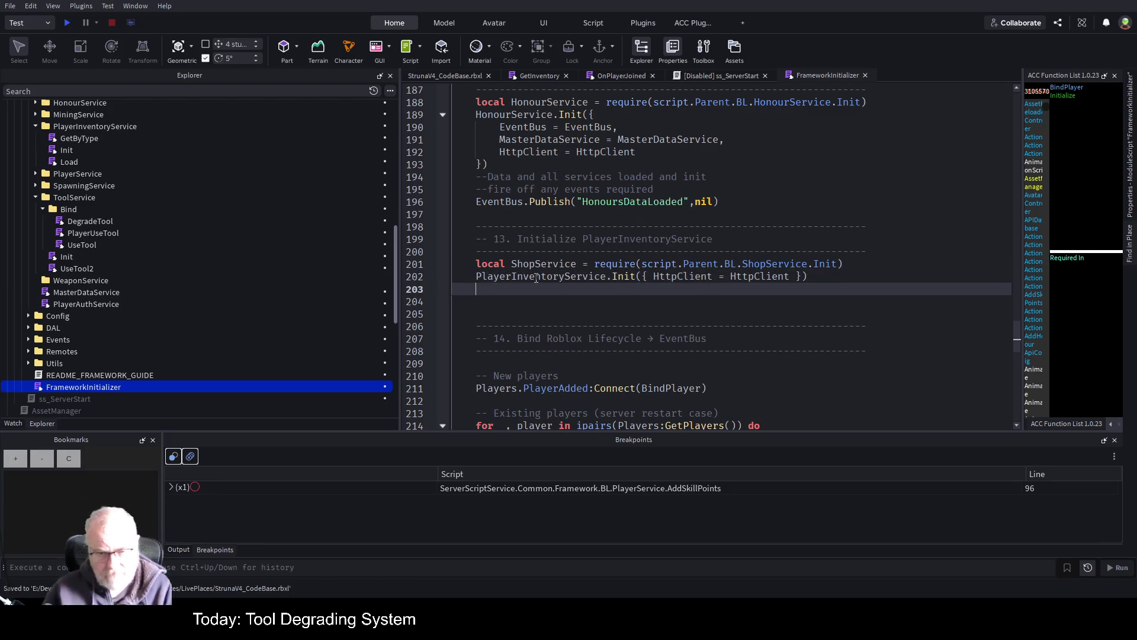
pyautogui.press('Down')
pyautogui.press('Down')
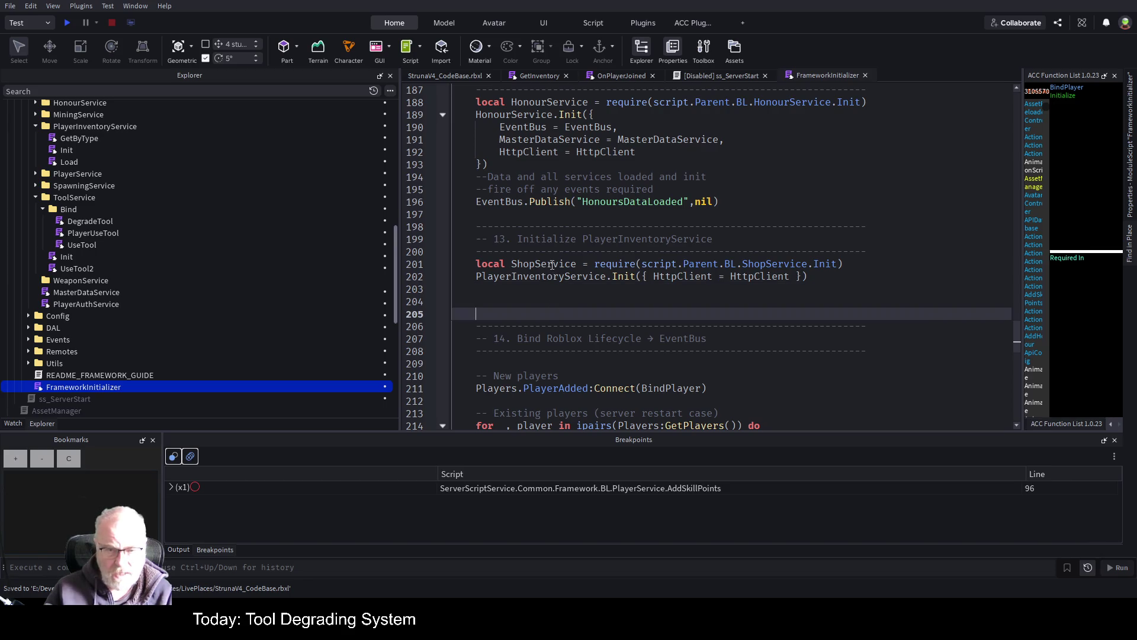
pyautogui.doubleClick(551, 264)
pyautogui.hotkey('ctrl', 'c')
pyautogui.doubleClick(566, 277)
pyautogui.hotkey('ctrl', 'v')
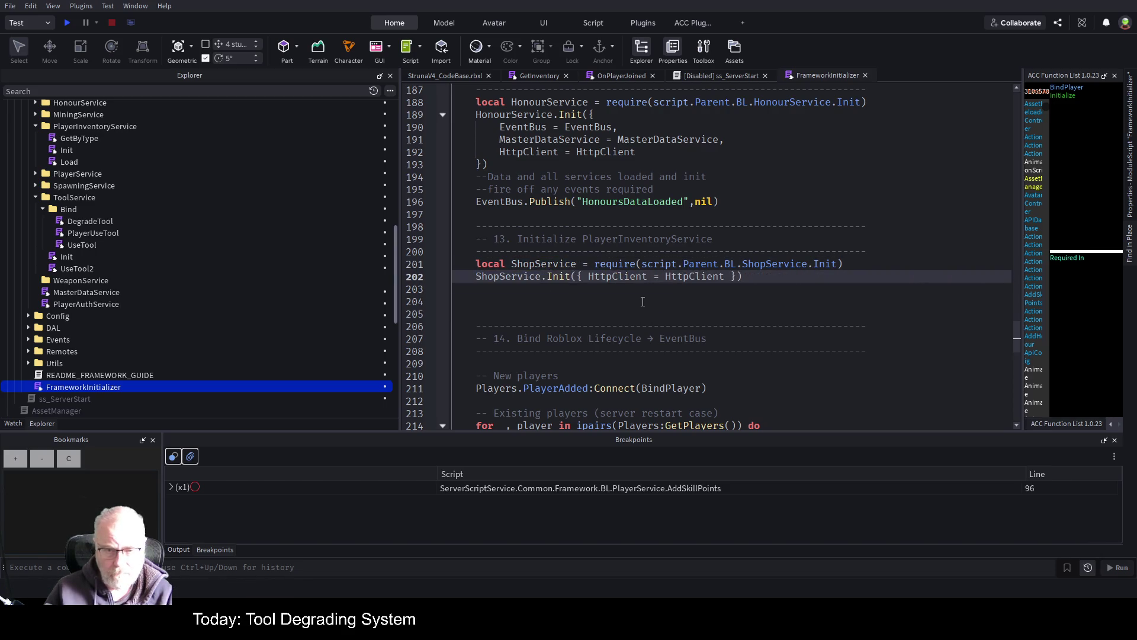
pyautogui.click(731, 301)
pyautogui.hotkey('ctrl', 's')
pyautogui.scroll(4, 140, 179)
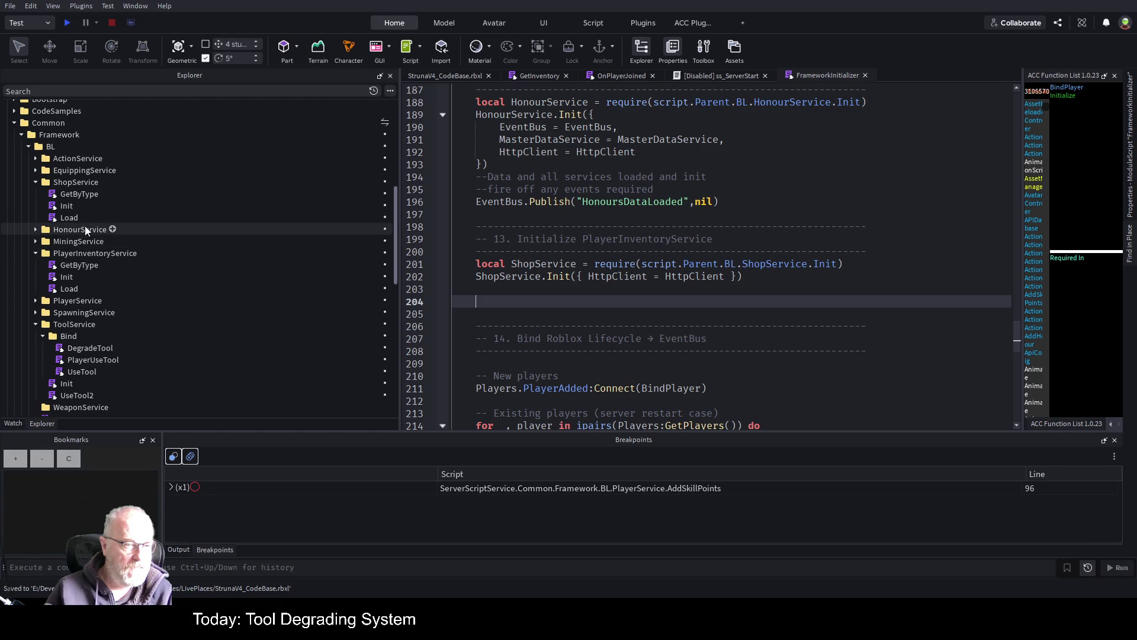
pyautogui.click(36, 253)
pyautogui.click(66, 206)
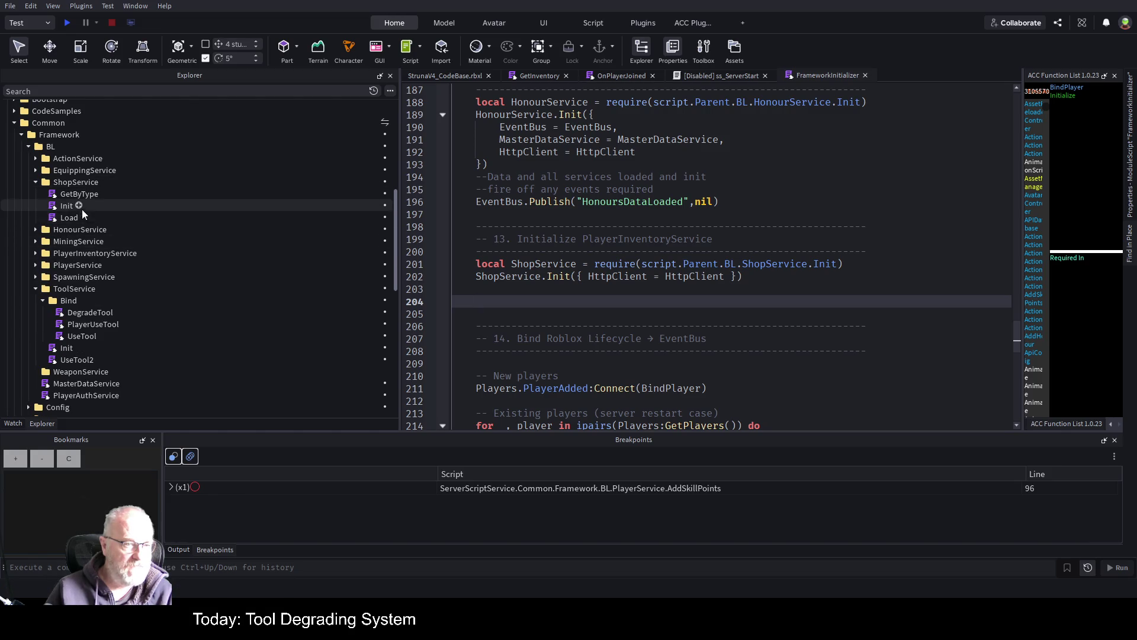
# - Open ShopService's Init script and change the header comment's entry on line 15 to ShopService.Init
pyautogui.doubleClick(65, 206)
pyautogui.scroll(-7, 664, 256)
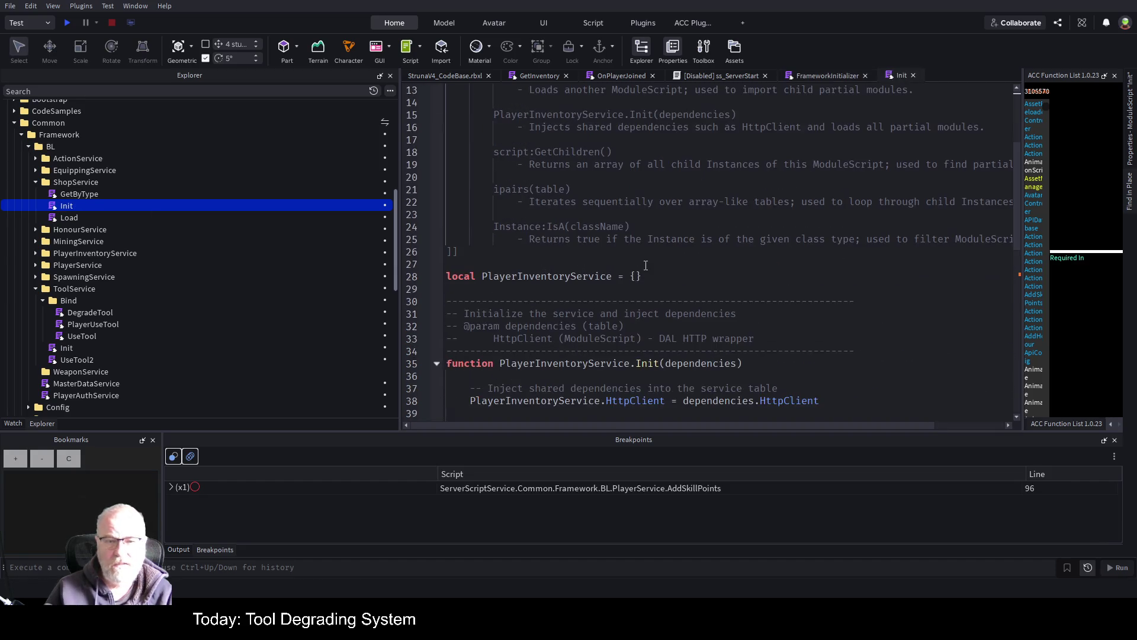
pyautogui.scroll(4, 665, 256)
pyautogui.scroll(2, 602, 302)
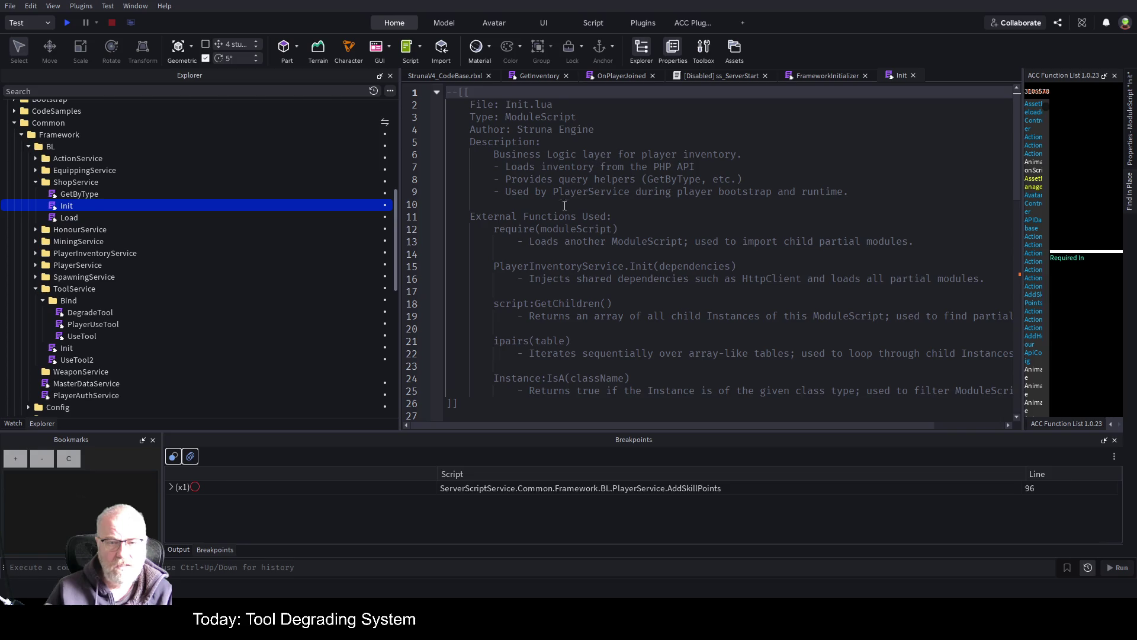
pyautogui.doubleClick(525, 267)
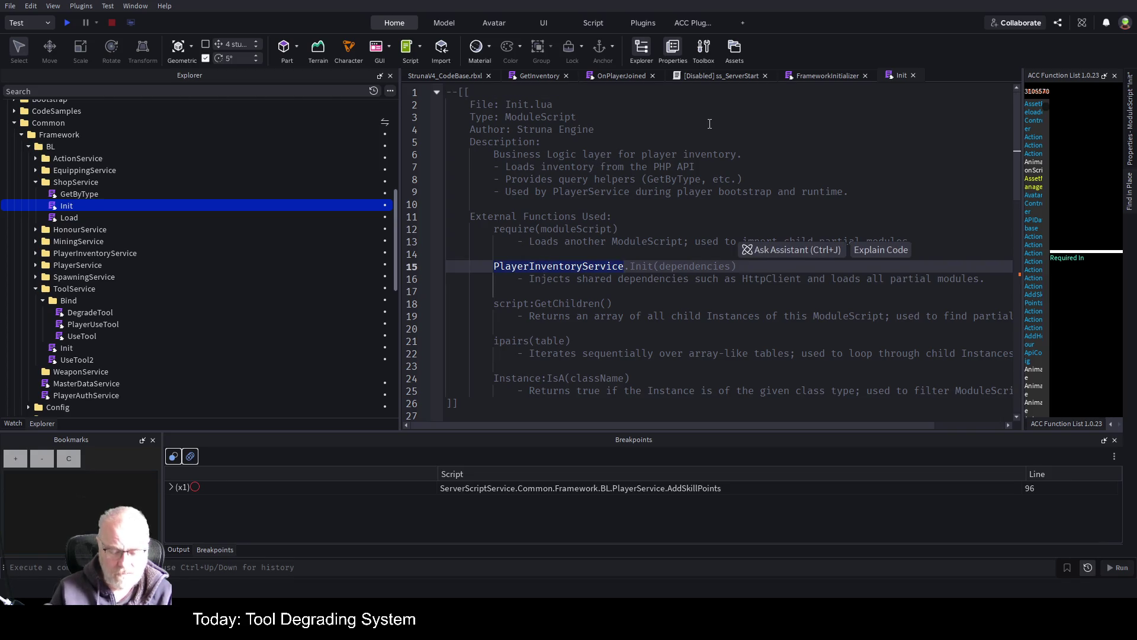
pyautogui.write('ShopServ')
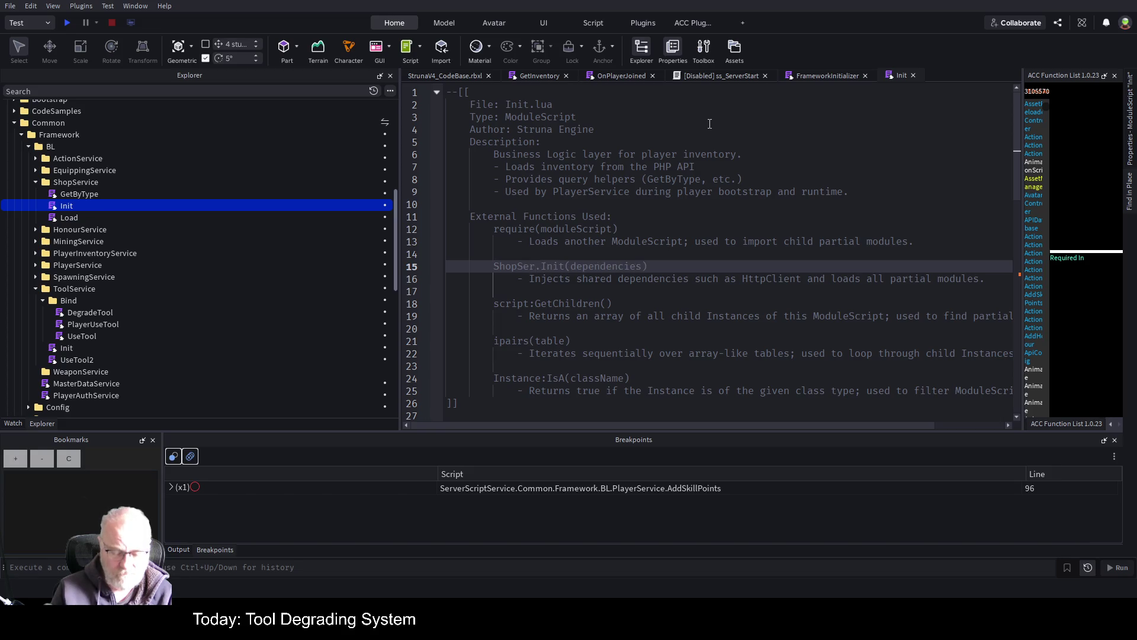
pyautogui.write('ice')
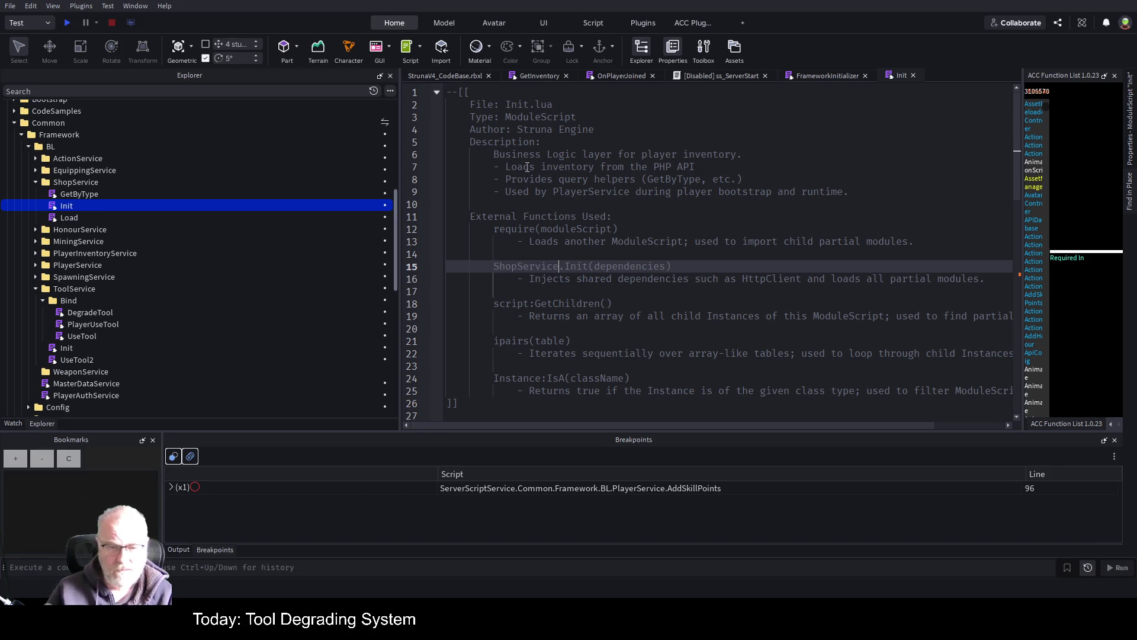
pyautogui.doubleClick(517, 266)
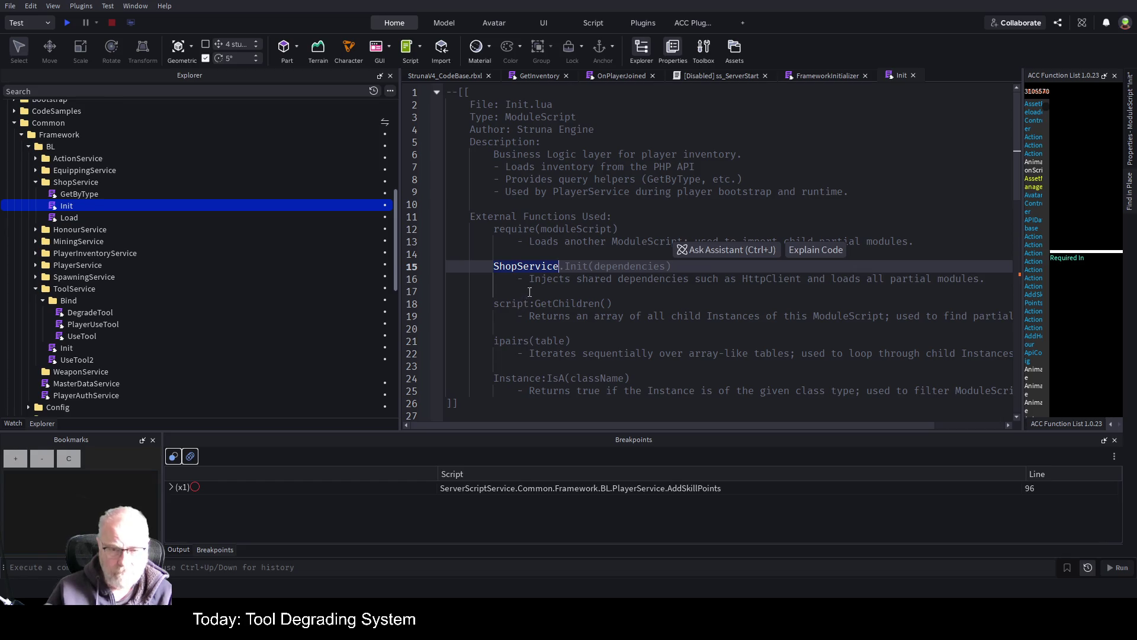
pyautogui.click(479, 310)
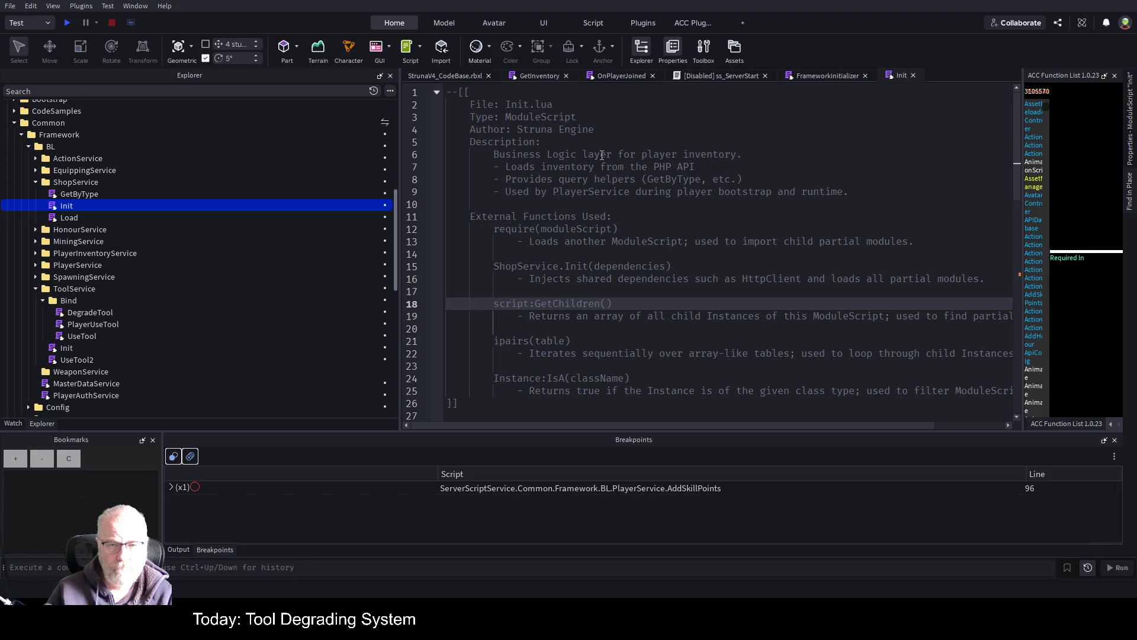
pyautogui.scroll(-5, 663, 316)
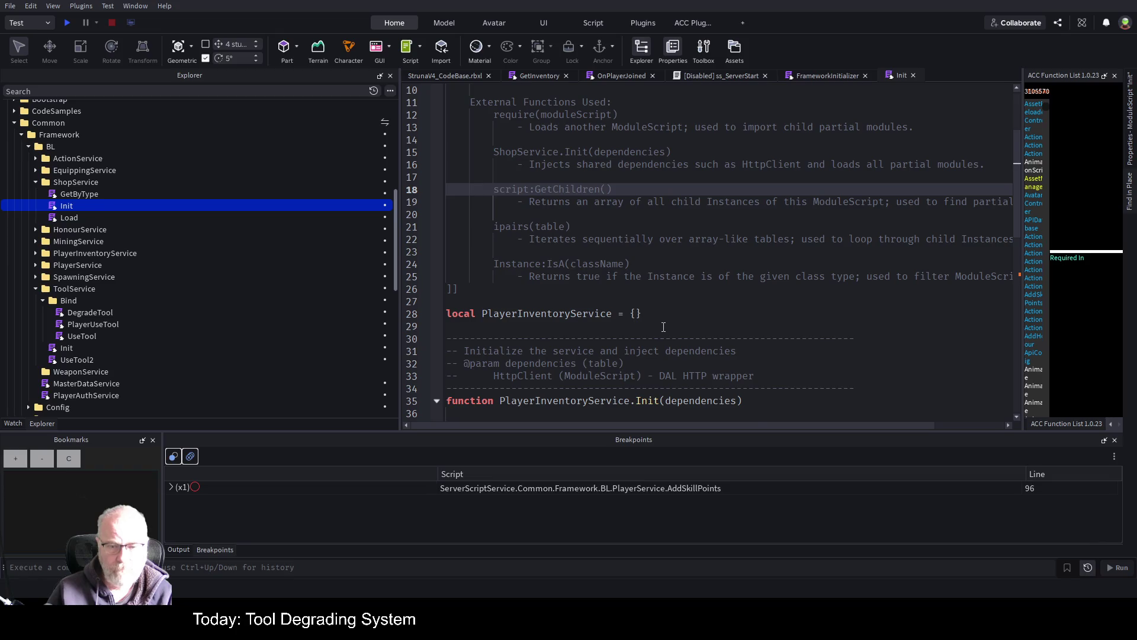
pyautogui.scroll(-1, 644, 229)
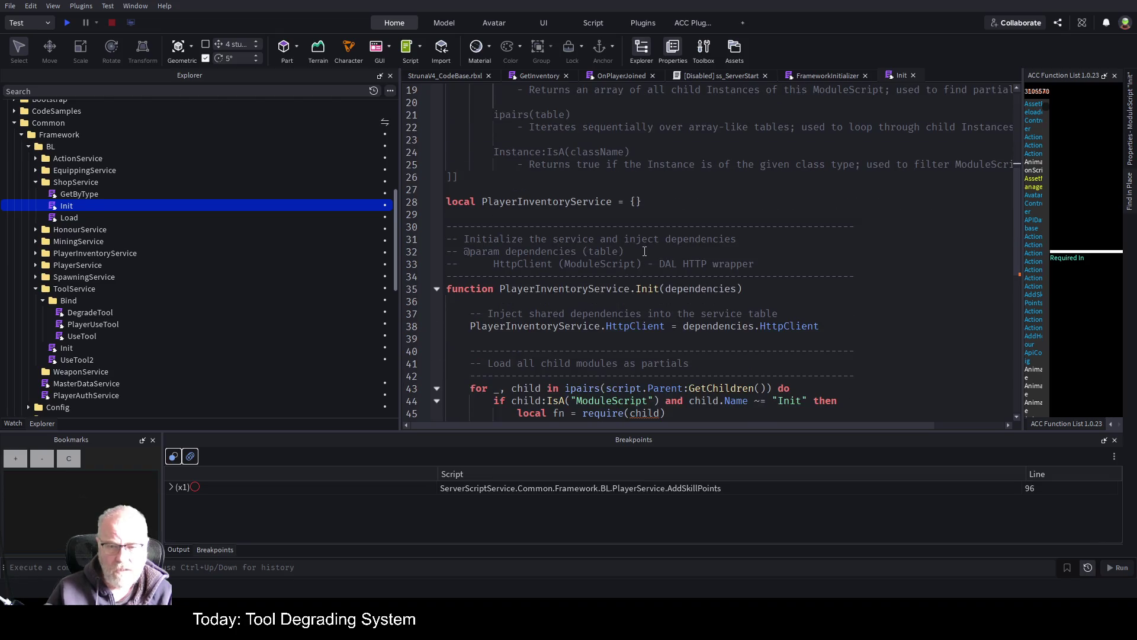
pyautogui.scroll(-2, 675, 299)
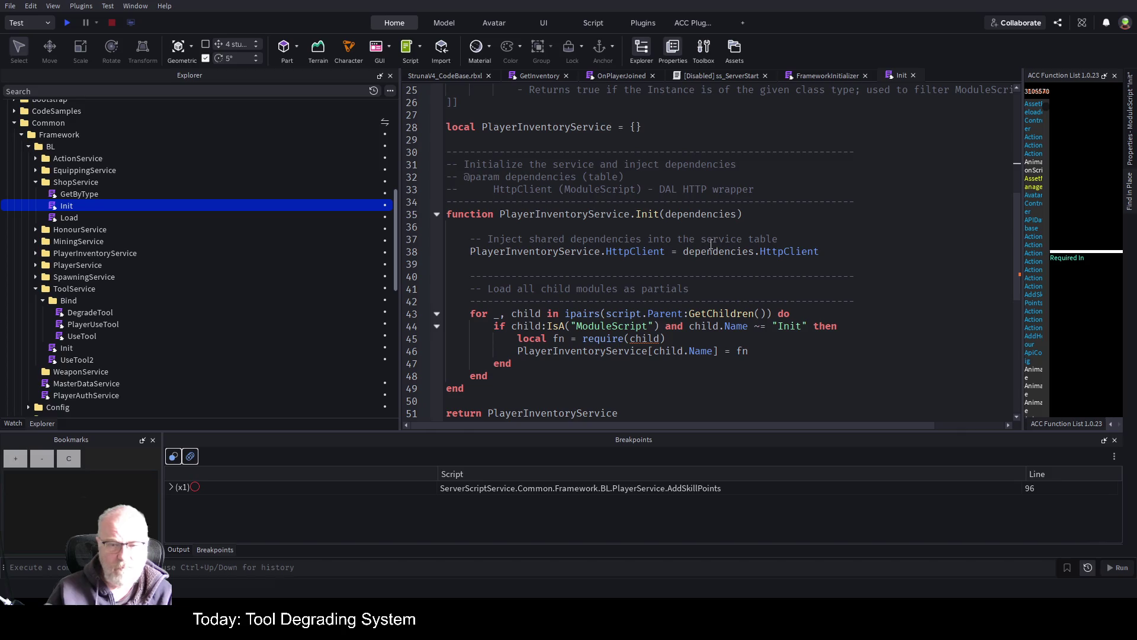
pyautogui.doubleClick(787, 251)
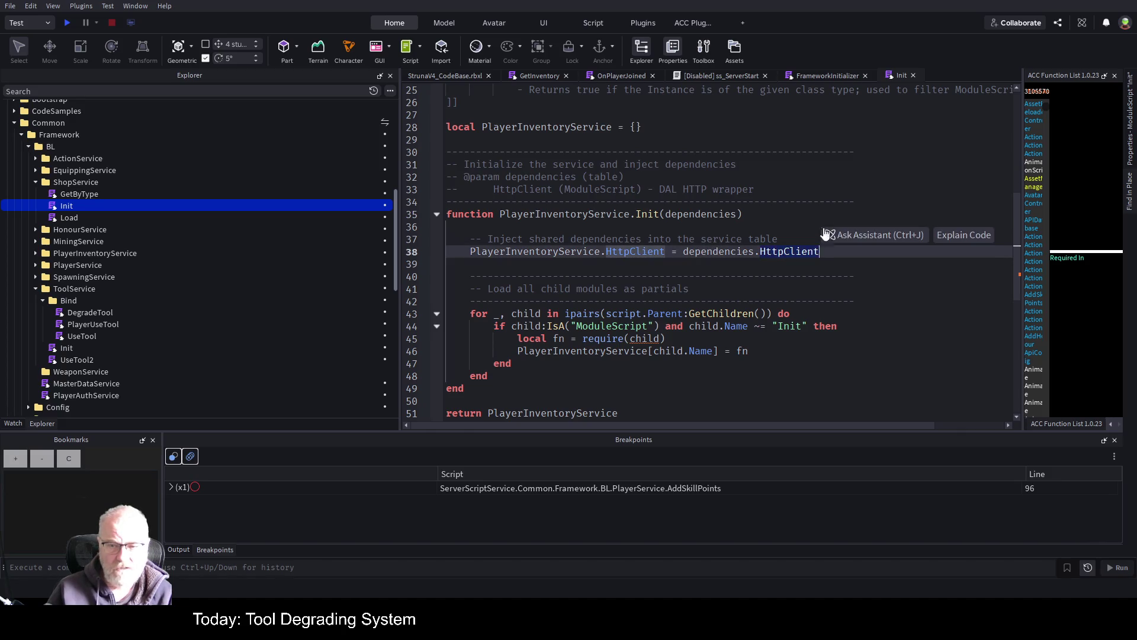
pyautogui.scroll(-2, 628, 255)
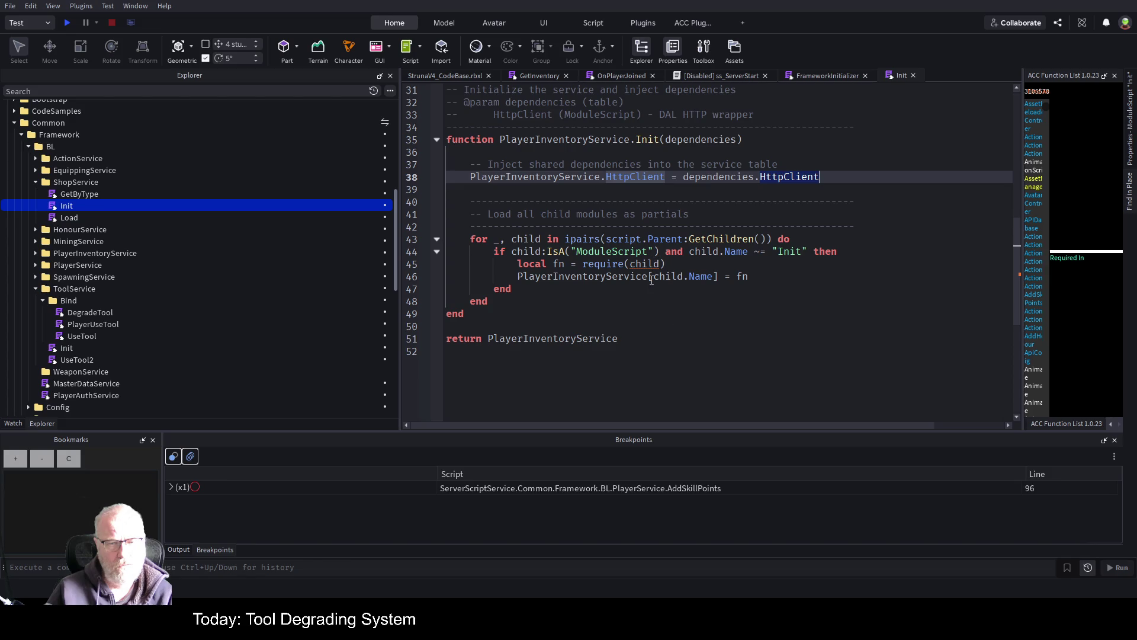
# - Replace PlayerInventoryService with ShopService in the module table, Init function, line 38 and return statement, then save
pyautogui.scroll(5, 651, 280)
pyautogui.scroll(5, 654, 286)
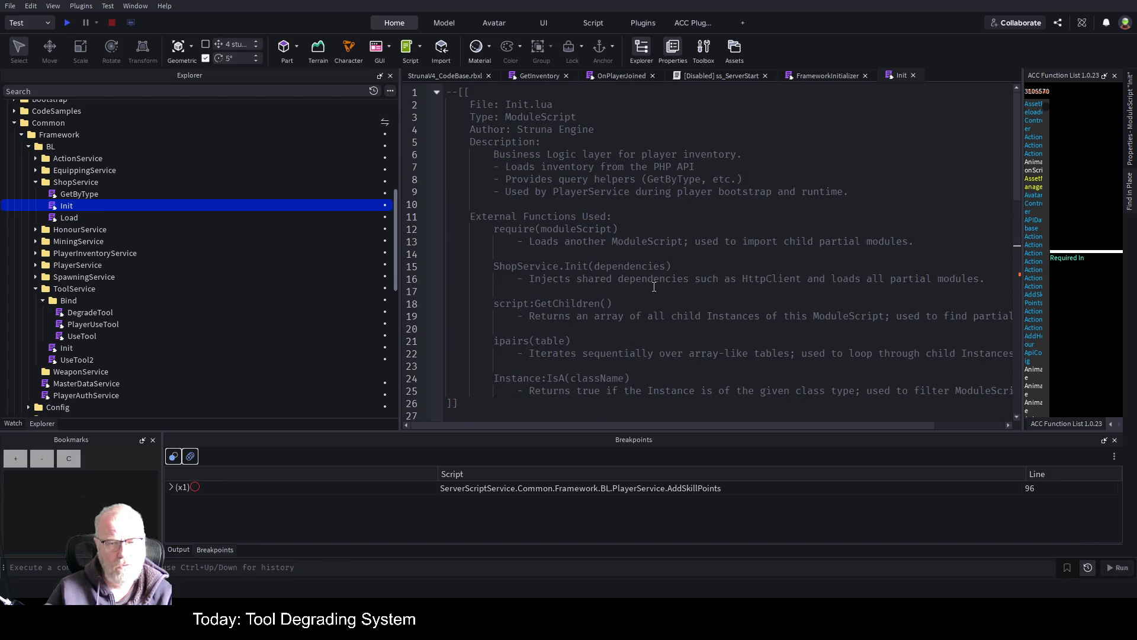
pyautogui.scroll(-5, 660, 297)
pyautogui.scroll(-1, 635, 271)
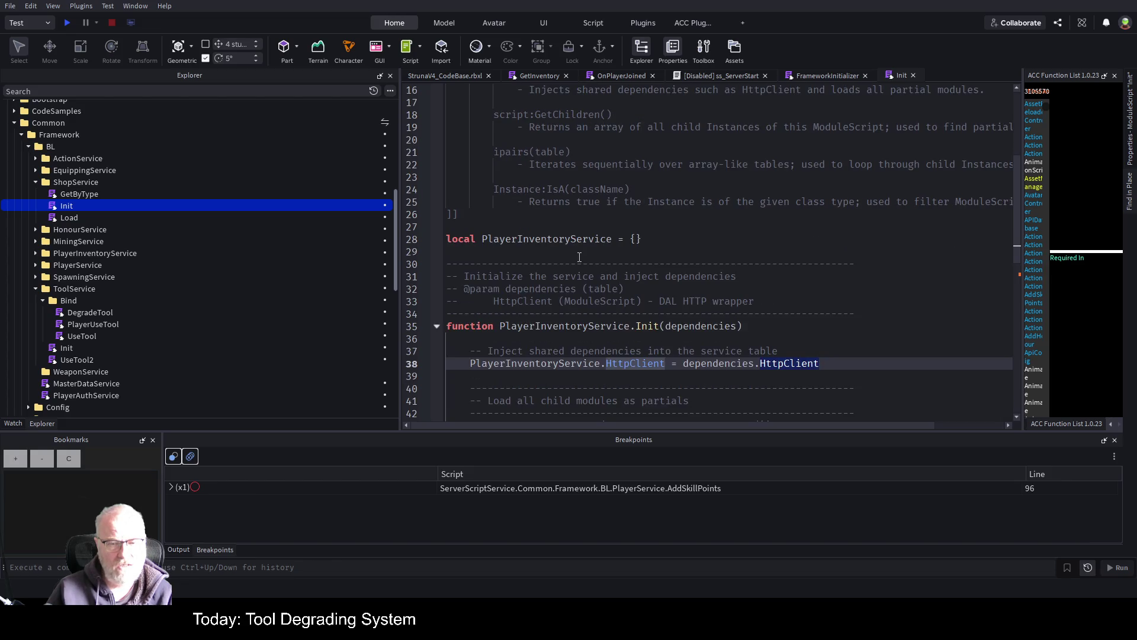
pyautogui.doubleClick(565, 240)
pyautogui.write('ShopService')
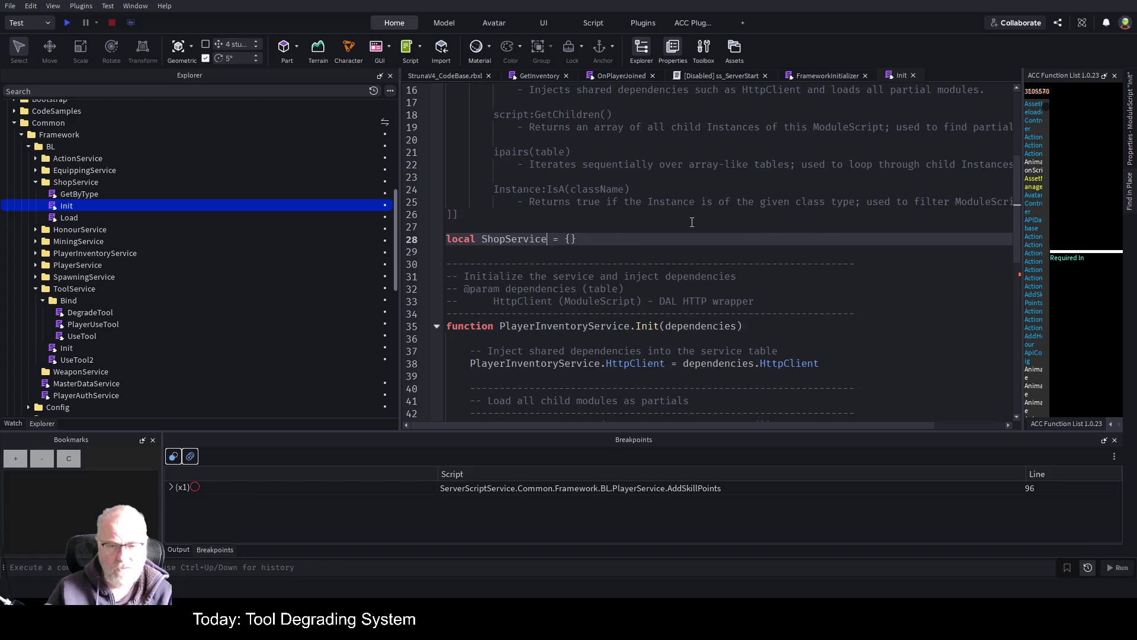
pyautogui.scroll(-3, 677, 222)
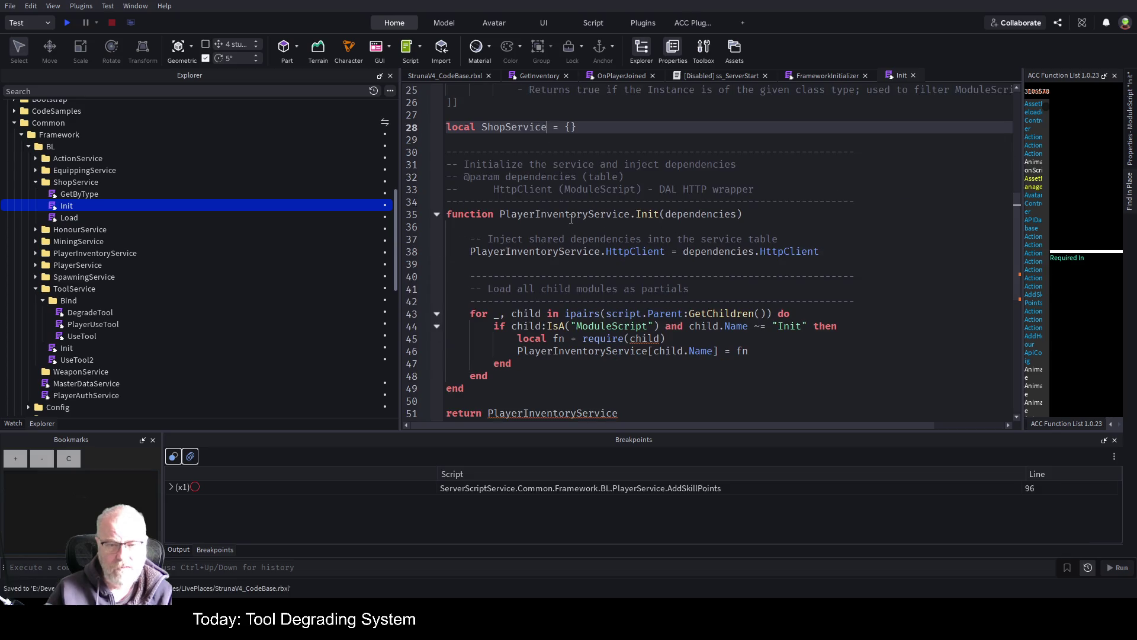
pyautogui.doubleClick(579, 215)
pyautogui.write('ShopService')
pyautogui.doubleClick(535, 252)
pyautogui.write('ShopService')
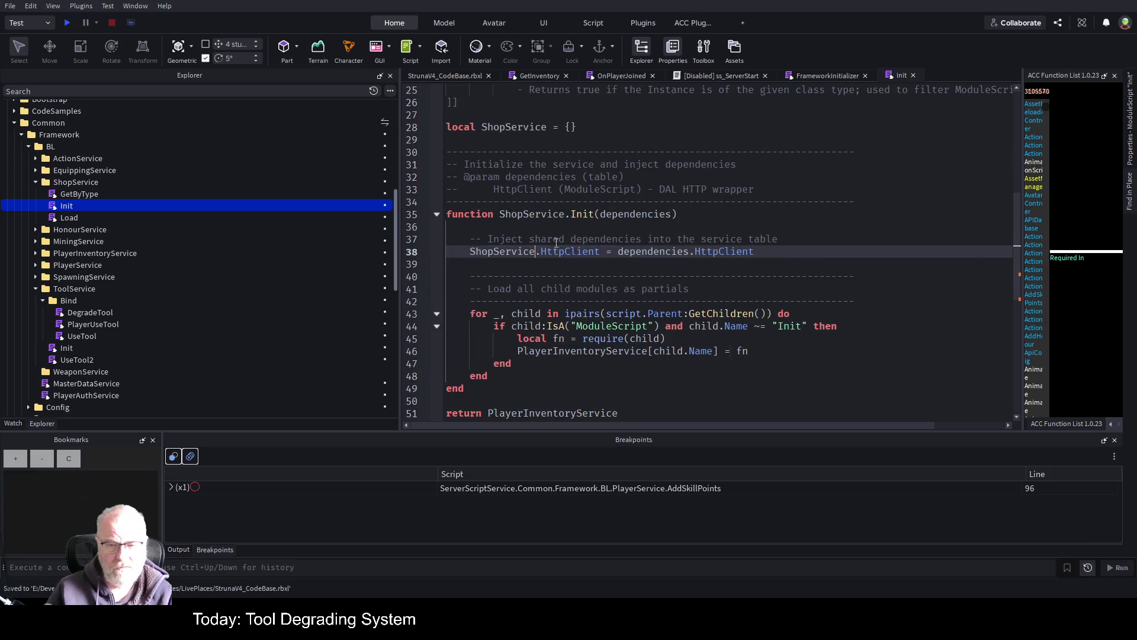
pyautogui.scroll(-3, 638, 227)
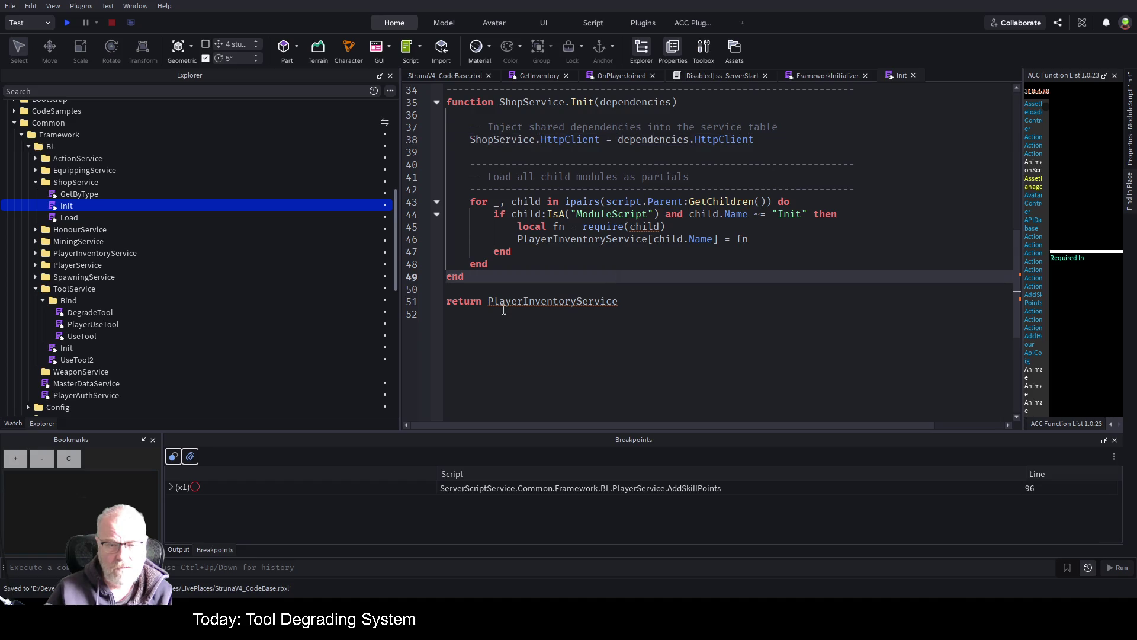
pyautogui.click(522, 302)
pyautogui.write('ShopService')
pyautogui.click(622, 268)
pyautogui.hotkey('ctrl', 's')
# - Rename the remaining PlayerInventoryService reference on line 46 to ShopService and check the line 51 return
pyautogui.doubleClick(586, 240)
pyautogui.write('ShopService')
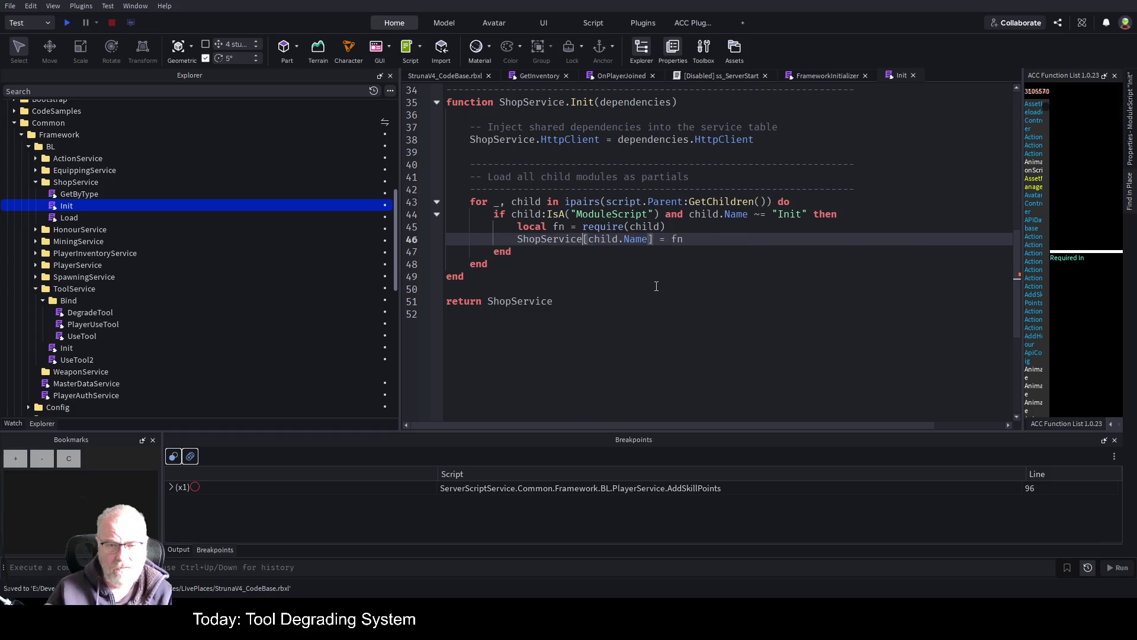
pyautogui.click(662, 290)
pyautogui.moveTo(123, 210)
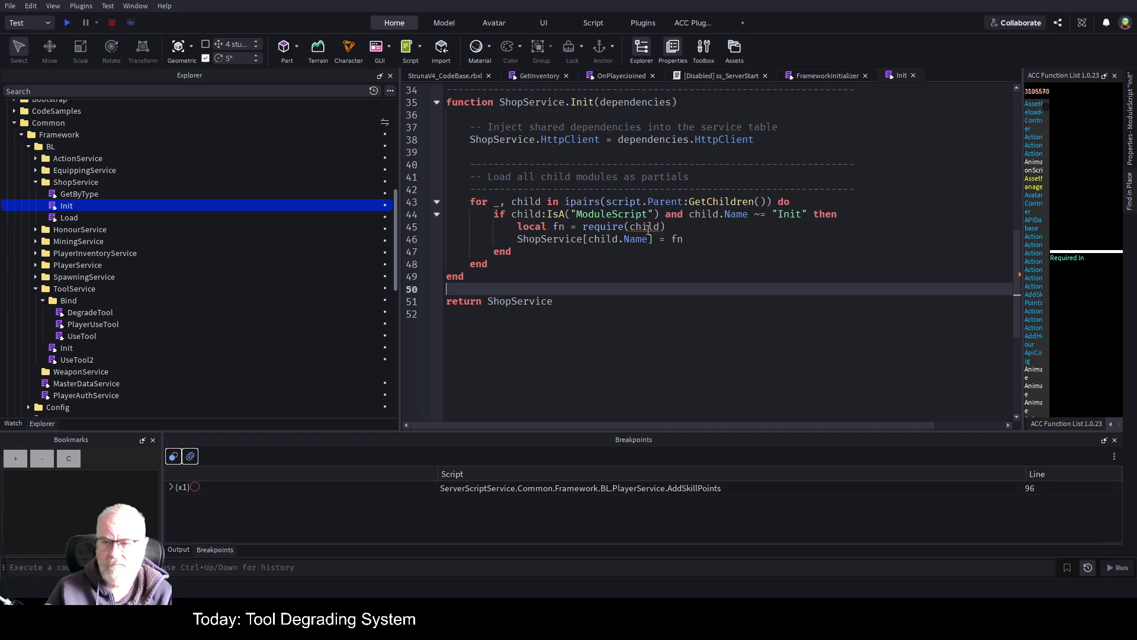
pyautogui.click(658, 299)
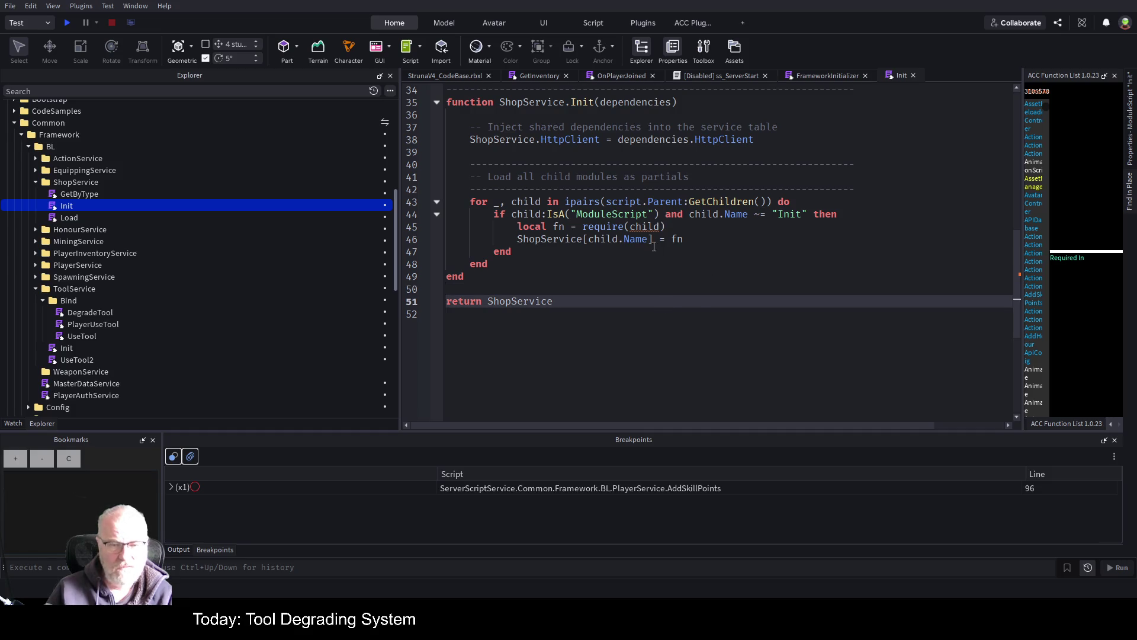
pyautogui.click(610, 265)
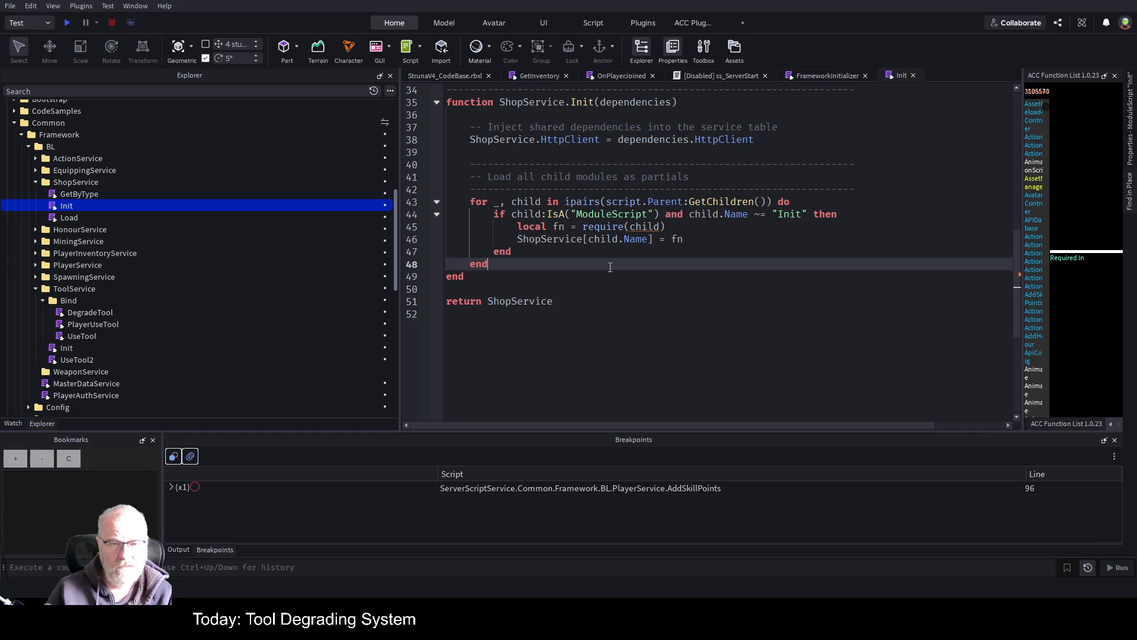
# - Read ShopService's GetByType module, then rename it GetByType_DNU
pyautogui.click(90, 198)
pyautogui.doubleClick(90, 198)
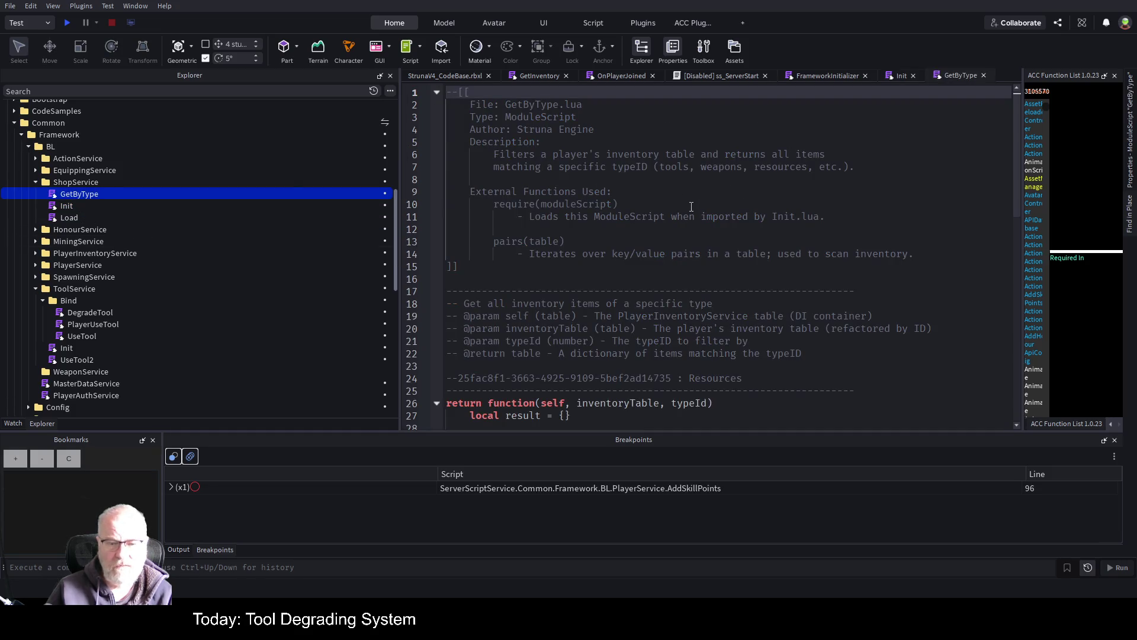
pyautogui.scroll(-6, 691, 206)
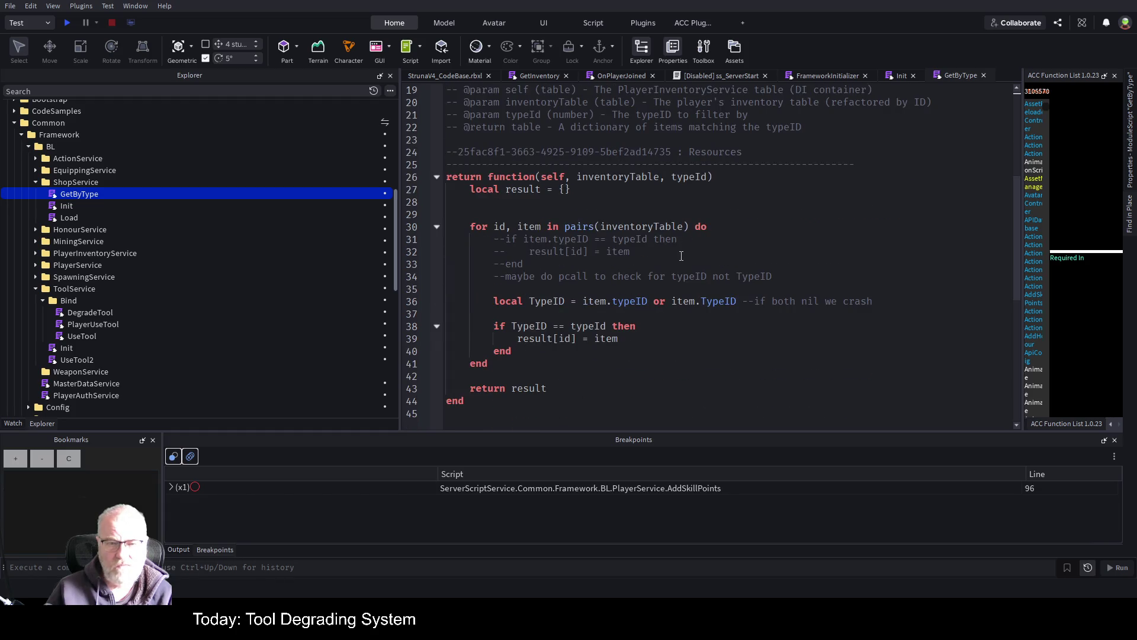
pyautogui.click(84, 197)
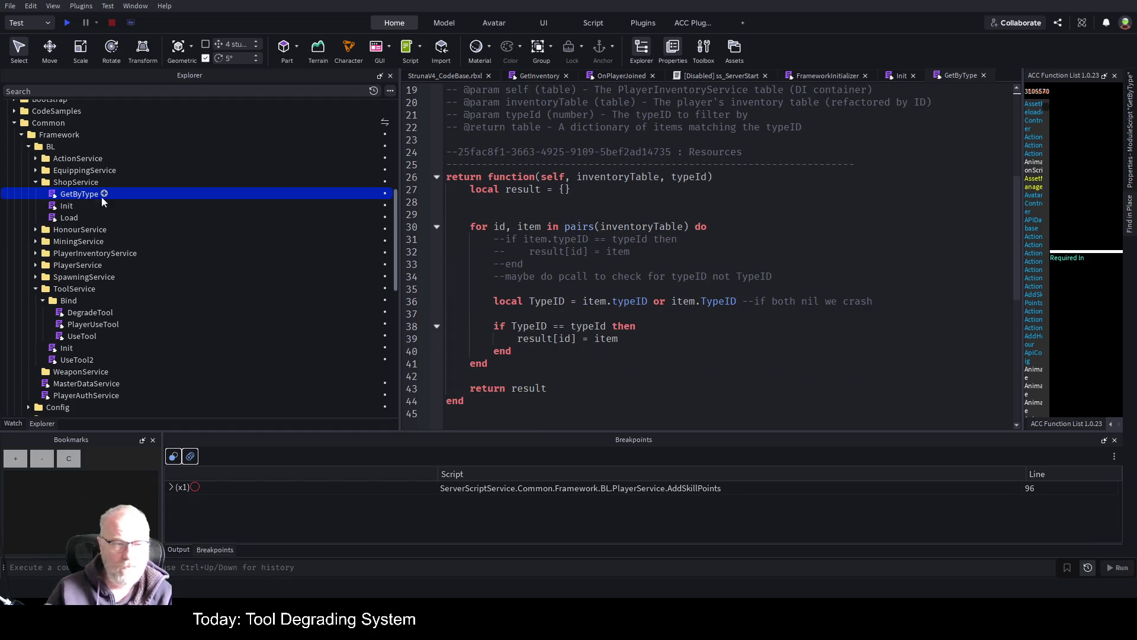
pyautogui.press('End')
pyautogui.write('D')
pyautogui.press('Return')
pyautogui.press('Down')
pyautogui.press('Down')
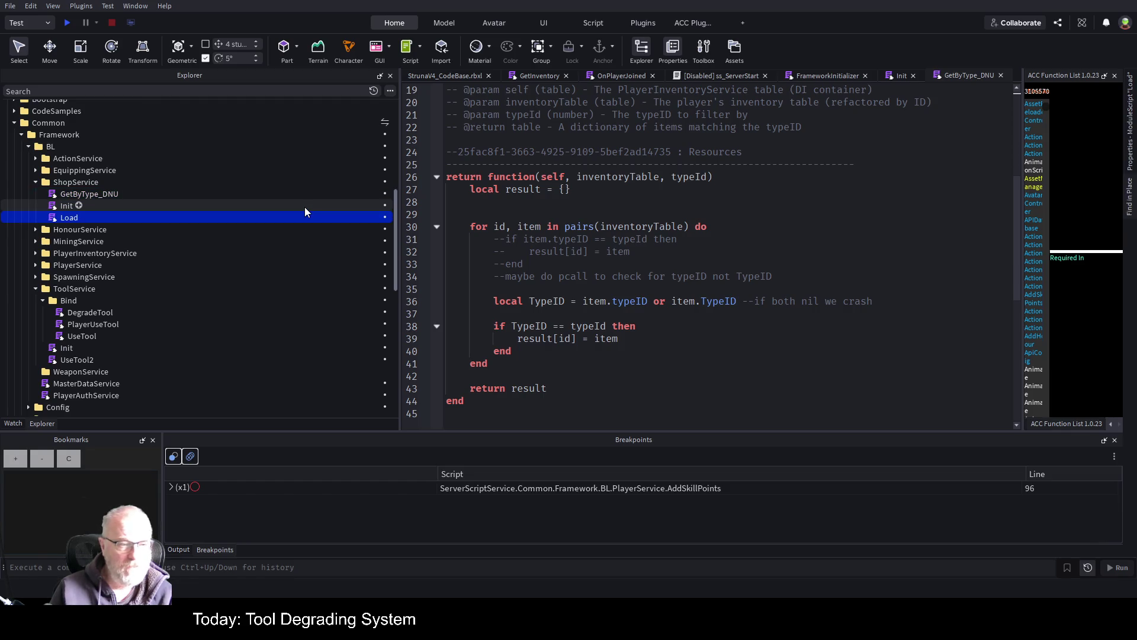
pyautogui.doubleClick(237, 205)
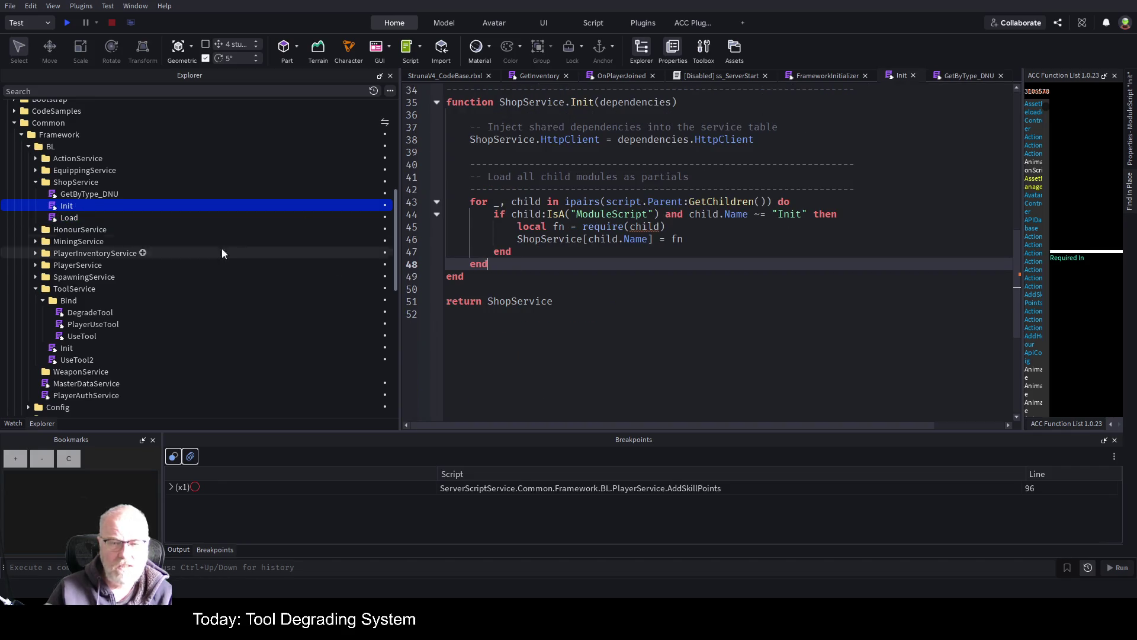
# - Read ShopService's Load script and its AllInventoryItems Post call, then open PlayerInventoryService's Load
pyautogui.doubleClick(296, 217)
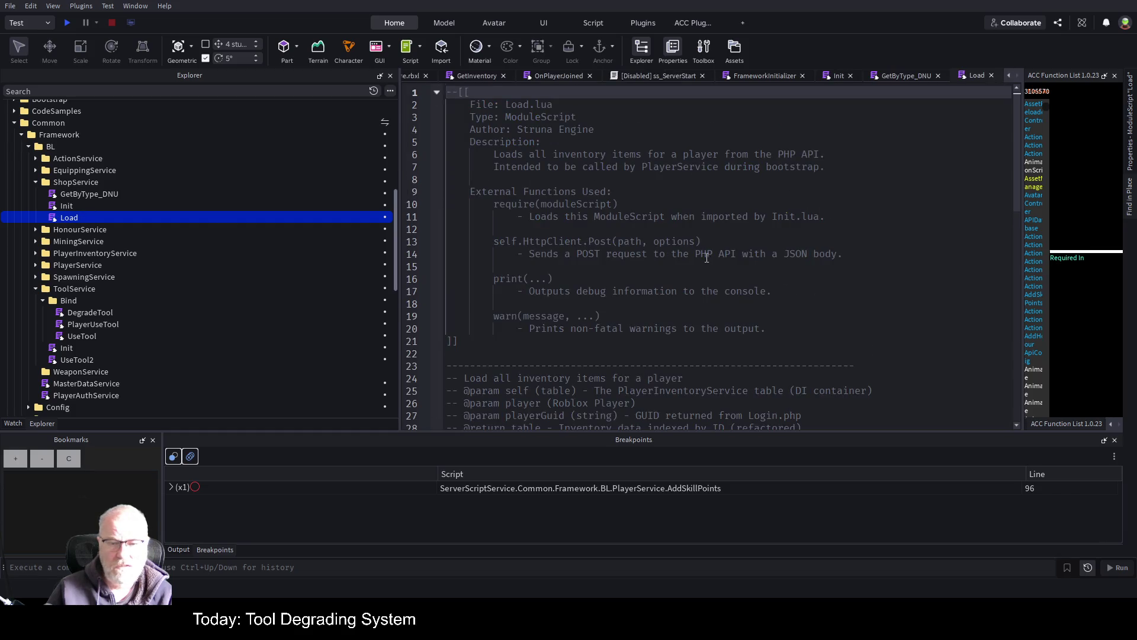
pyautogui.scroll(-6, 708, 259)
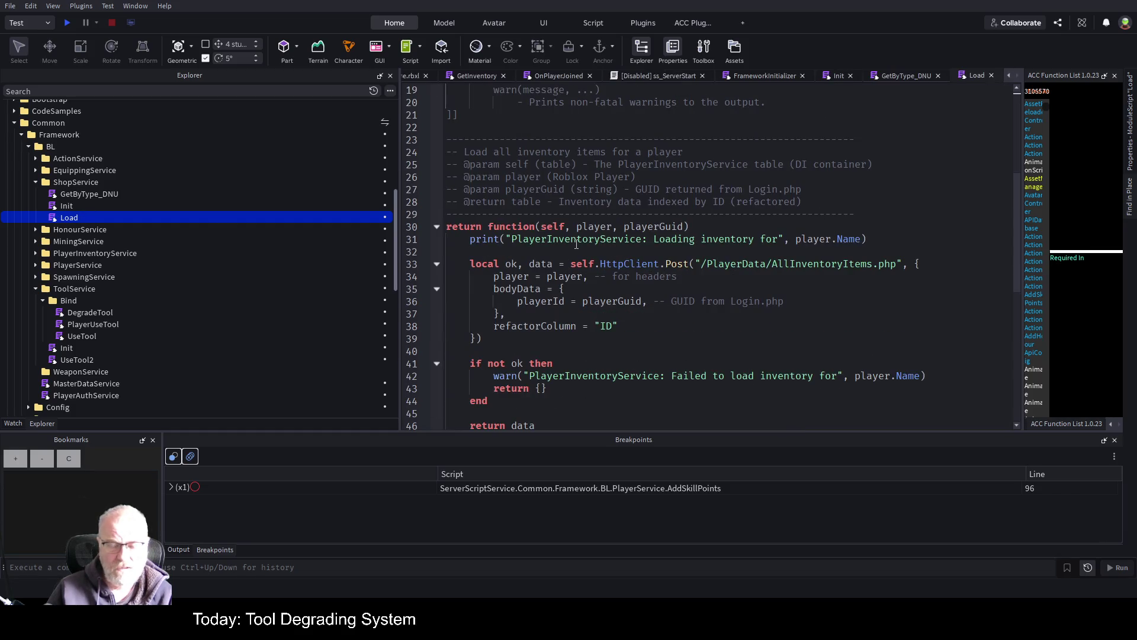
pyautogui.scroll(-2, 576, 244)
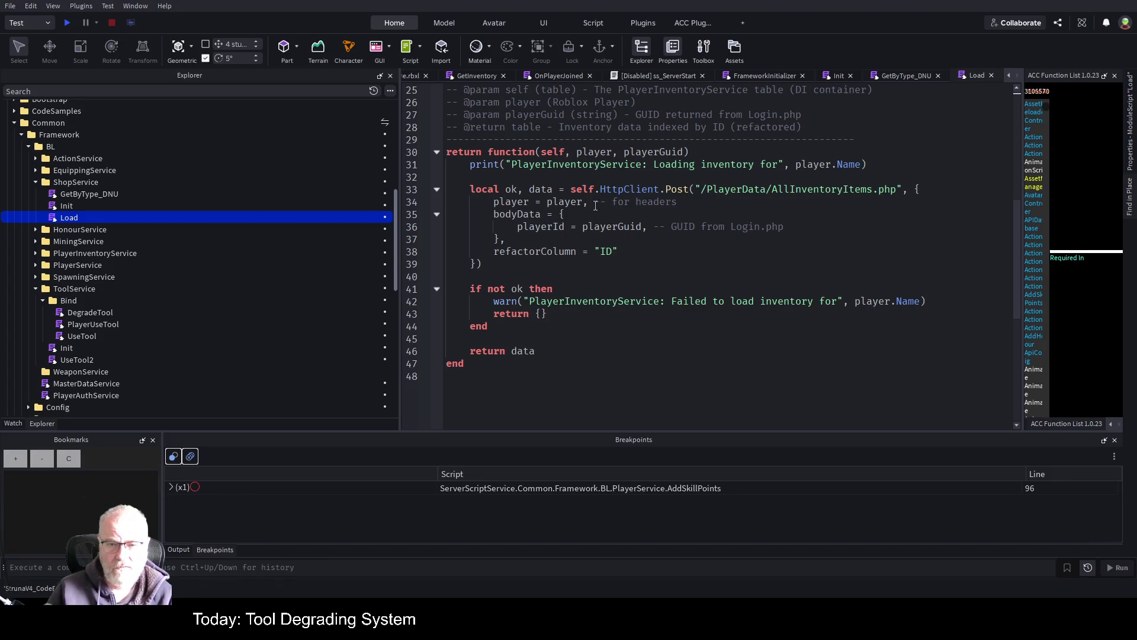
pyautogui.click(674, 212)
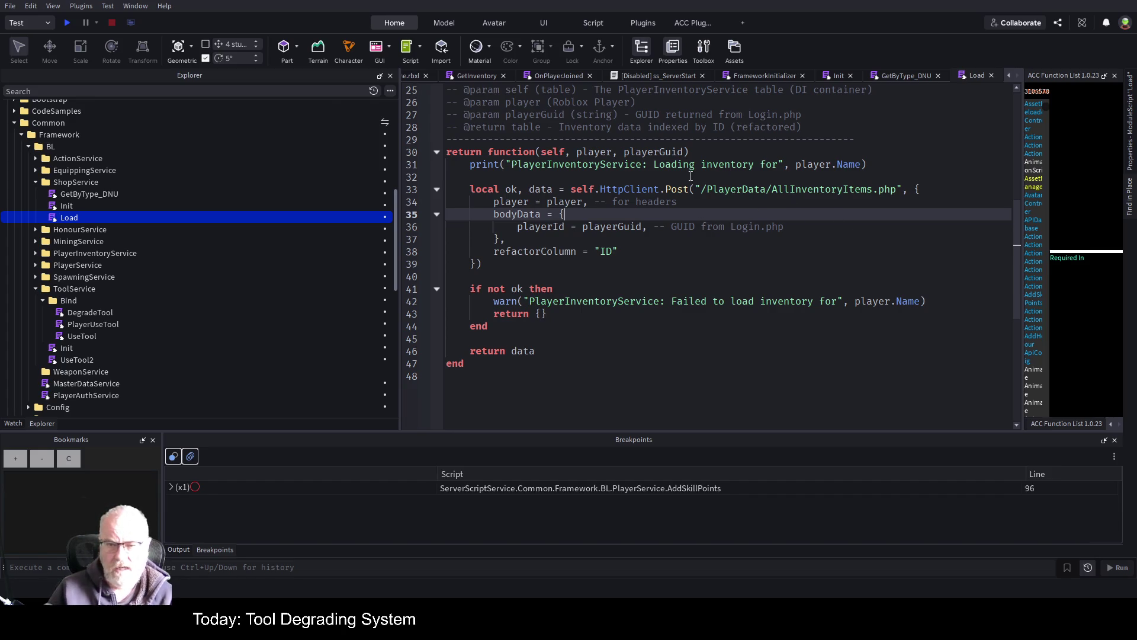
pyautogui.click(694, 265)
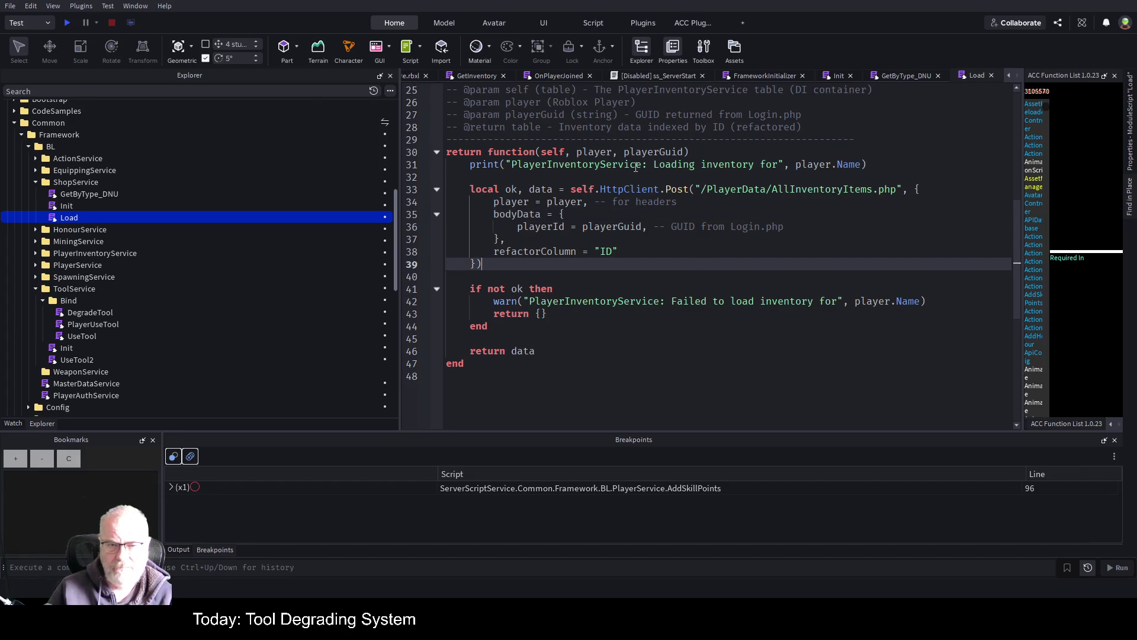
pyautogui.doubleClick(836, 191)
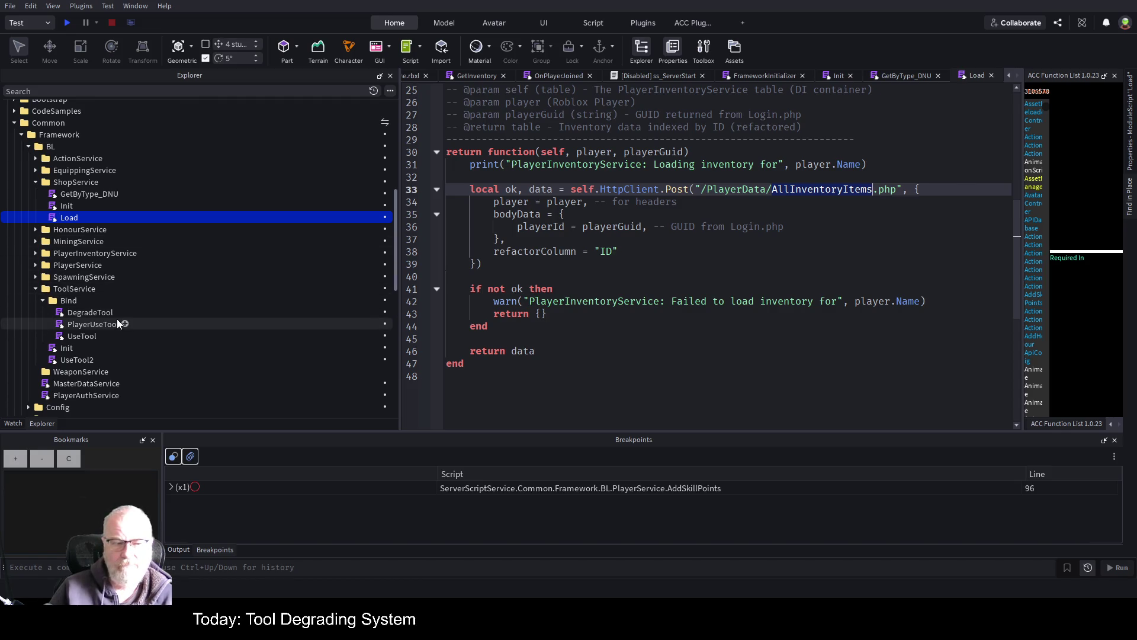
pyautogui.click(37, 255)
pyautogui.doubleClick(81, 287)
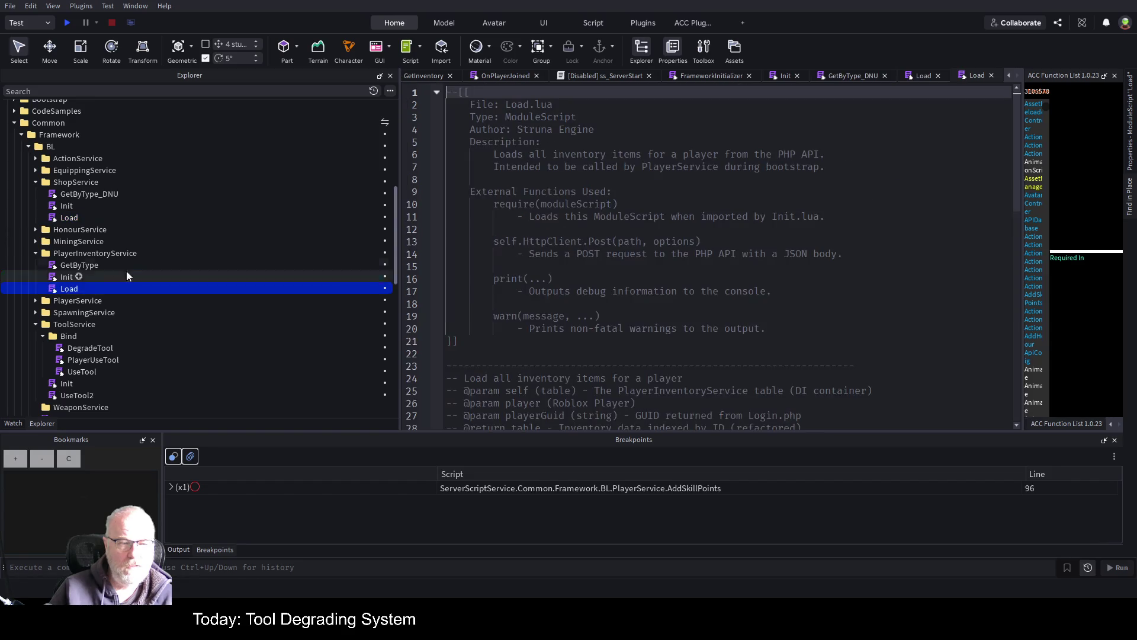
# - Set a breakpoint on line 31 of PlayerInventoryService's Load and run a playtest, then stop it
pyautogui.scroll(-7, 642, 299)
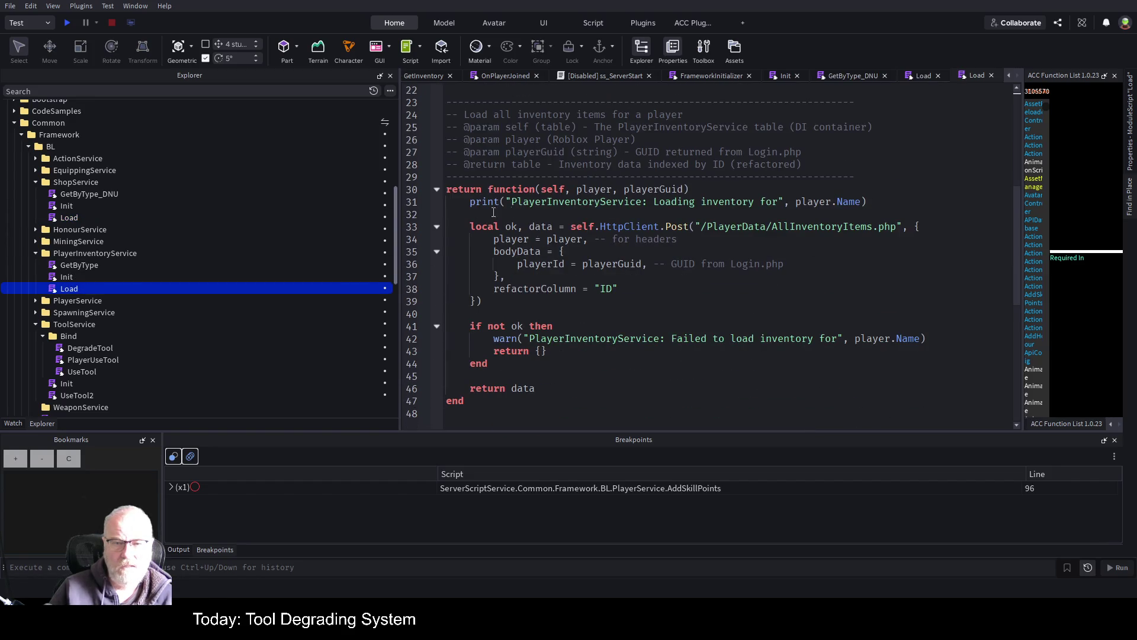
pyautogui.click(421, 206)
pyautogui.click(66, 22)
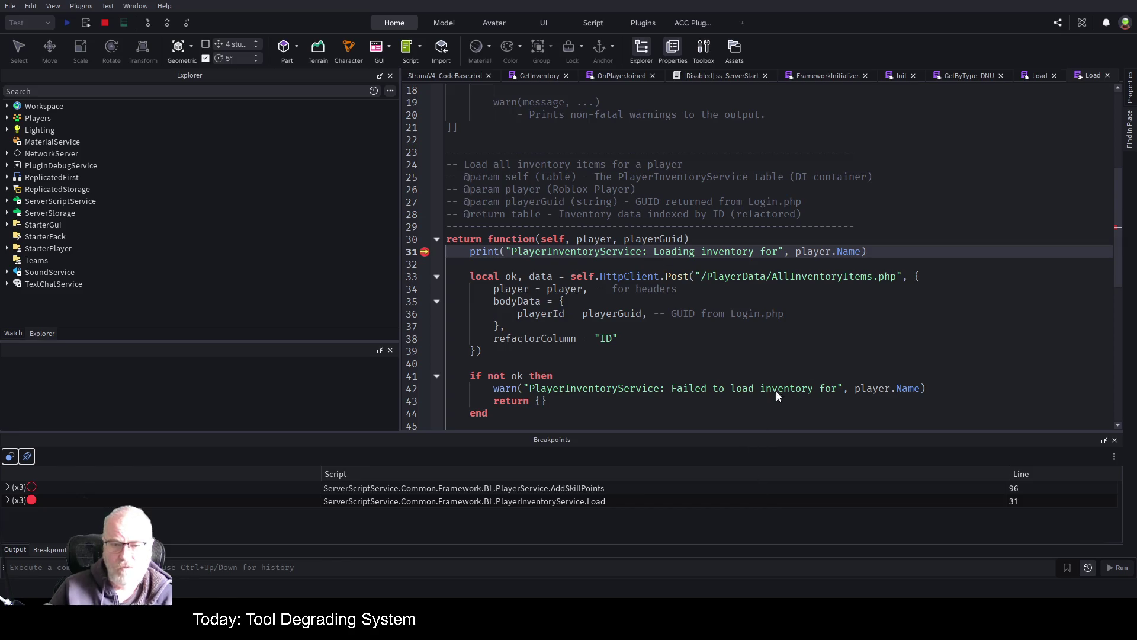
pyautogui.click(957, 225)
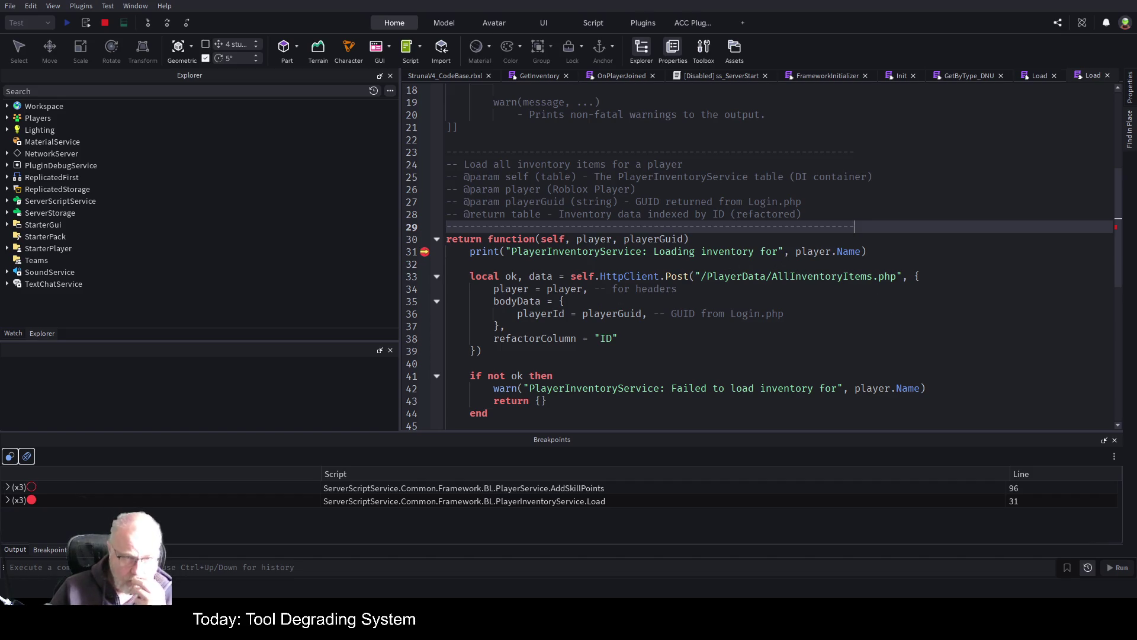
pyautogui.click(107, 24)
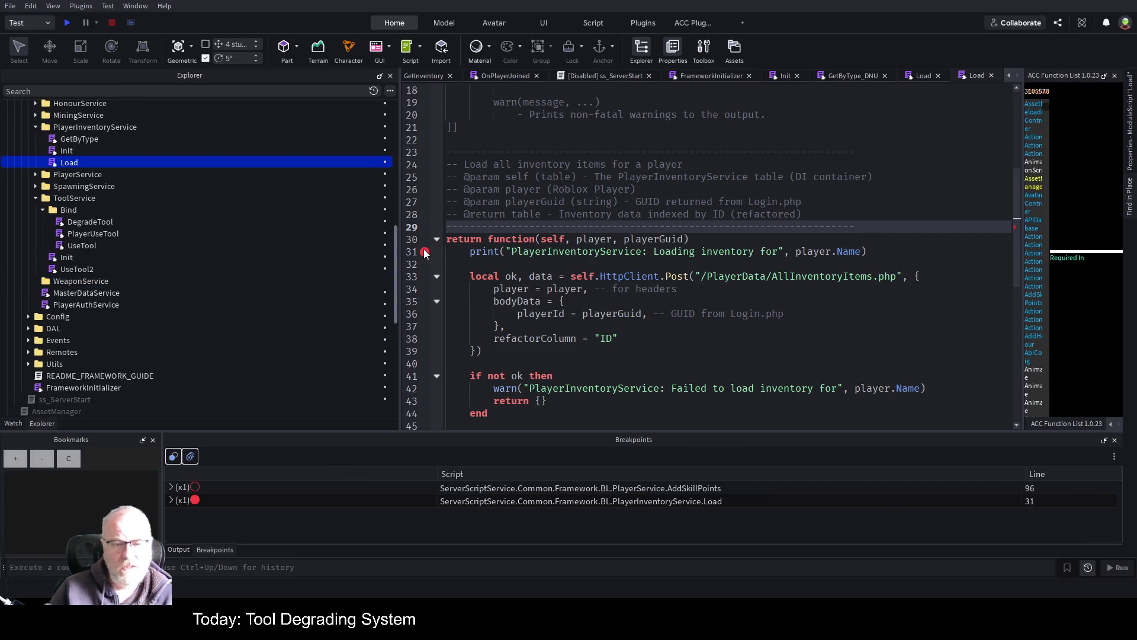
# - Disable the line 31 breakpoint and close the duplicate Load script
pyautogui.click(424, 254)
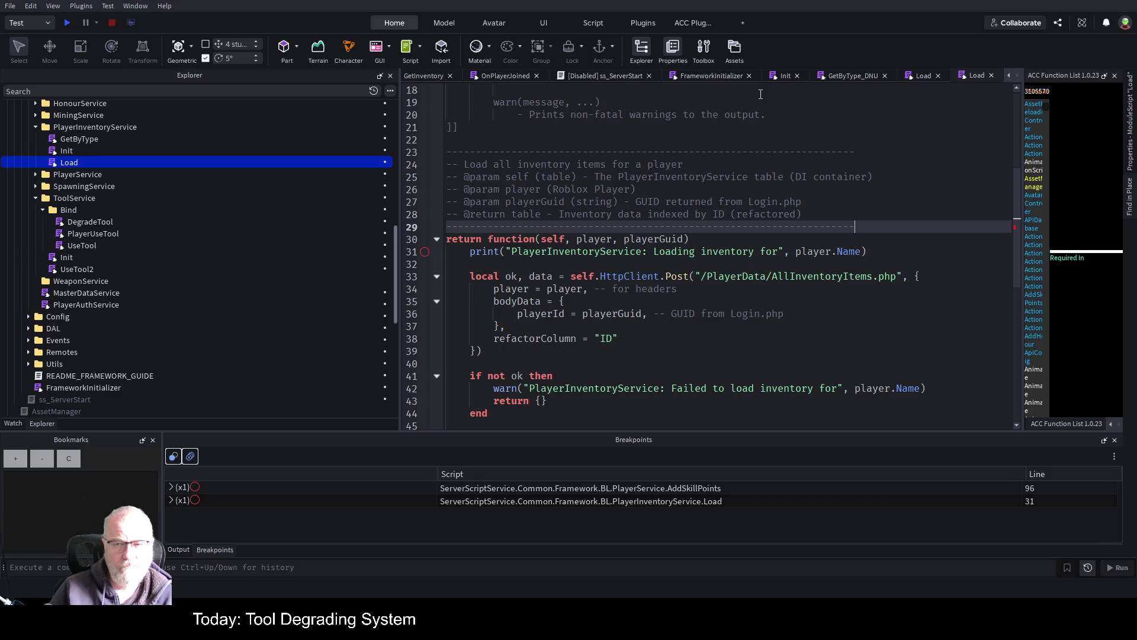
pyautogui.click(990, 76)
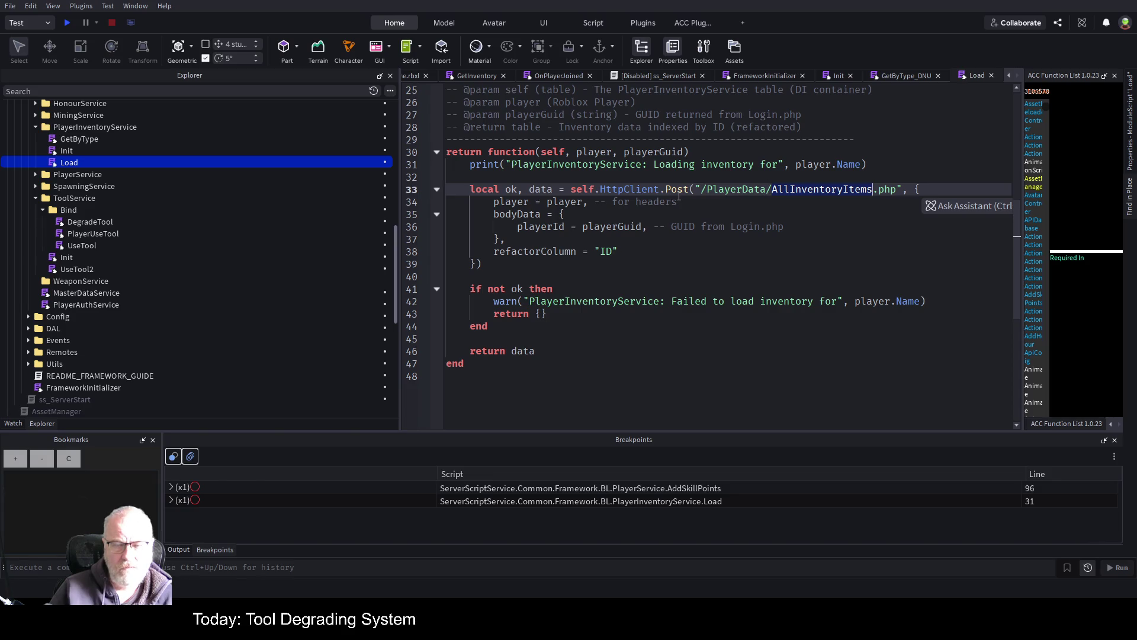
pyautogui.click(802, 253)
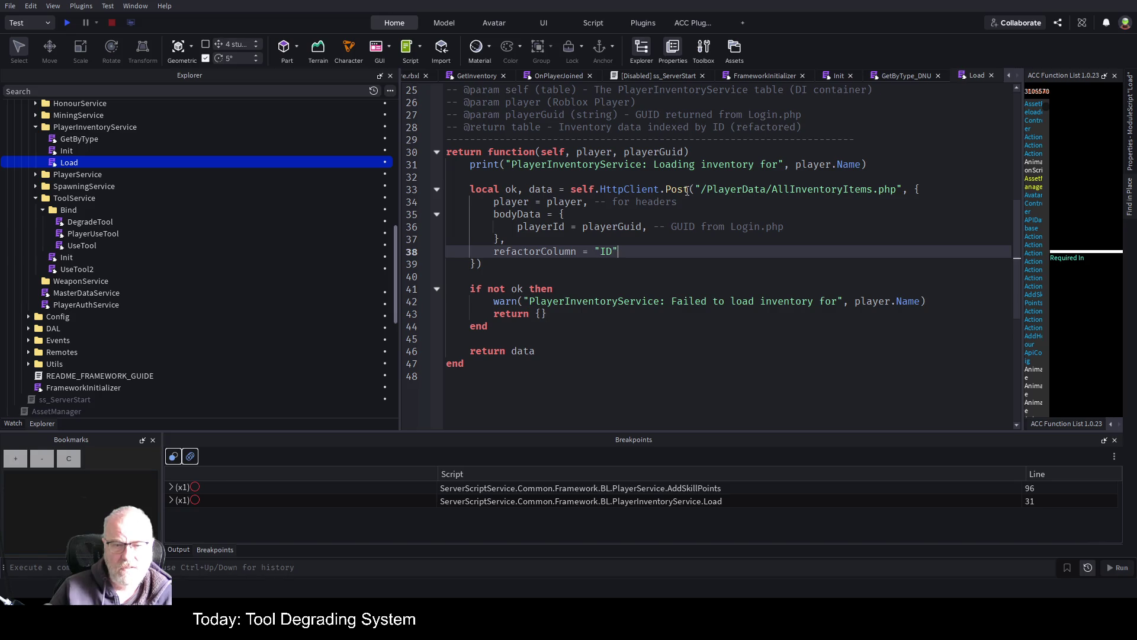